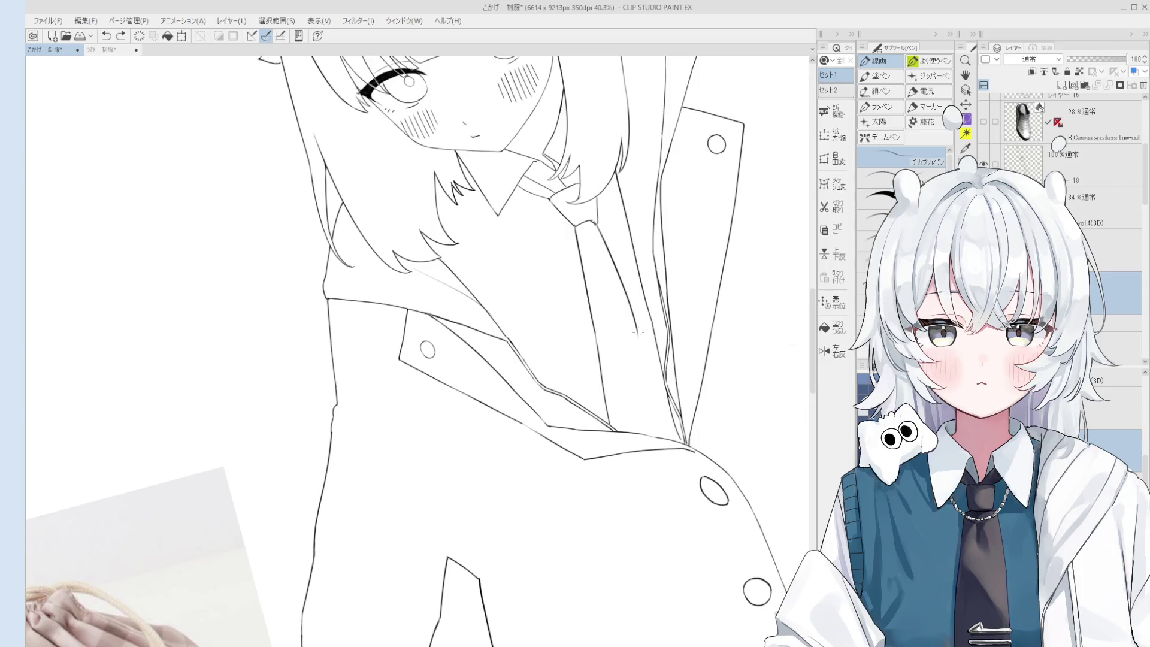
- Undo the stray pen strokes on the jacket and save the uniform illustration
key("ctrl+z")
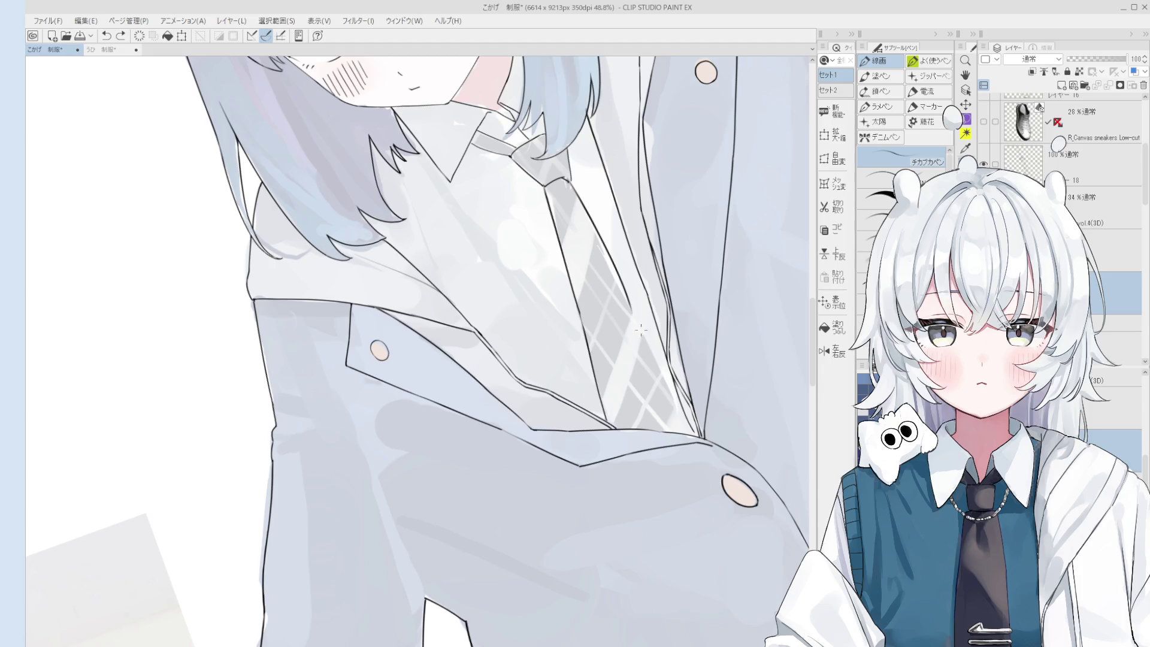
left_click_drag(640, 330, 678, 436)
scroll(677, 410, "up", 2)
key("ctrl+z")
key("ctrl+z")
scroll(679, 422, "down", 3)
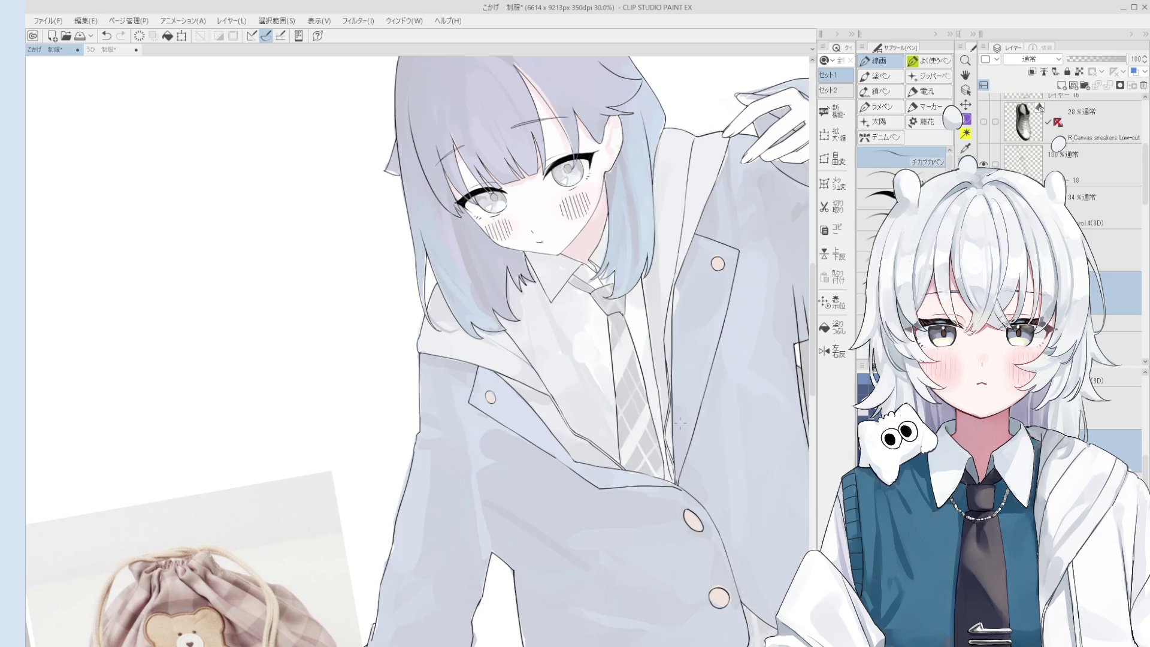
key("ctrl+s")
left_click(680, 423)
- Save the schoolgirl illustration again with Ctrl+S
key("alt")
key("ctrl+s")
scroll(748, 383, "up", 1)
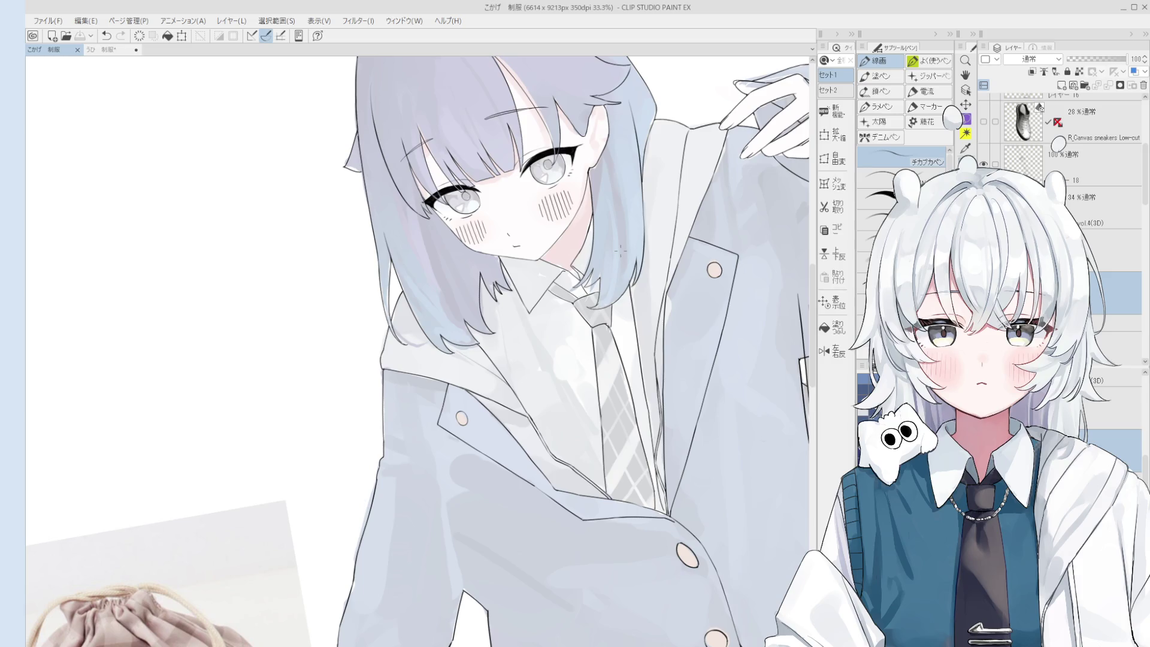
scroll(580, 399, "down", 3)
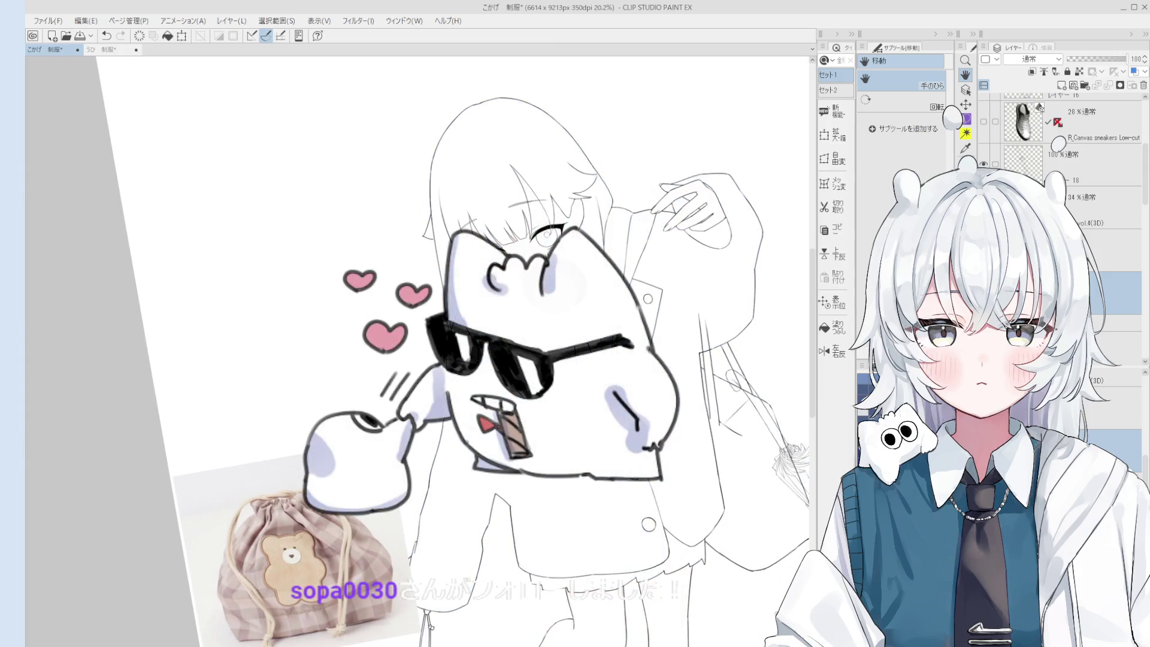
- Select the line art layer, briefly hiding and reshowing it to check its contents
scroll(419, 351, "down", 1)
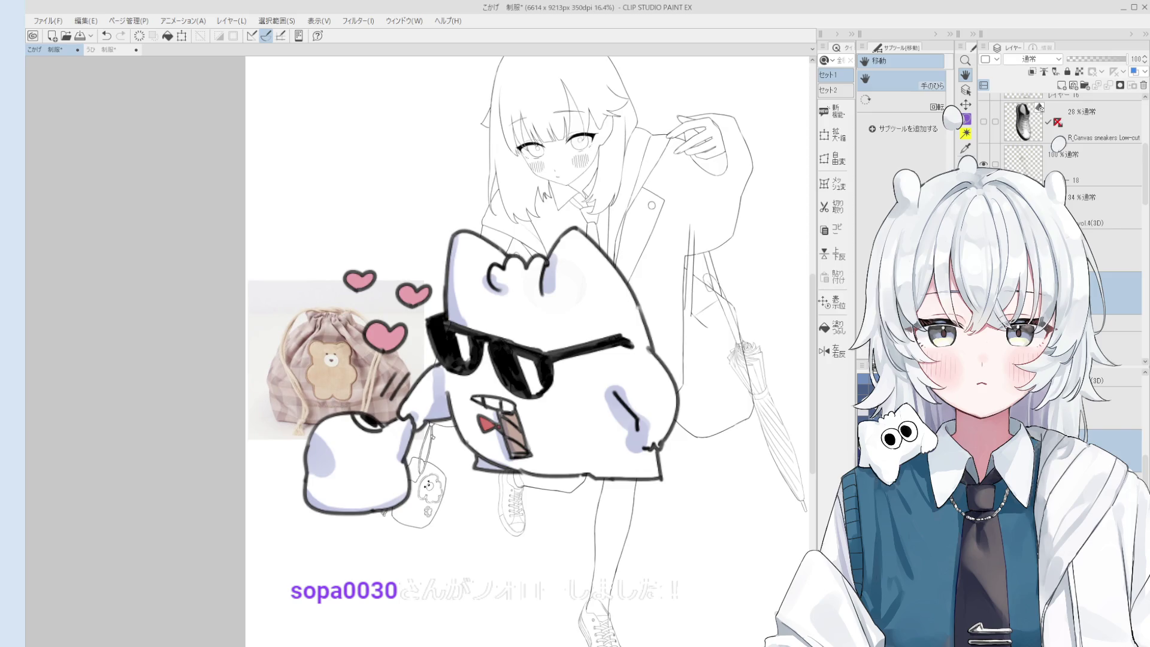
left_click(1117, 324)
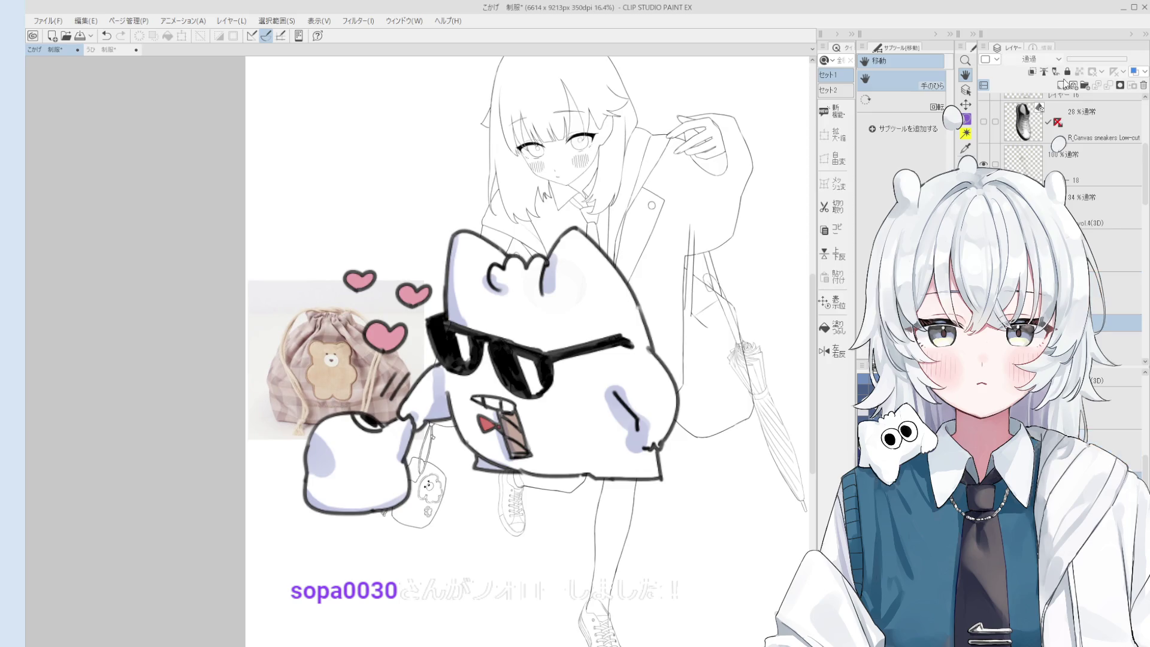
key("alt+bracketleft")
key("alt+bracketleft")
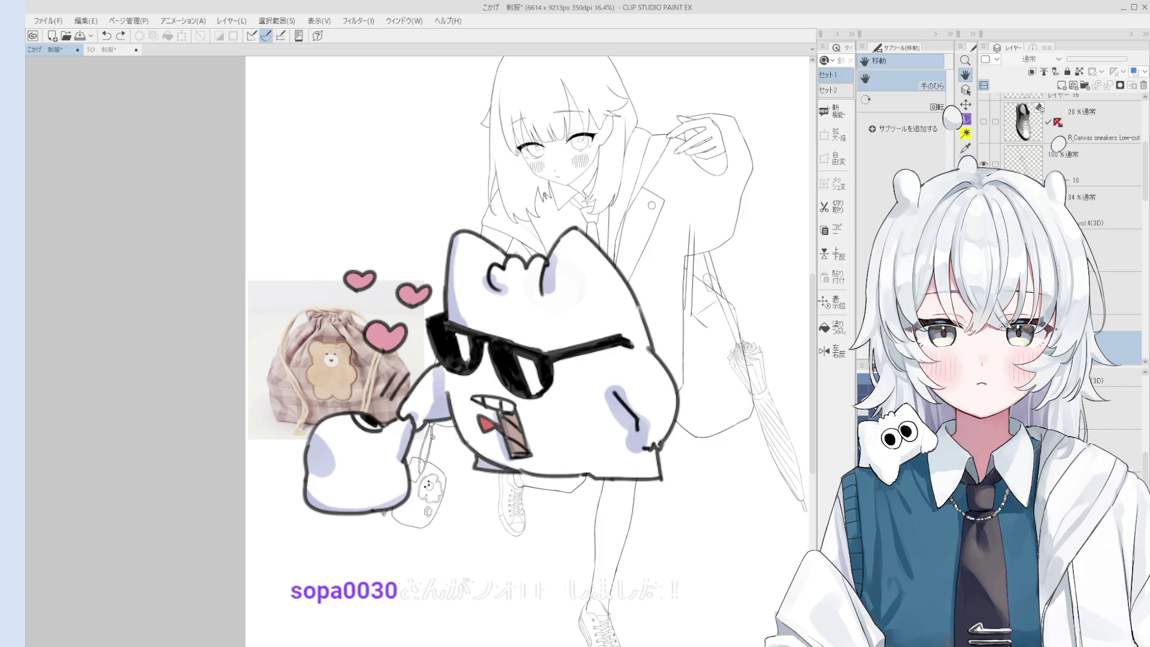
left_click(1117, 279)
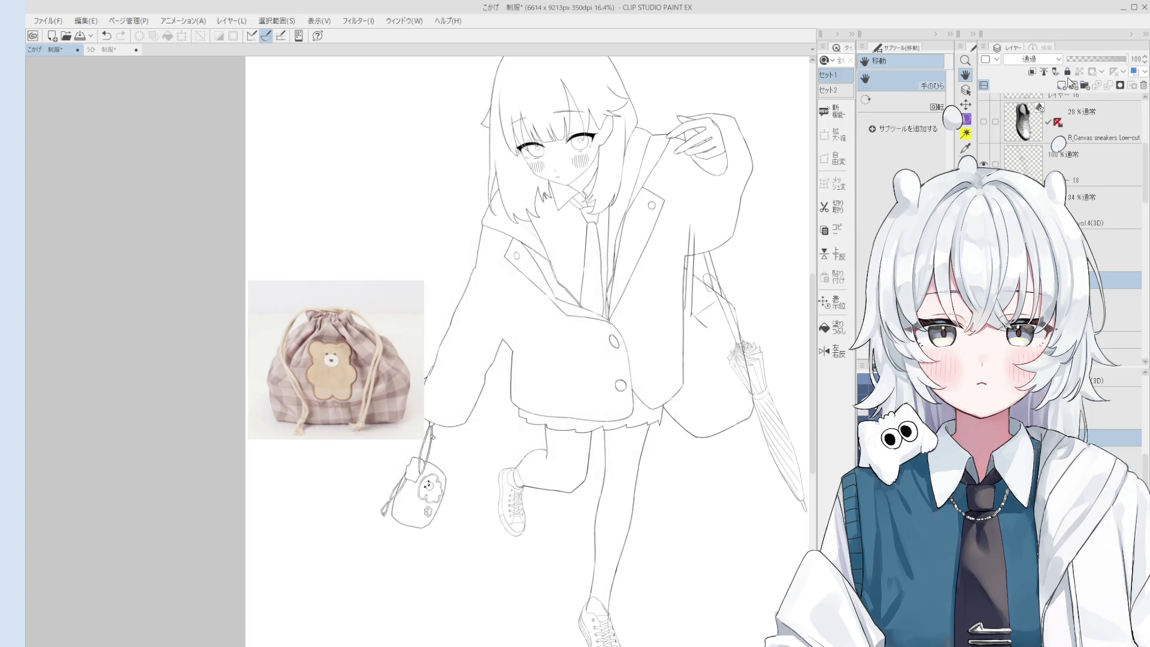
key("alt+bracketleft")
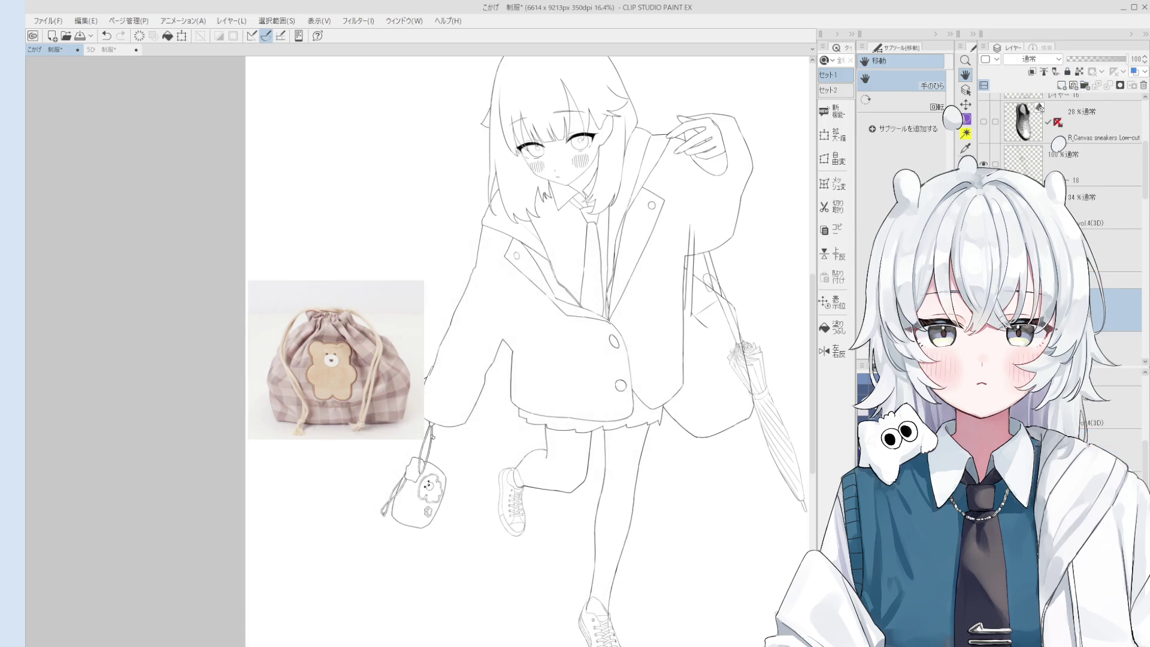
key("alt+bracketright")
key("alt+bracketleft")
left_click(983, 311)
key("ctrl+z")
key("alt+bracketright")
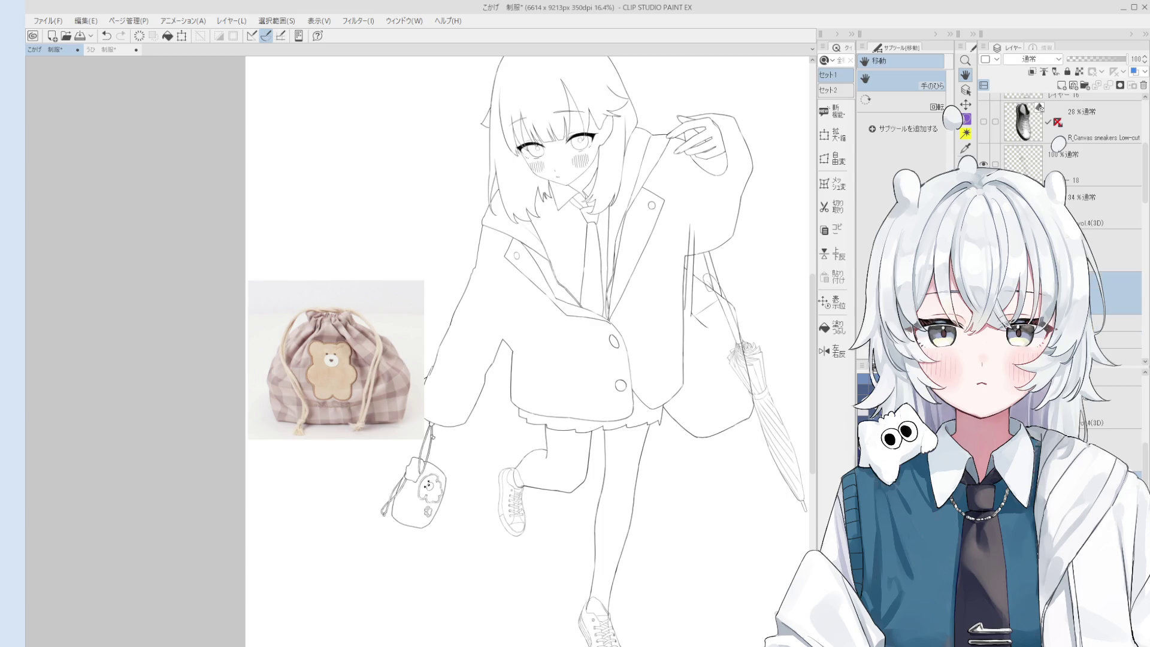
- Fill the girl's hair area with flat dark blue using the Fill tool
key("g")
scroll(563, 90, "up", 1)
left_click(562, 90)
scroll(680, 343, "up", 2)
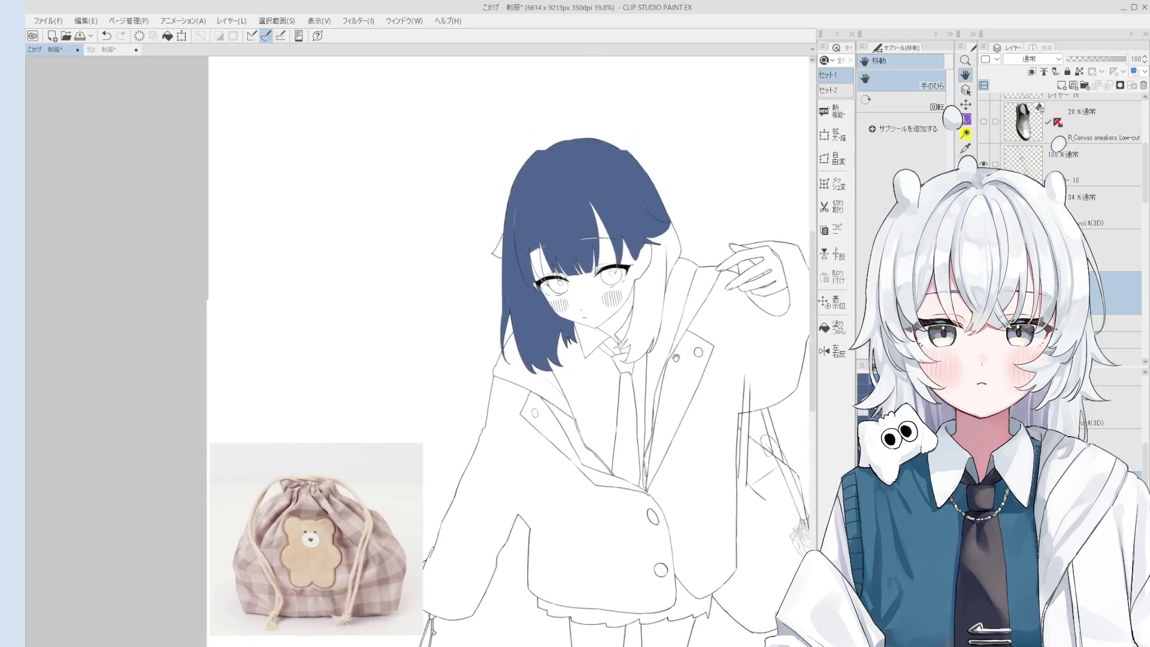
- Zoom in and fill the white gaps between hair strands with blue
scroll(680, 344, "up", 2)
key("b")
scroll(634, 324, "up", 1)
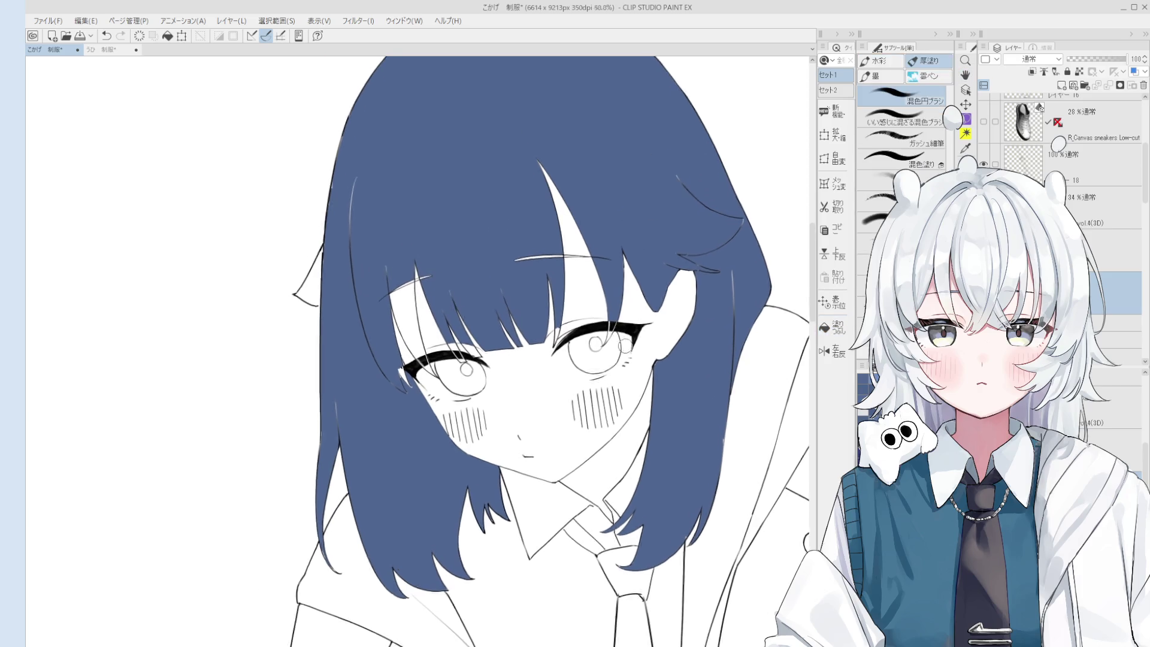
scroll(602, 310, "up", 2)
scroll(603, 309, "up", 1)
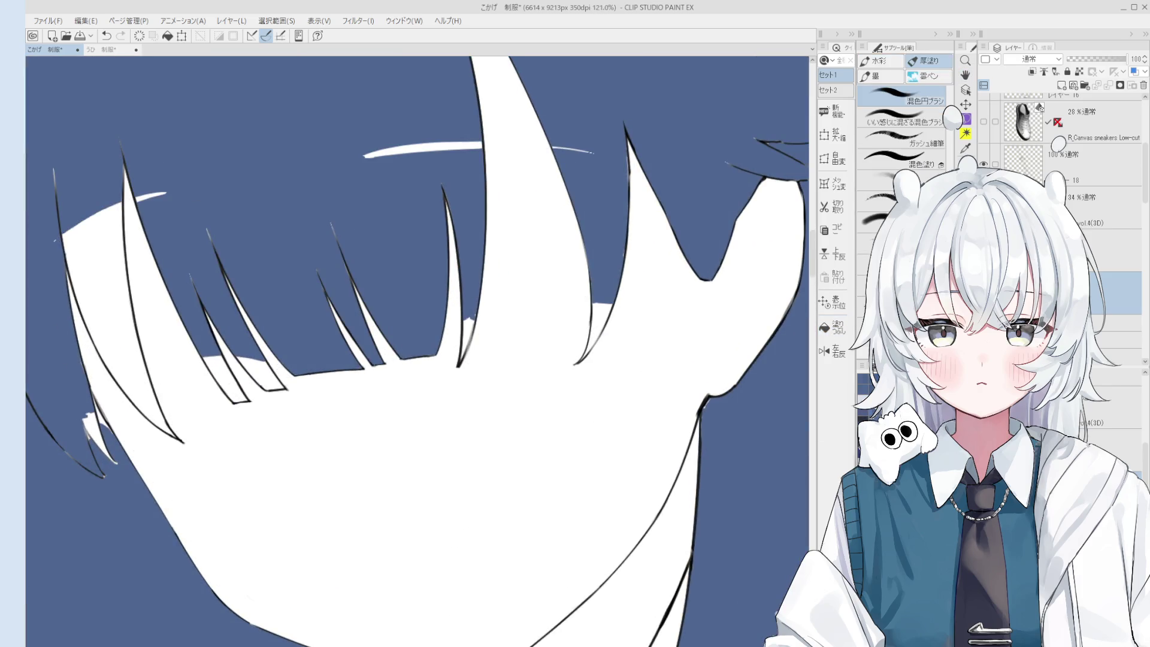
key("g")
scroll(605, 317, "left", 3)
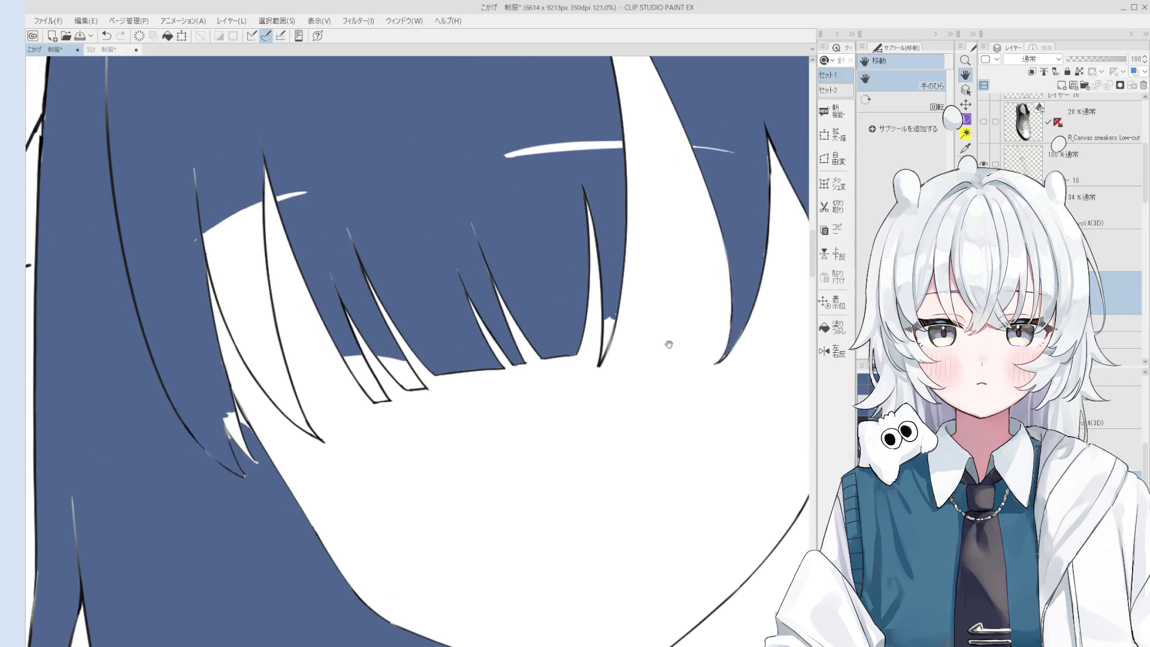
left_click(412, 367)
left_click(377, 371)
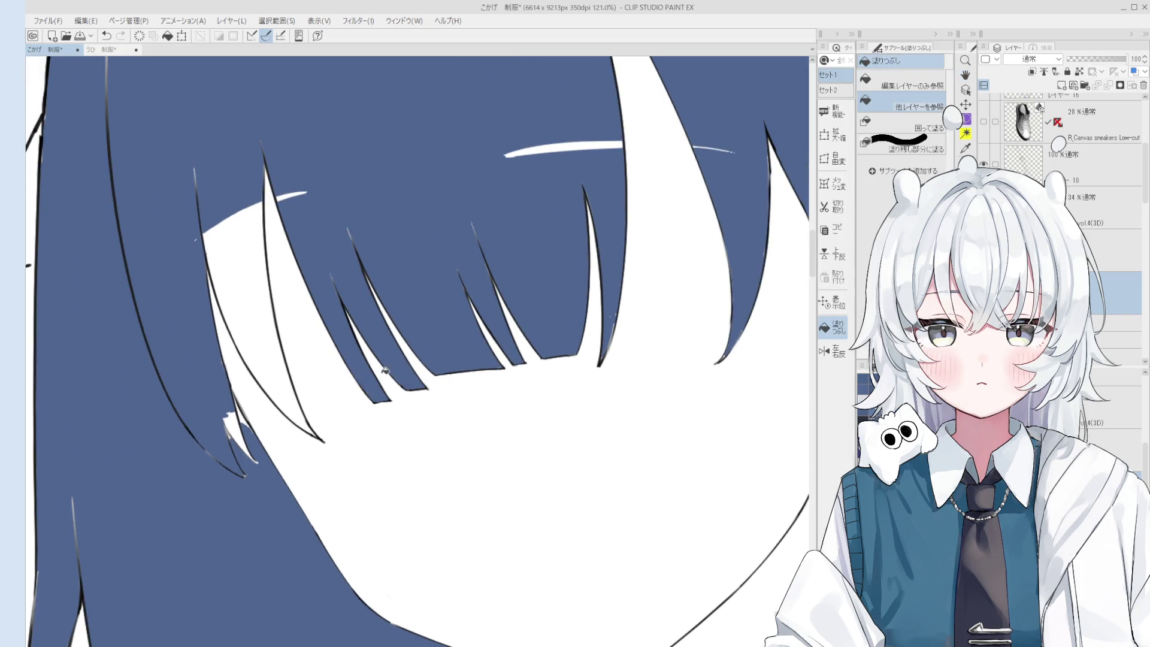
scroll(531, 442, "down", 2)
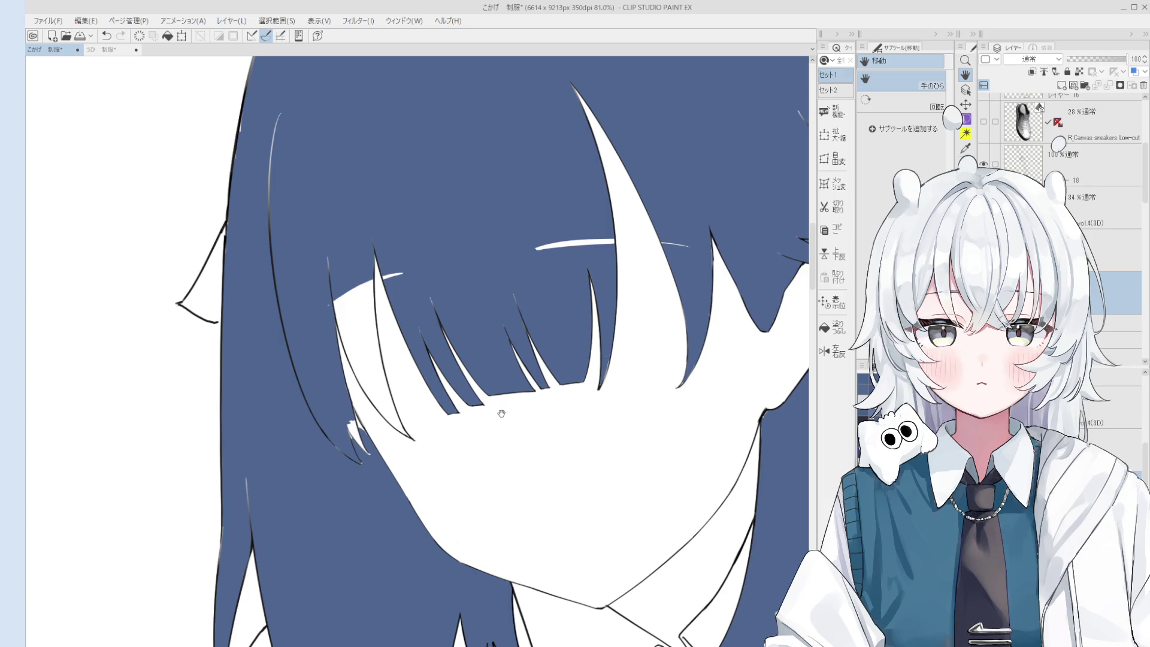
- Undo the hair fill after checking it up close
key("b")
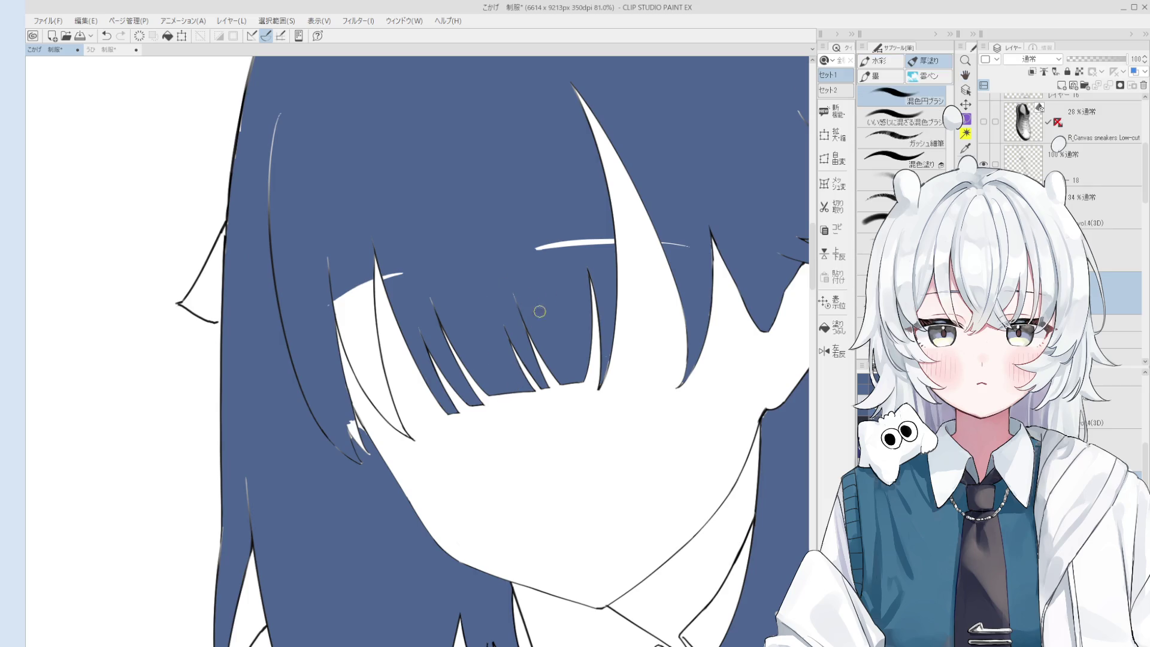
scroll(513, 300, "up", 2)
scroll(513, 323, "up", 2)
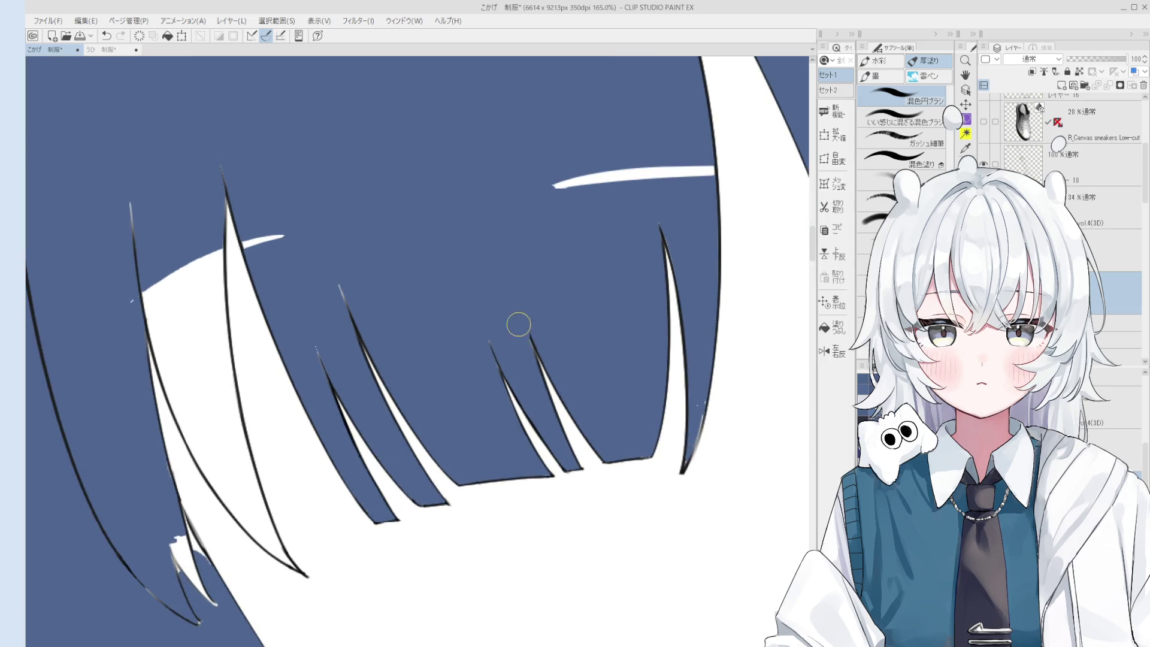
scroll(519, 324, "up", 2)
key("h")
scroll(497, 361, "down", 3)
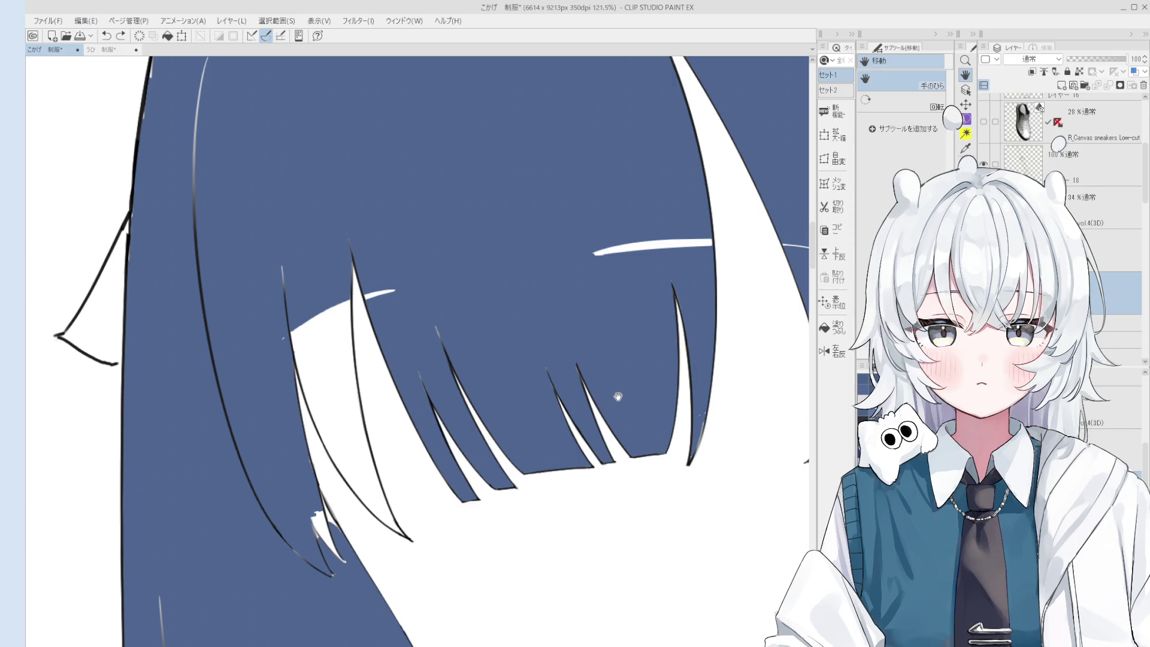
scroll(618, 397, "down", 2)
key("ctrl+z")
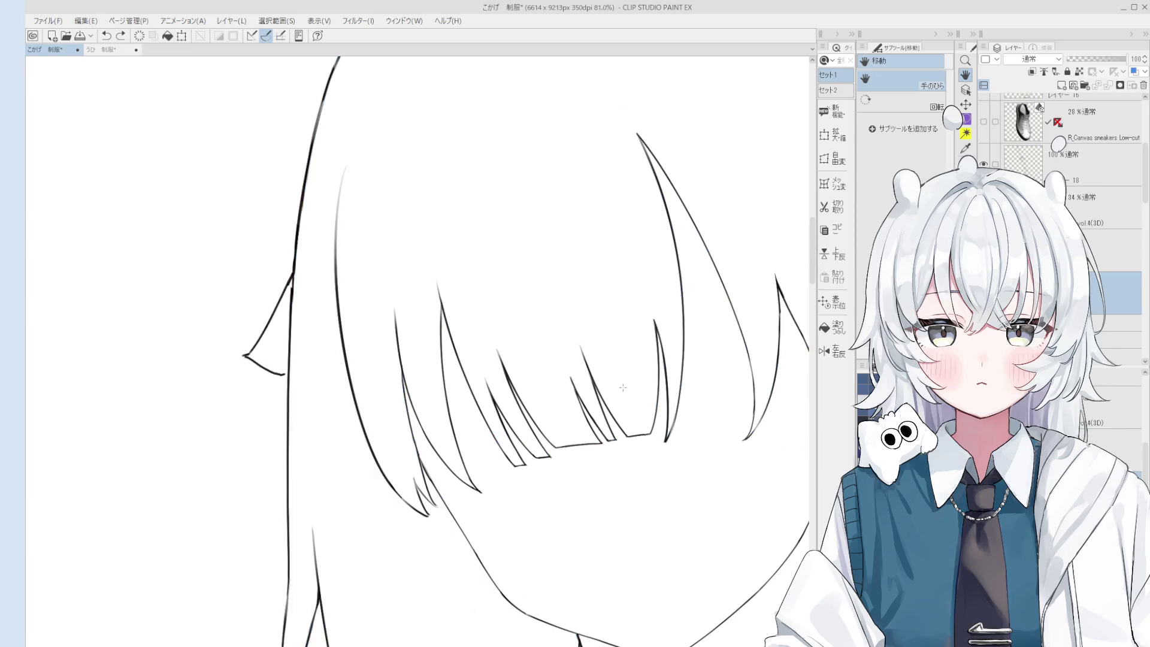
scroll(623, 387, "down", 2)
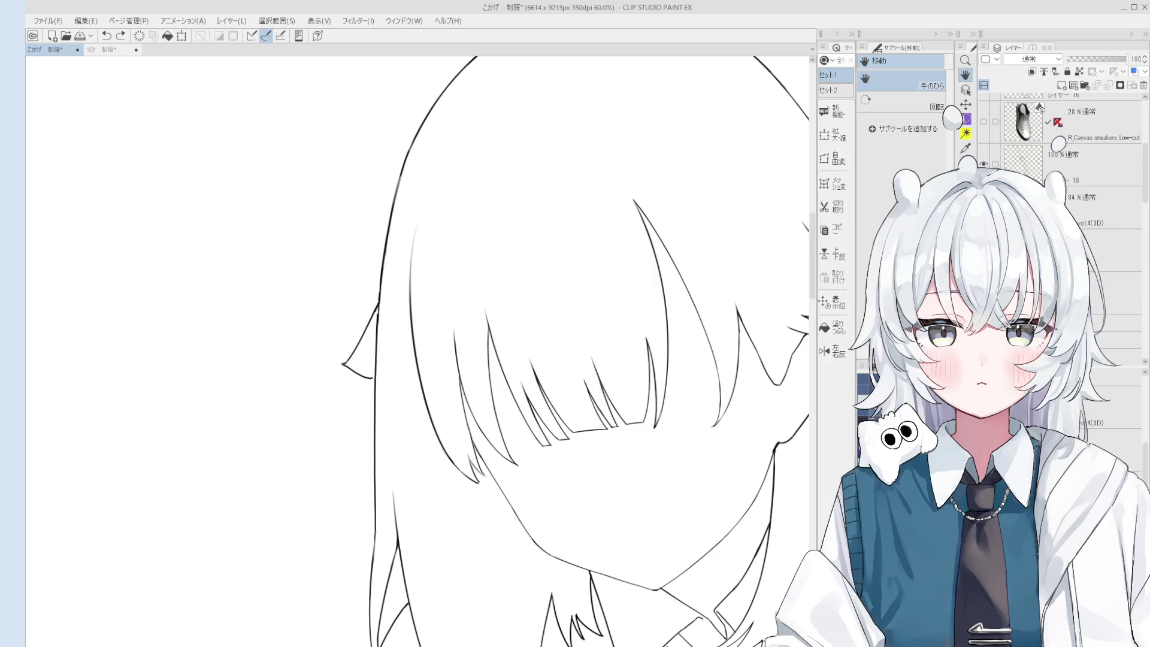
- Select the correct layer and refill the hair with dark blue
left_click(1116, 323)
left_click(1116, 347)
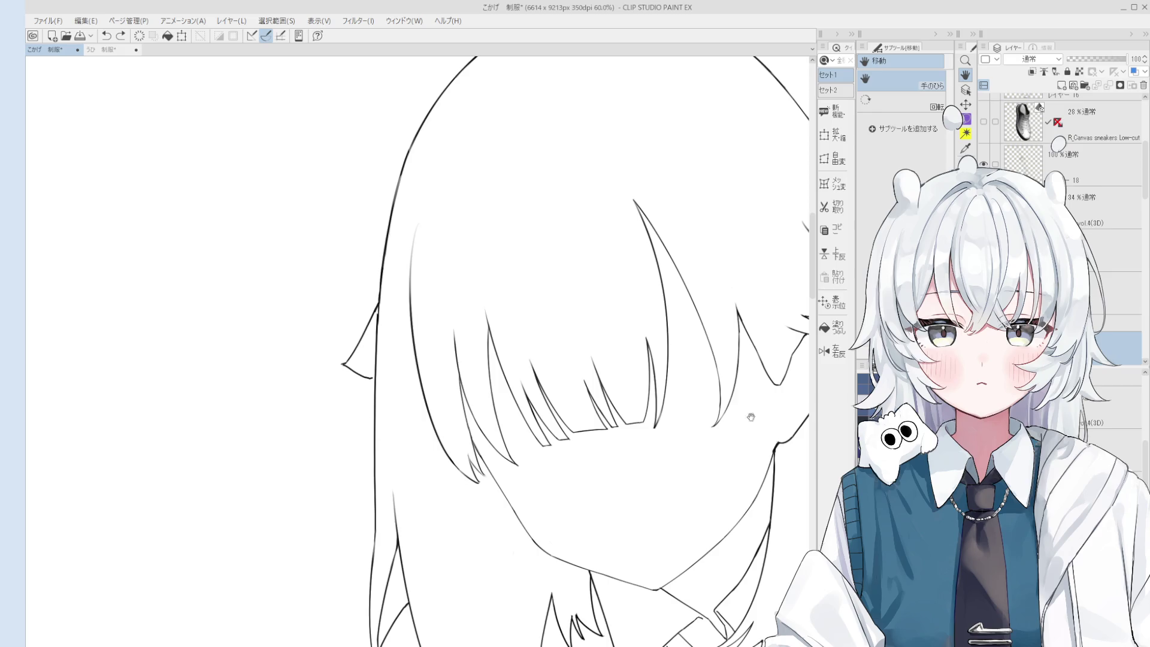
key("g")
left_click(634, 313)
scroll(634, 313, "down", 3)
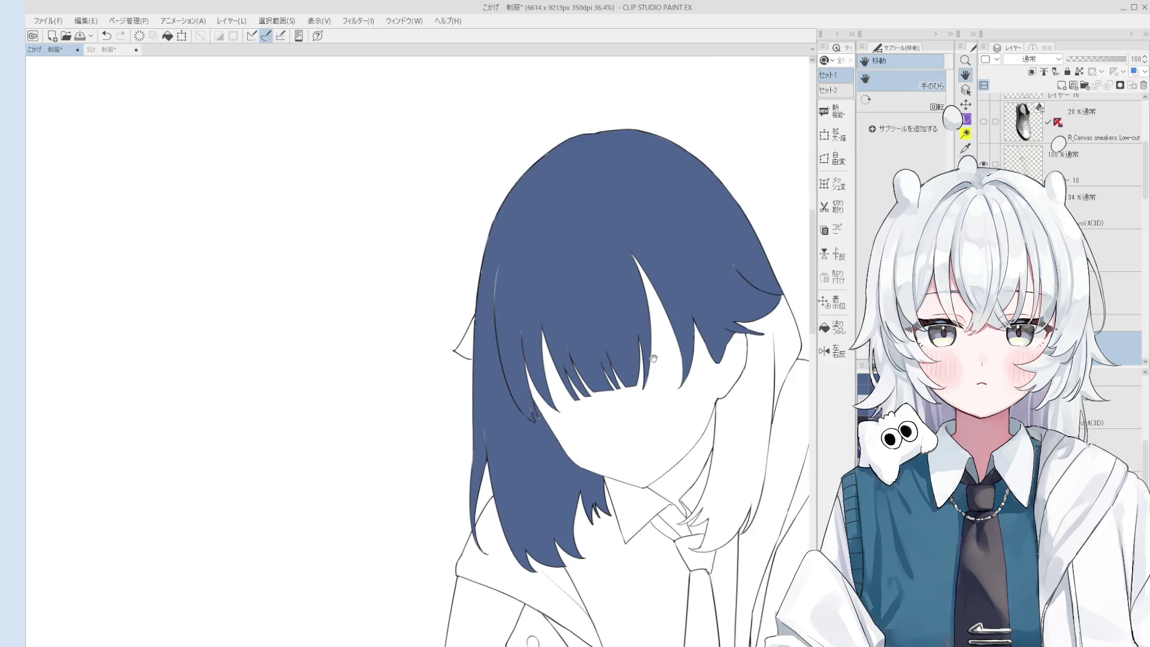
scroll(712, 392, "up", 1)
key("b")
scroll(740, 319, "up", 1)
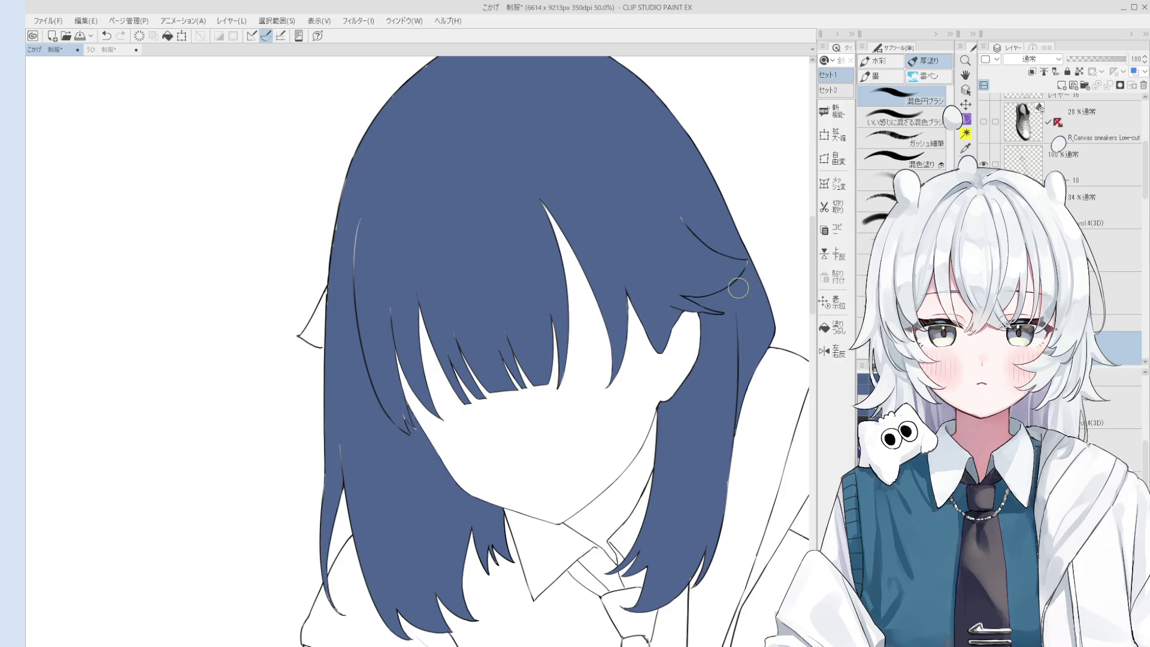
- Resize the brush and paint over the light smudge in the hair
left_click_drag(637, 275, 680, 316)
scroll(607, 336, "up", 2)
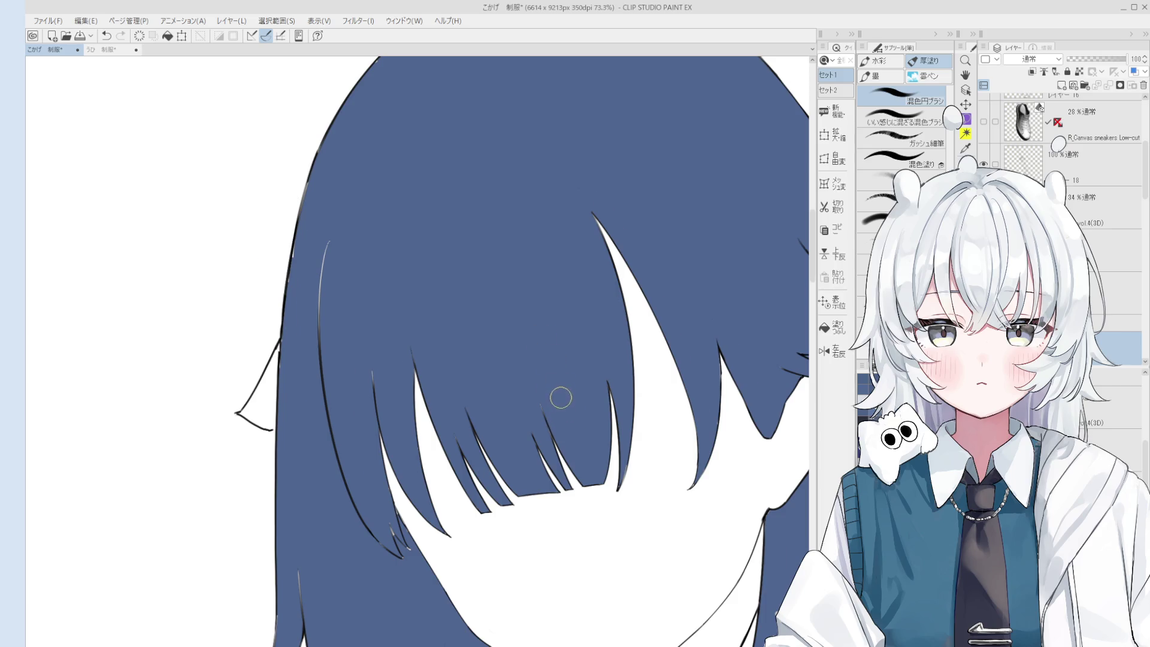
scroll(559, 395, "up", 2)
key("bracketleft")
key("bracketleft")
key("bracketleft")
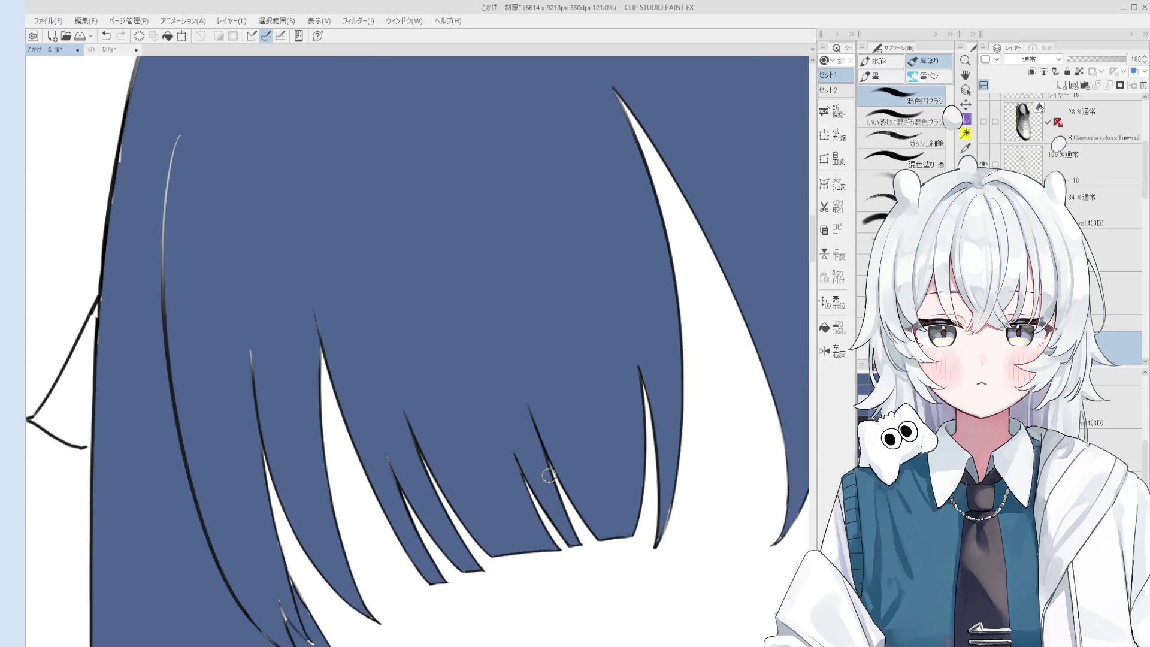
scroll(510, 421, "left", 5)
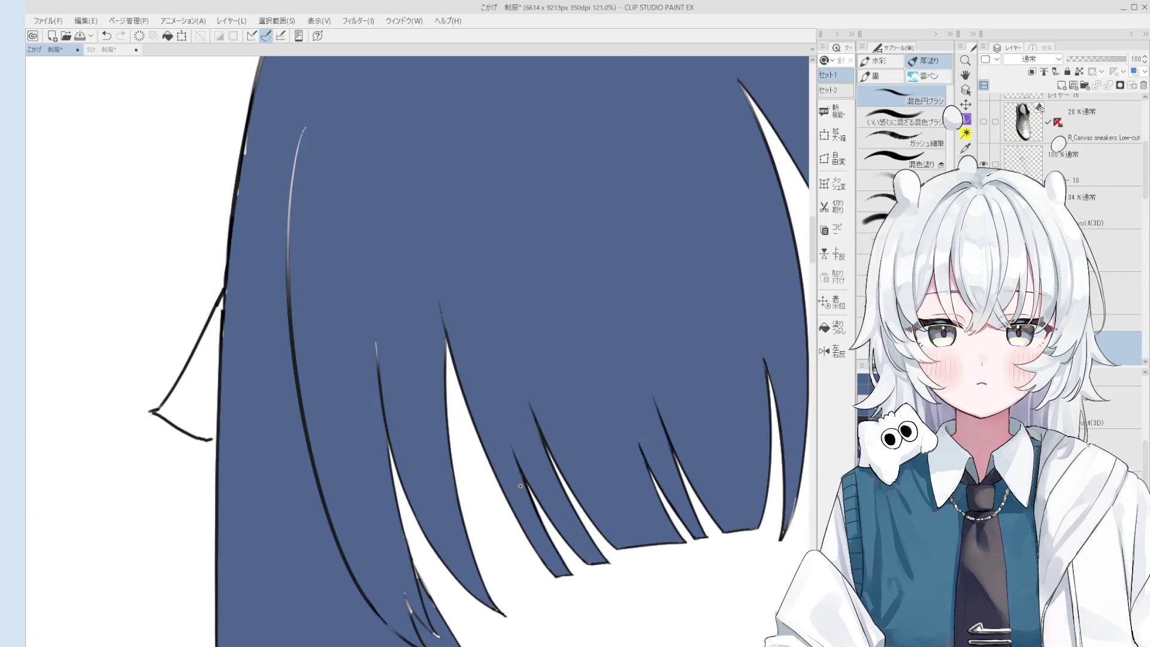
scroll(516, 416, "left", 4)
key("bracketright")
key("bracketright")
key("bracketright")
left_click_drag(491, 418, 493, 375)
key("bracketright")
key("bracketright")
key("bracketright")
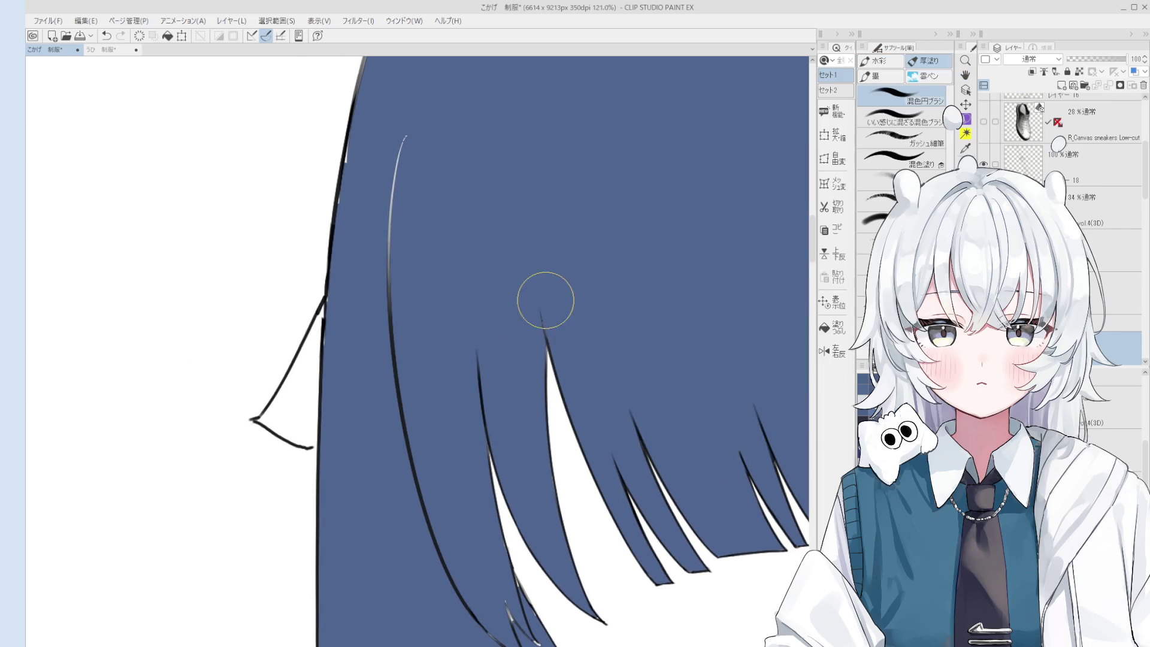
scroll(515, 329, "left", 3)
scroll(432, 257, "down", 3)
mouse_move(354, 396)
left_mouse_down()
mouse_move(465, 466)
mouse_move(413, 244)
left_mouse_up()
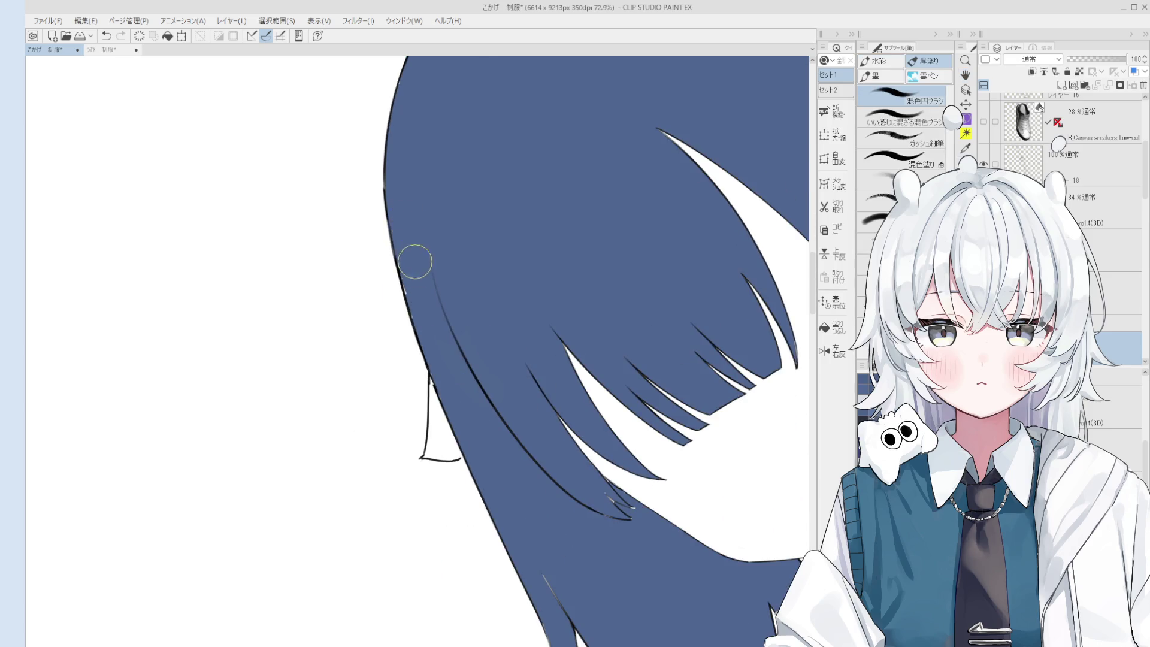
left_click(833, 327)
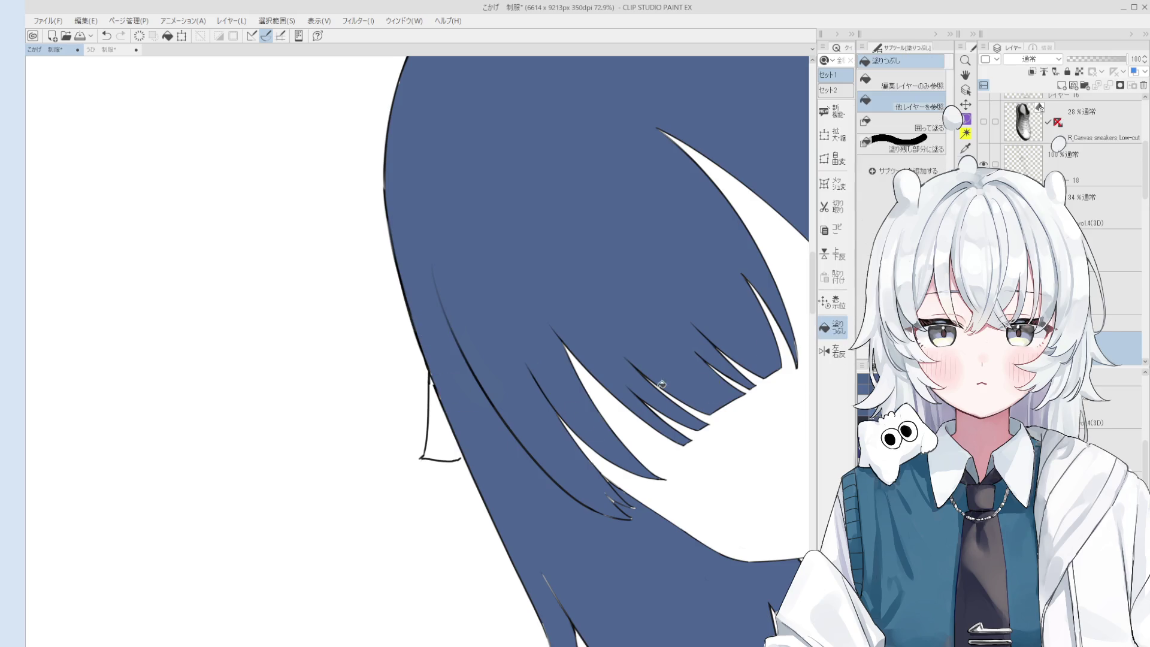
- Fill the white gap near the ear with blue
left_click(442, 438)
scroll(442, 437, "up", 1)
key("b")
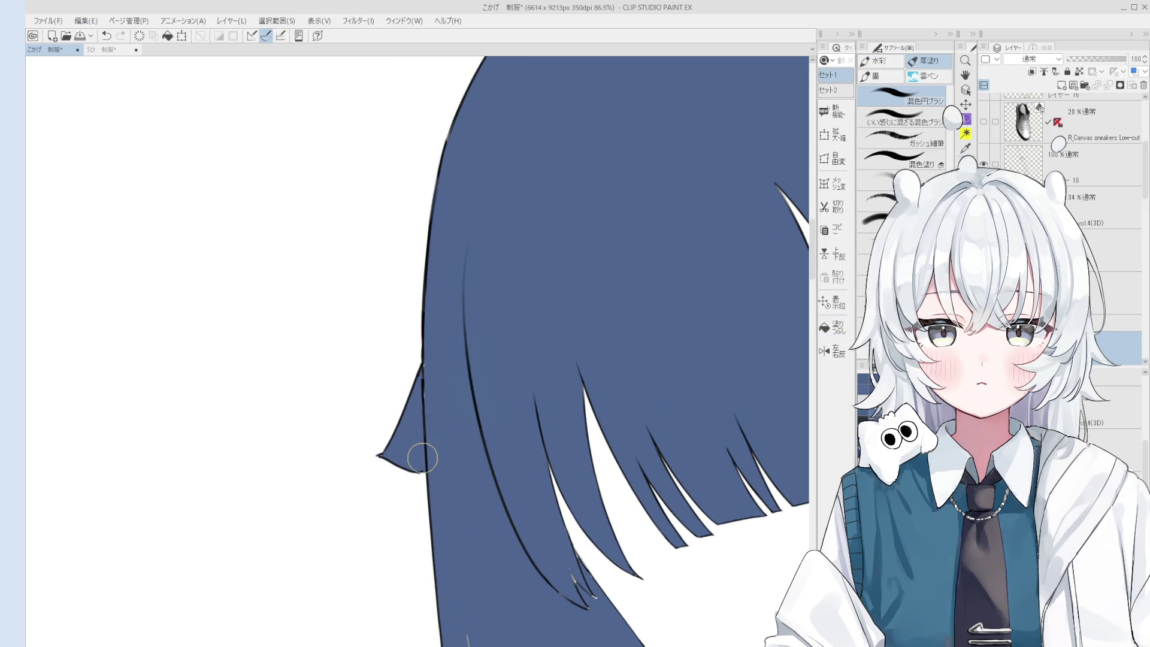
scroll(437, 403, "up", 2)
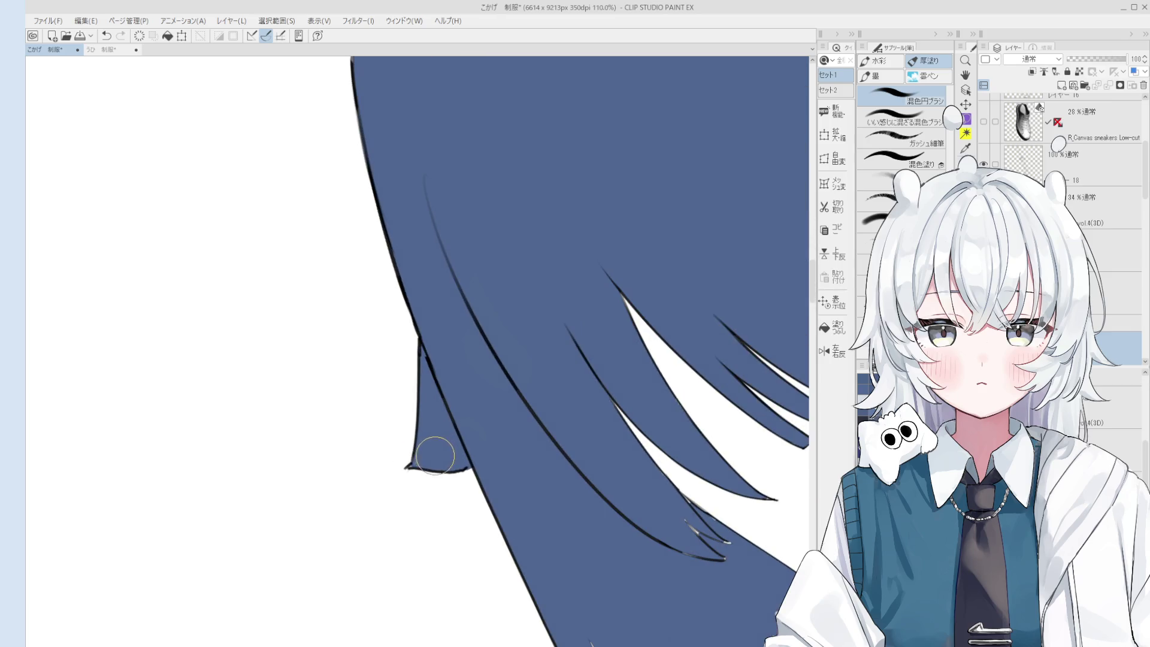
key("e")
scroll(418, 462, "up", 5)
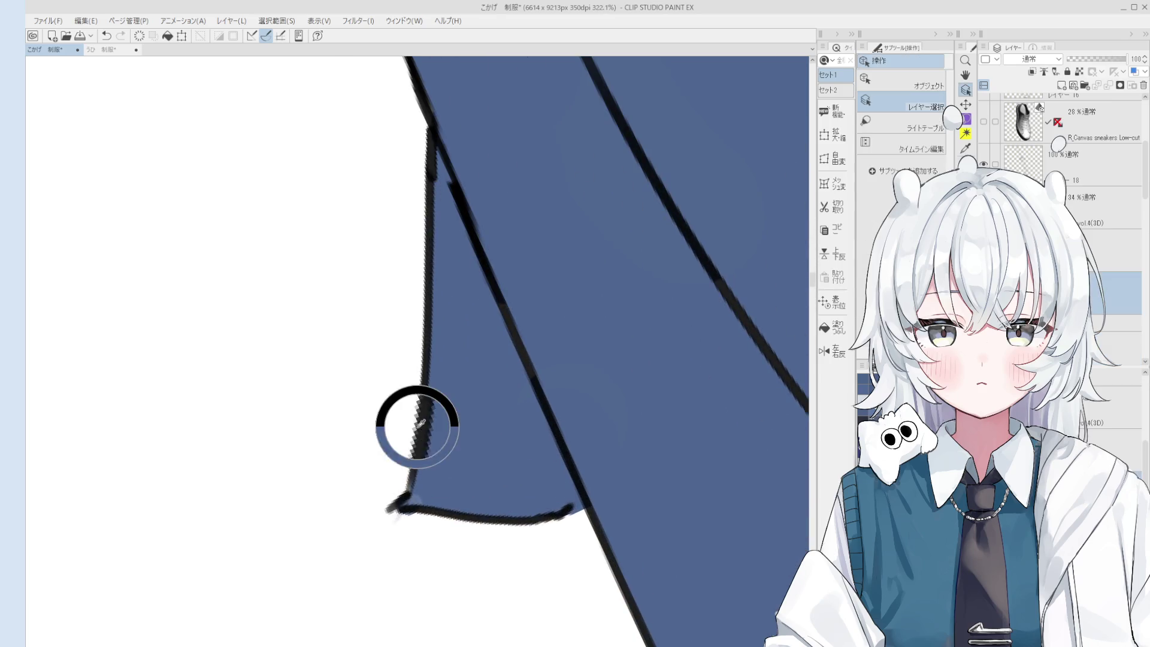
- Rotate the view about 11° and redraw the outline along the strand's lower edge
key("p")
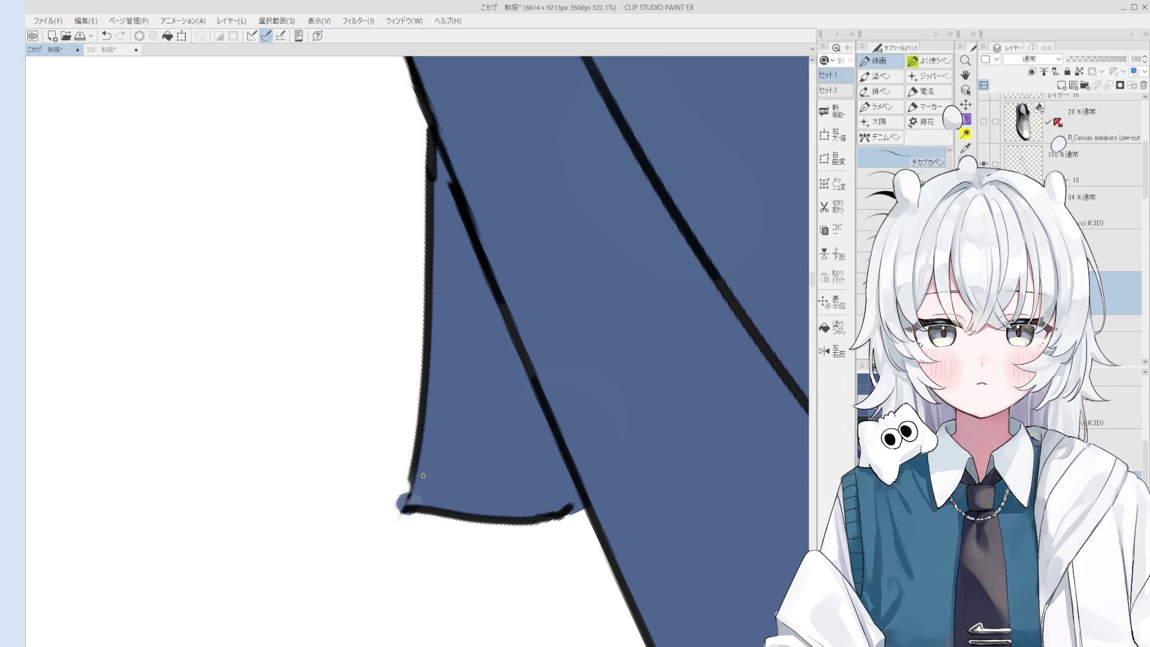
scroll(412, 490, "down", 2)
key("o")
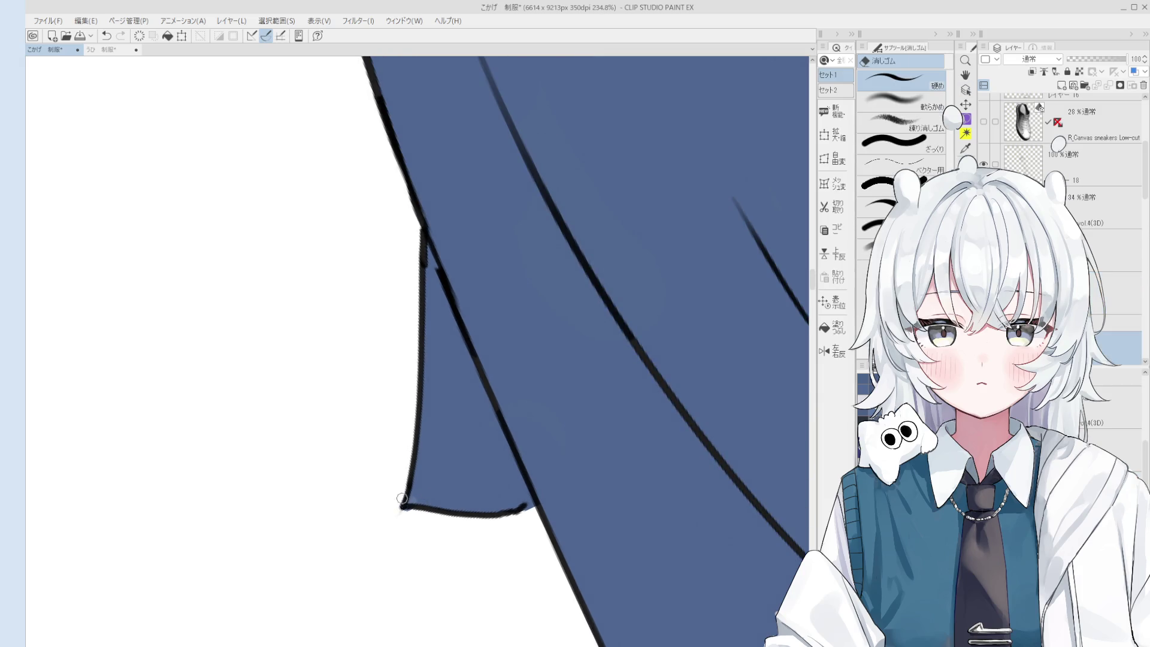
left_click_drag(412, 491, 403, 466)
key("p")
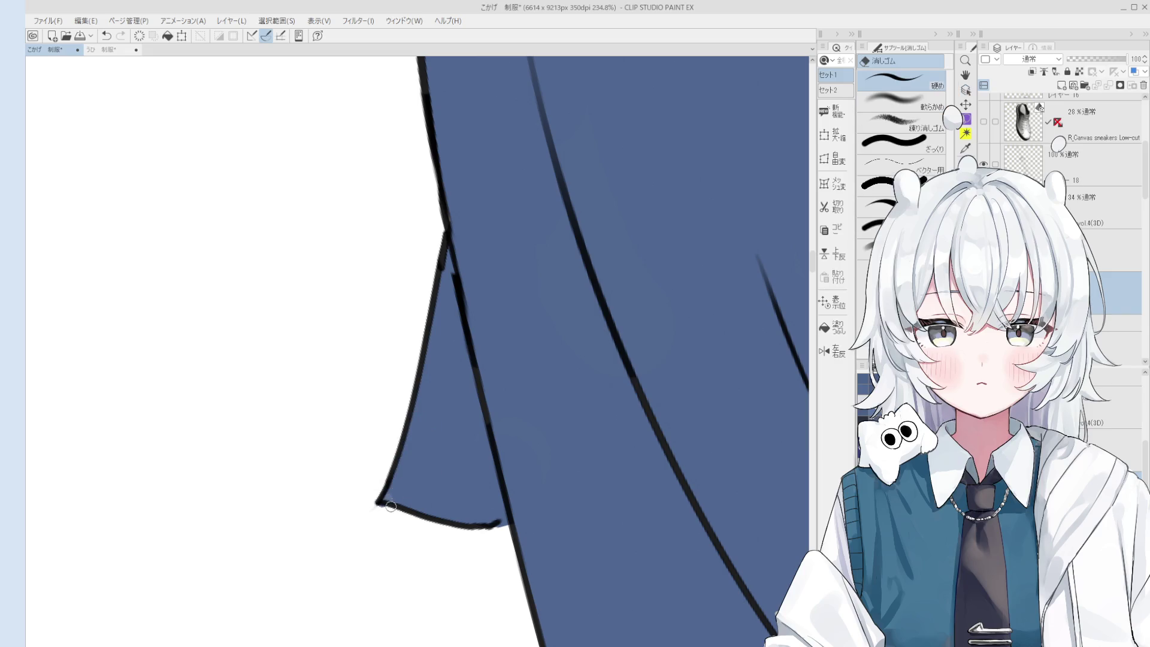
key("o")
left_click_drag(406, 505, 424, 518)
key("e")
key("p")
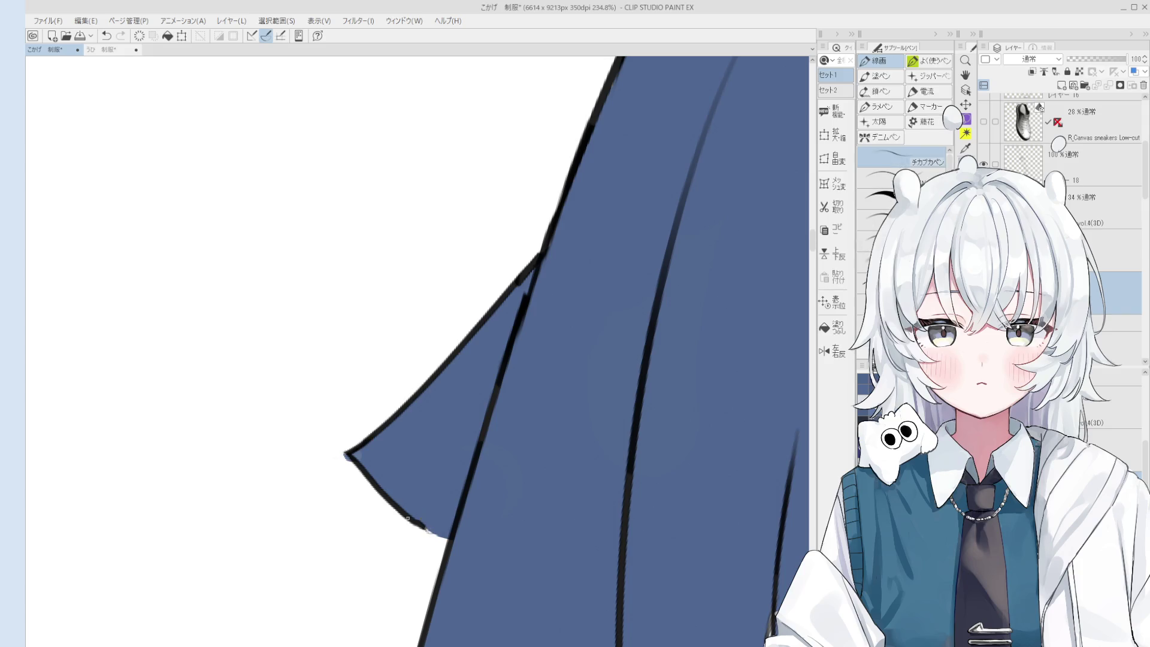
left_click_drag(399, 505, 442, 540)
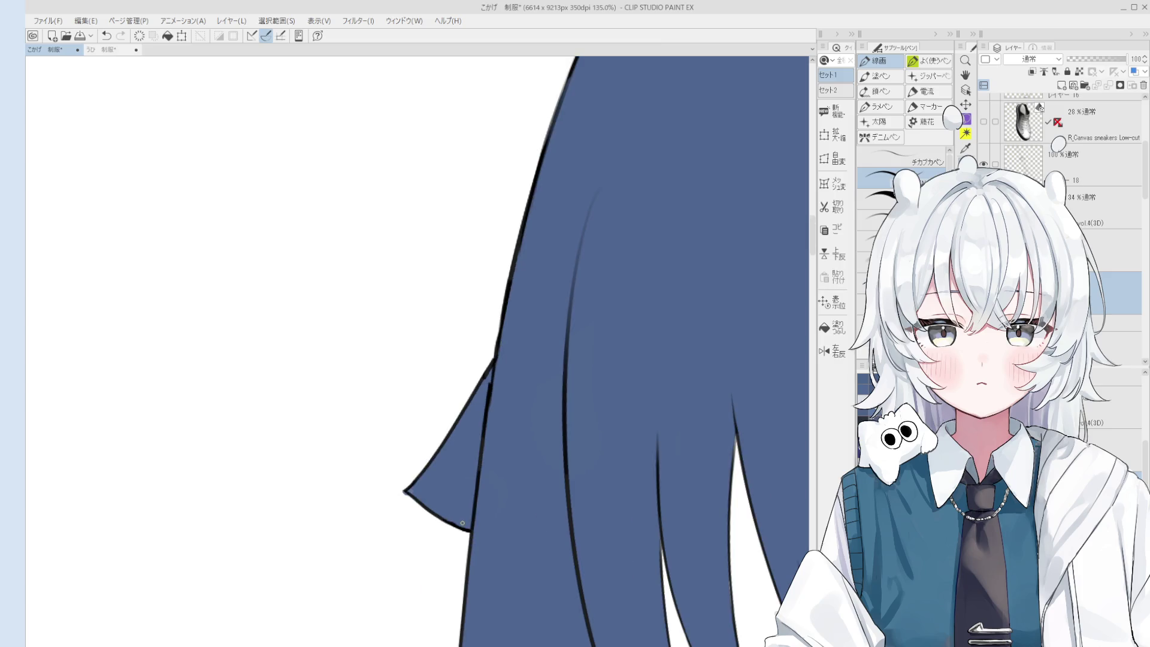
- Pick the layer holding that part of the strand and switch between eraser and pen
left_click(453, 447, "ctrl+shift")
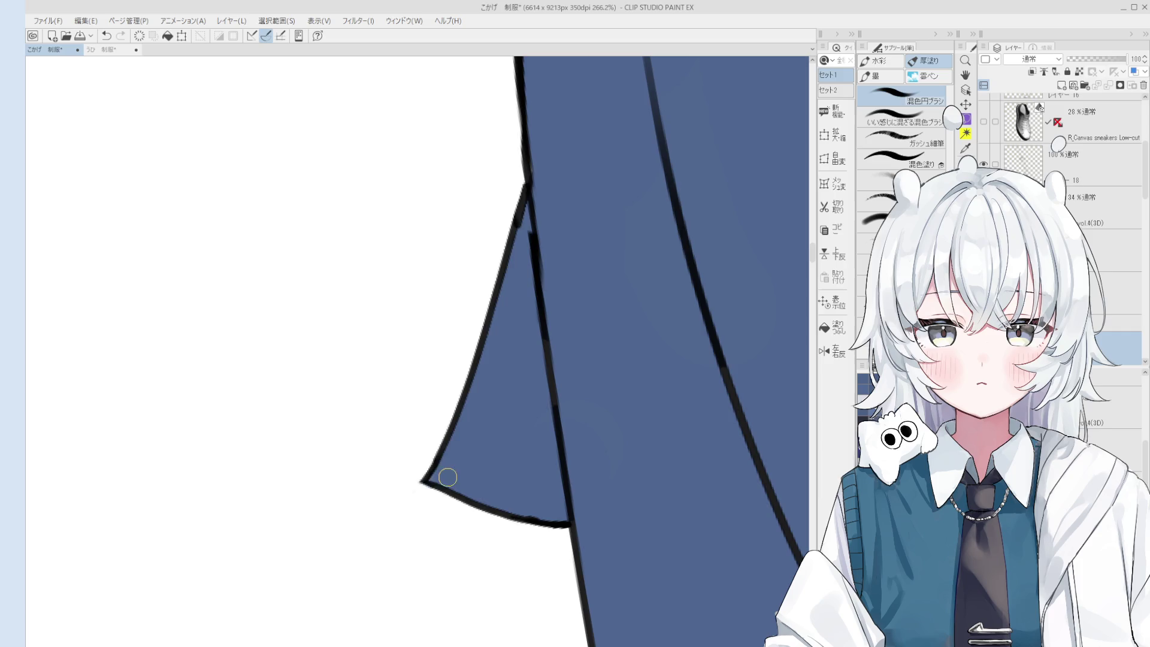
scroll(539, 455, "down", 8)
scroll(457, 372, "up", 2)
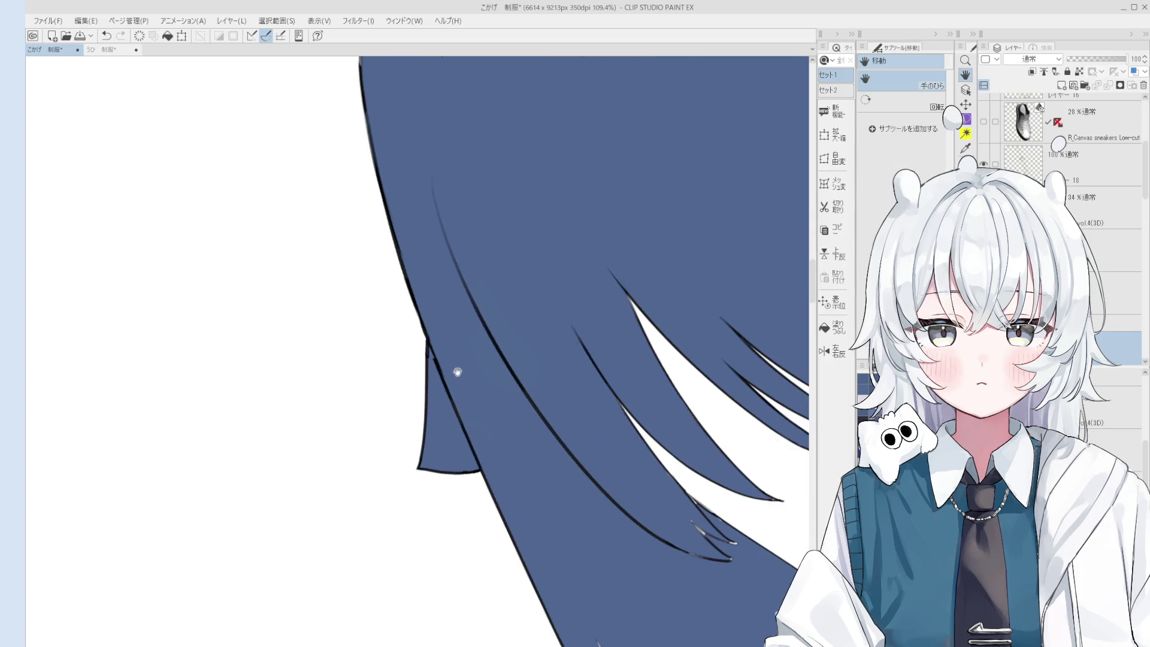
key("e")
scroll(443, 371, "up", 1)
scroll(439, 368, "up", 1)
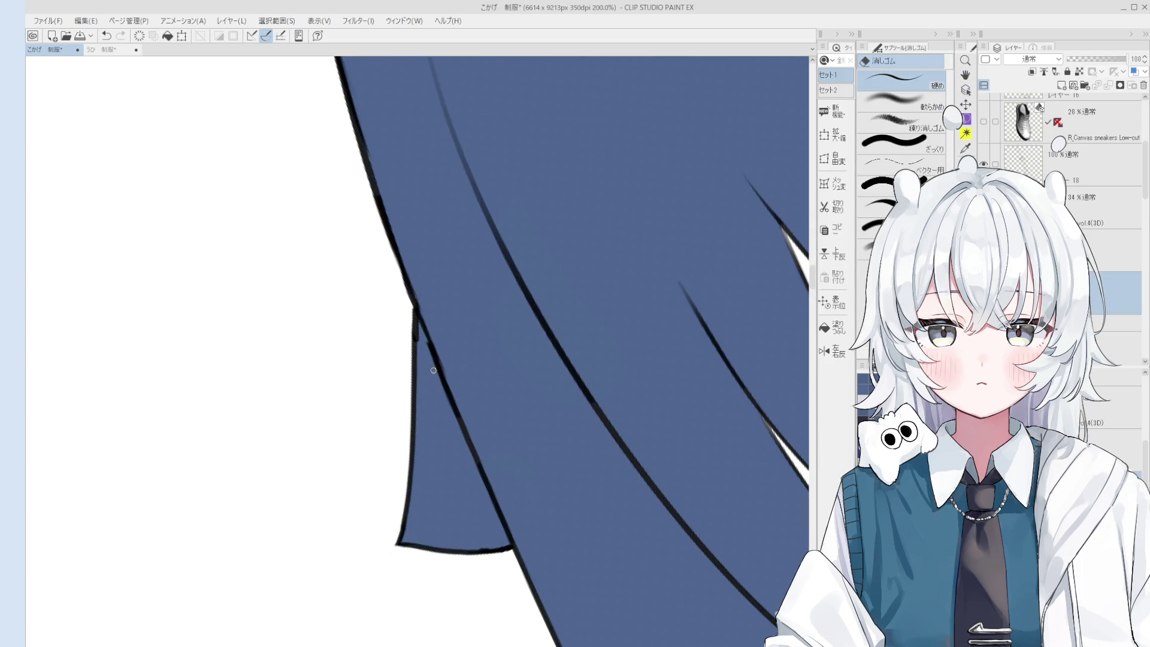
scroll(440, 365, "down", 1)
key("p")
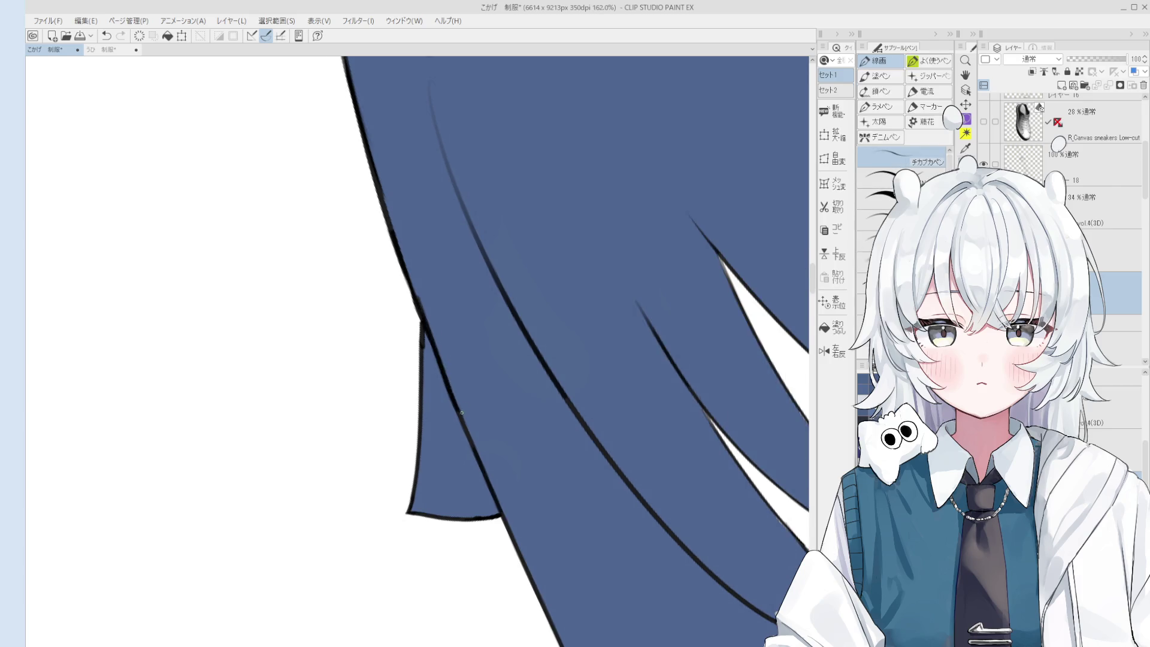
scroll(447, 360, "down", 1)
scroll(448, 378, "down", 1)
scroll(449, 387, "down", 1)
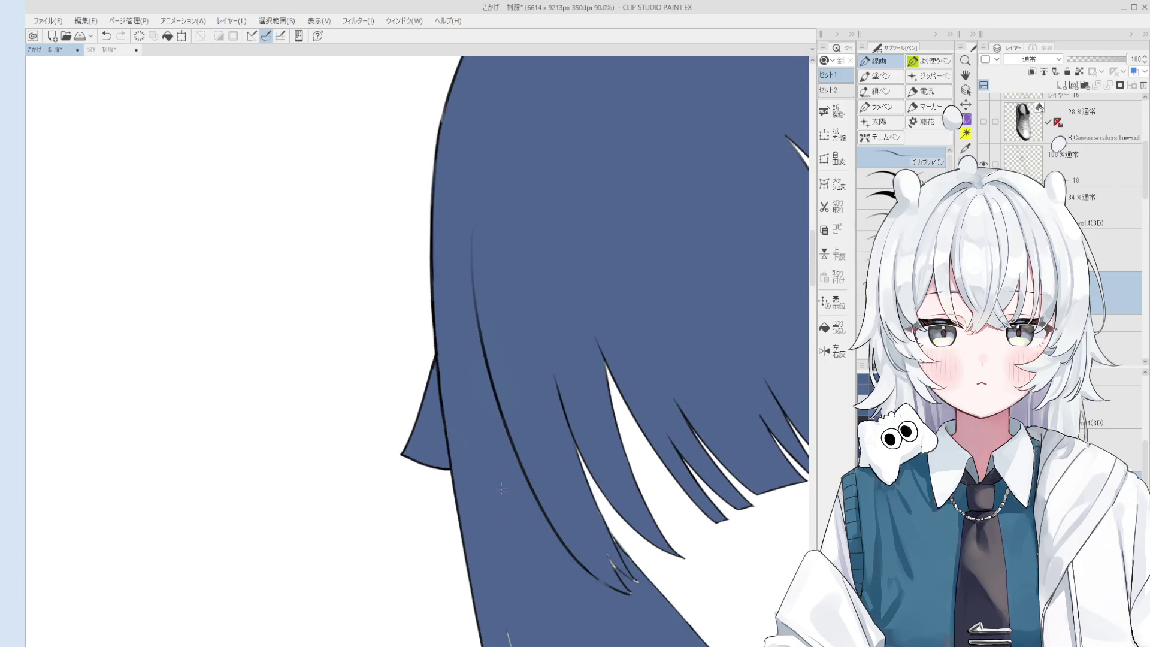
- Try painting fill down the narrow hair strand, then undo it
key("b")
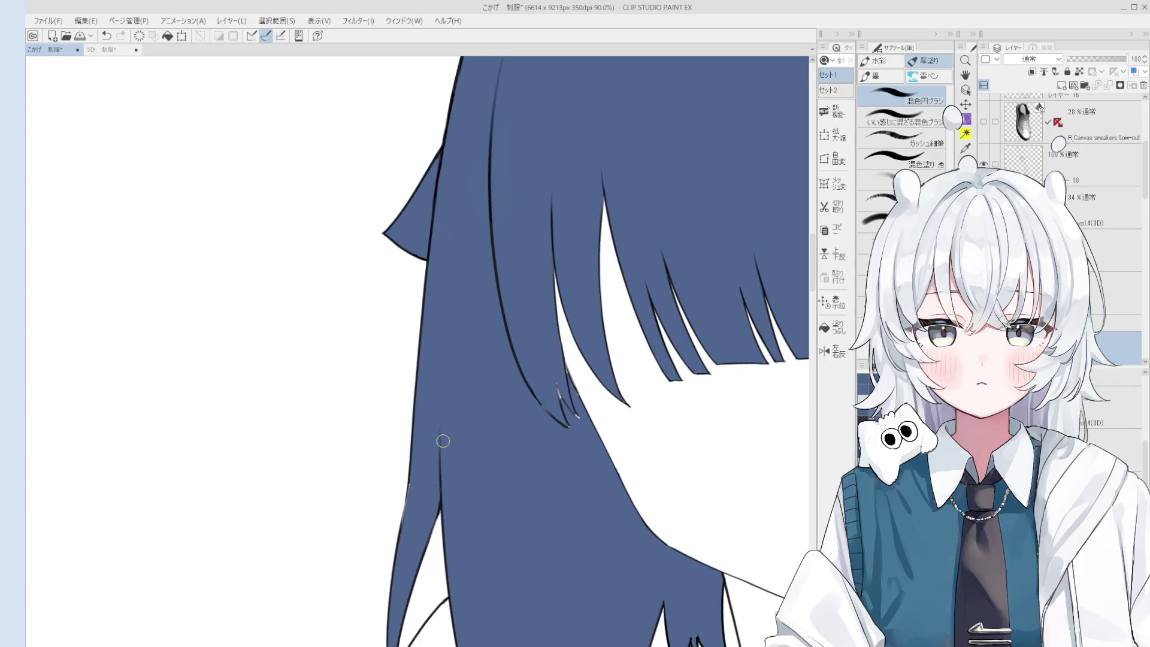
key("h")
left_click_drag(470, 509, 465, 418)
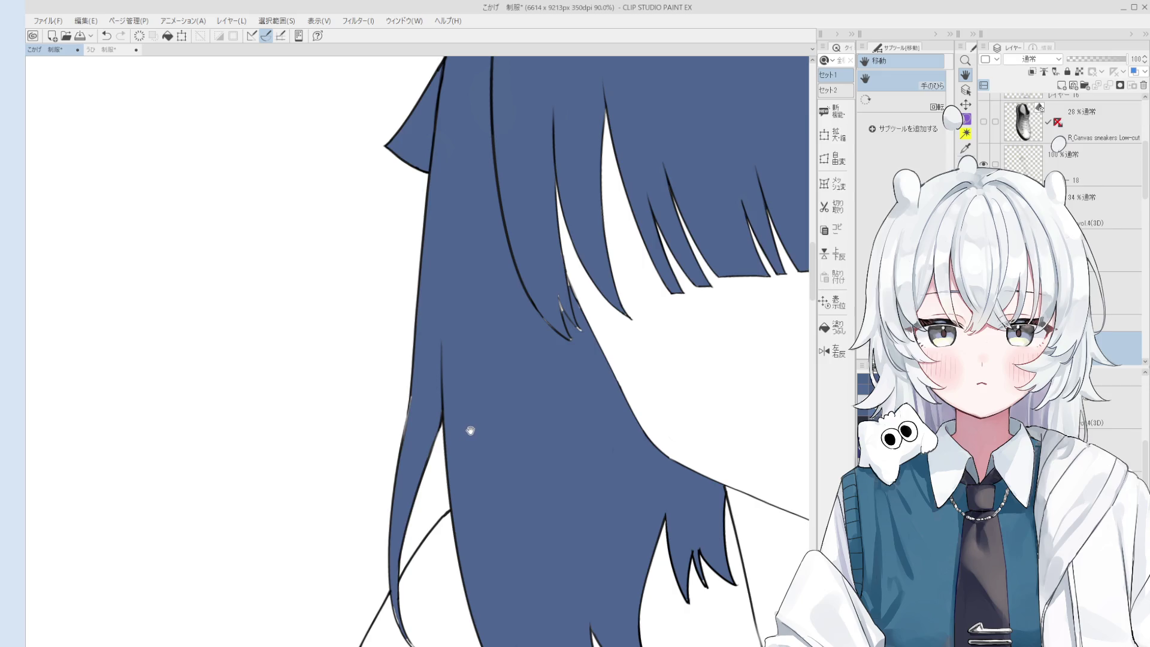
left_click_drag(470, 429, 475, 447)
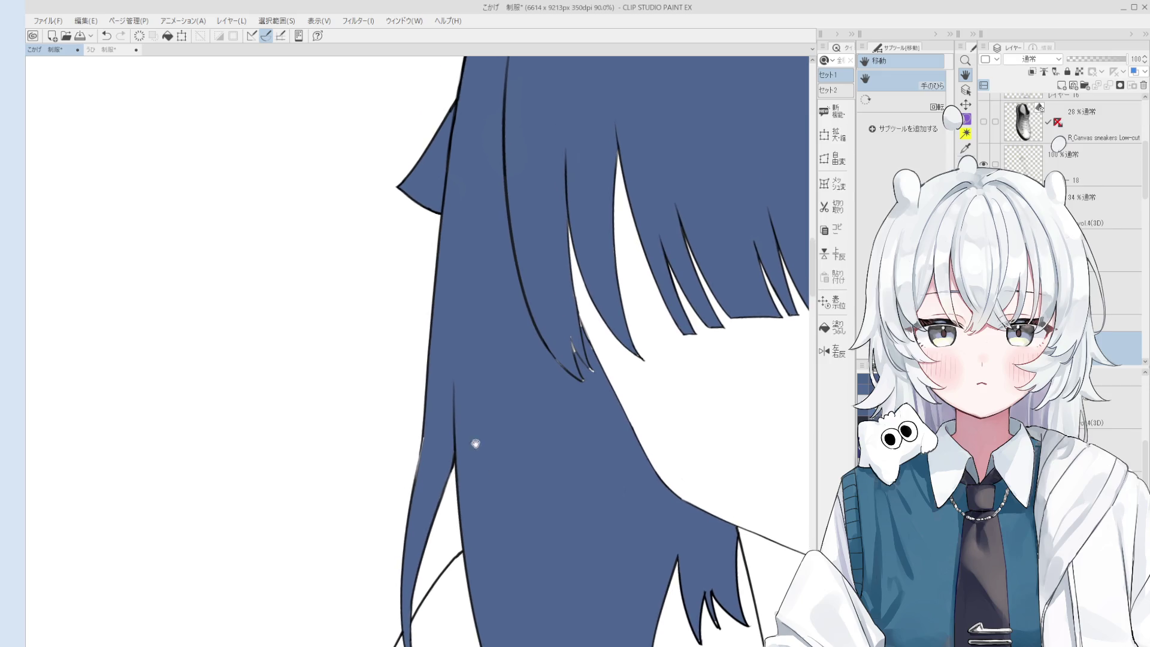
key("o")
scroll(485, 419, "up", 4)
key("b")
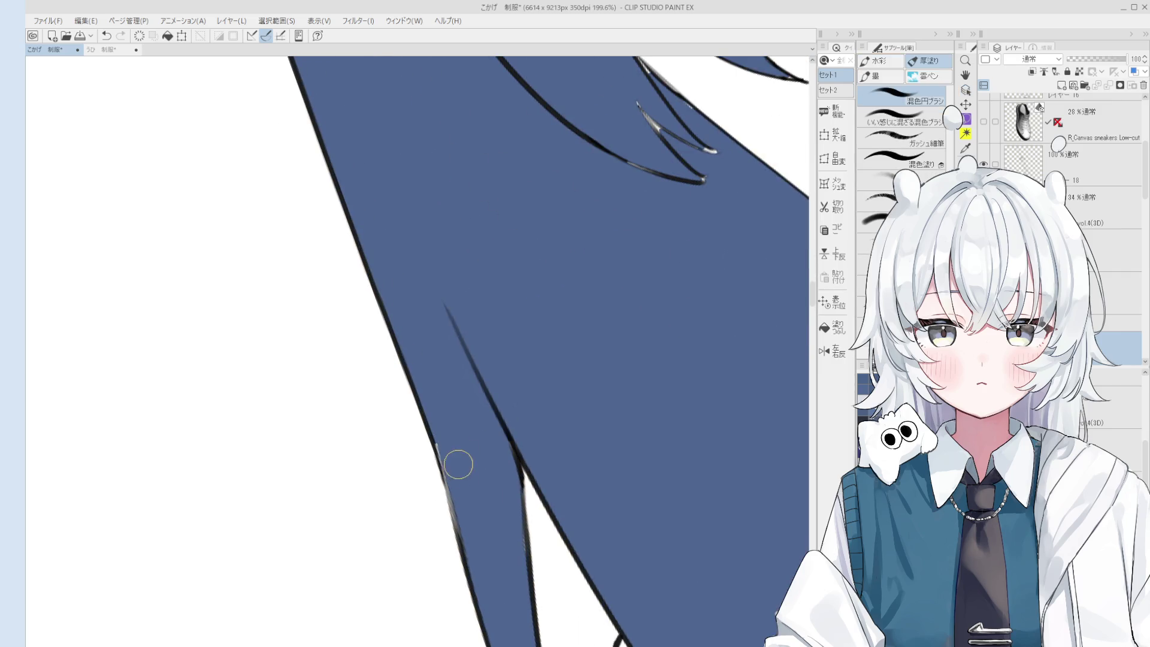
scroll(454, 411, "down", 3)
scroll(454, 412, "up", 3)
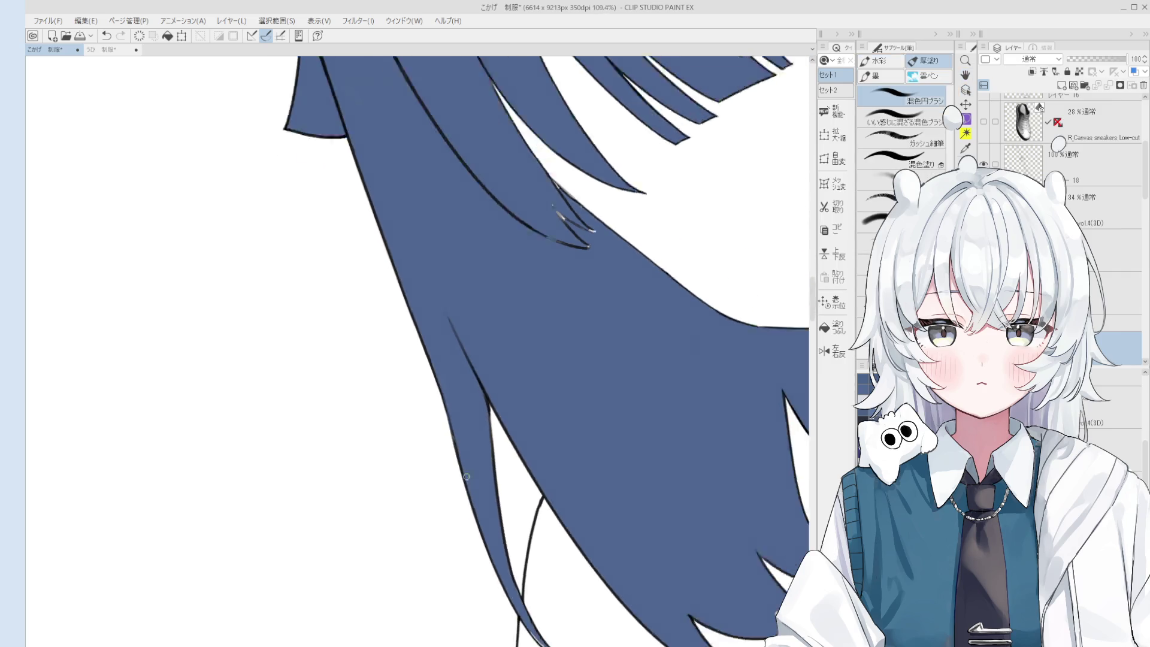
left_click_drag(405, 473, 425, 560)
key("ctrl+z")
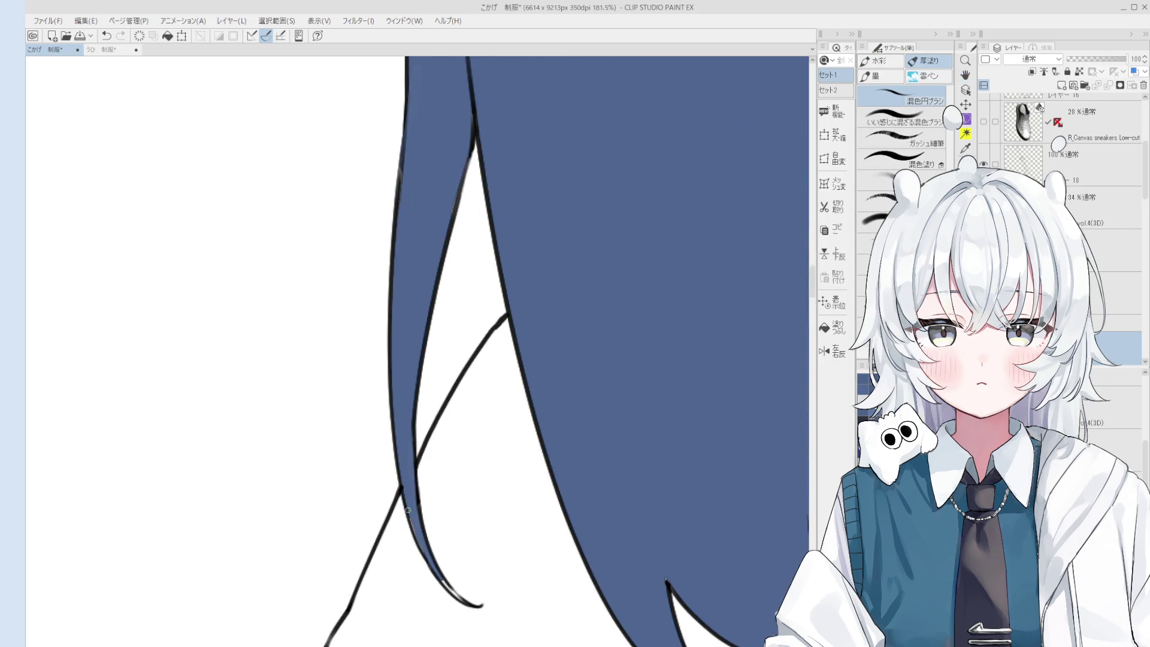
- Move the view over the hair tips and turn it onto the face
scroll(405, 500, "down", 1)
left_click_drag(434, 560, 497, 599)
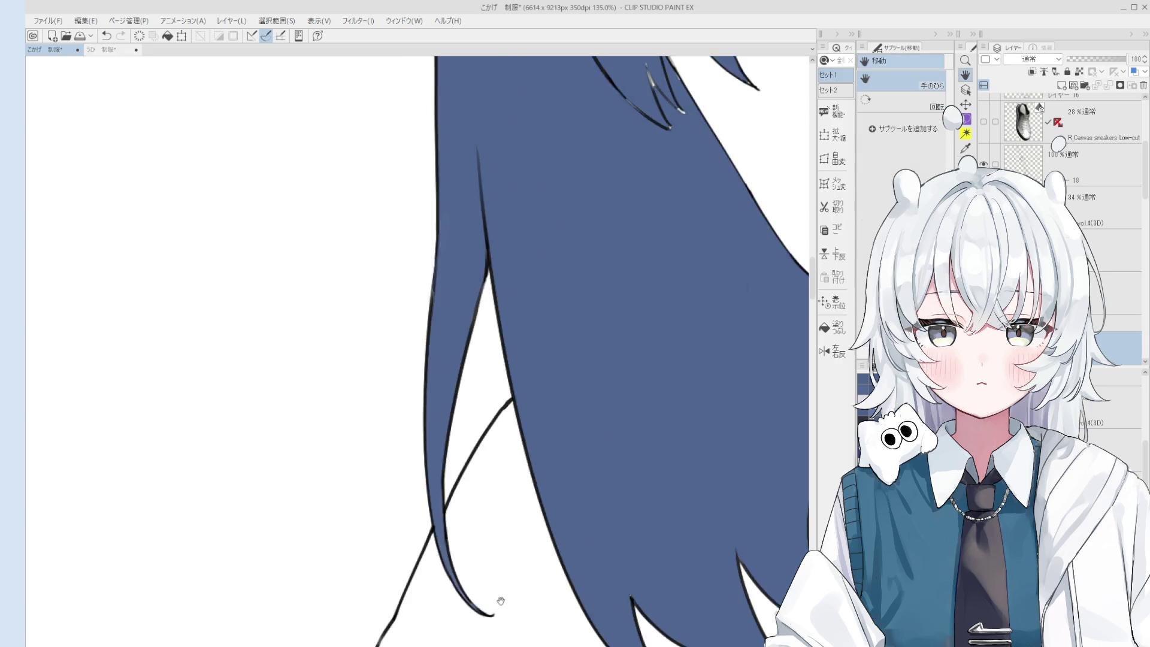
scroll(497, 599, "down", 2)
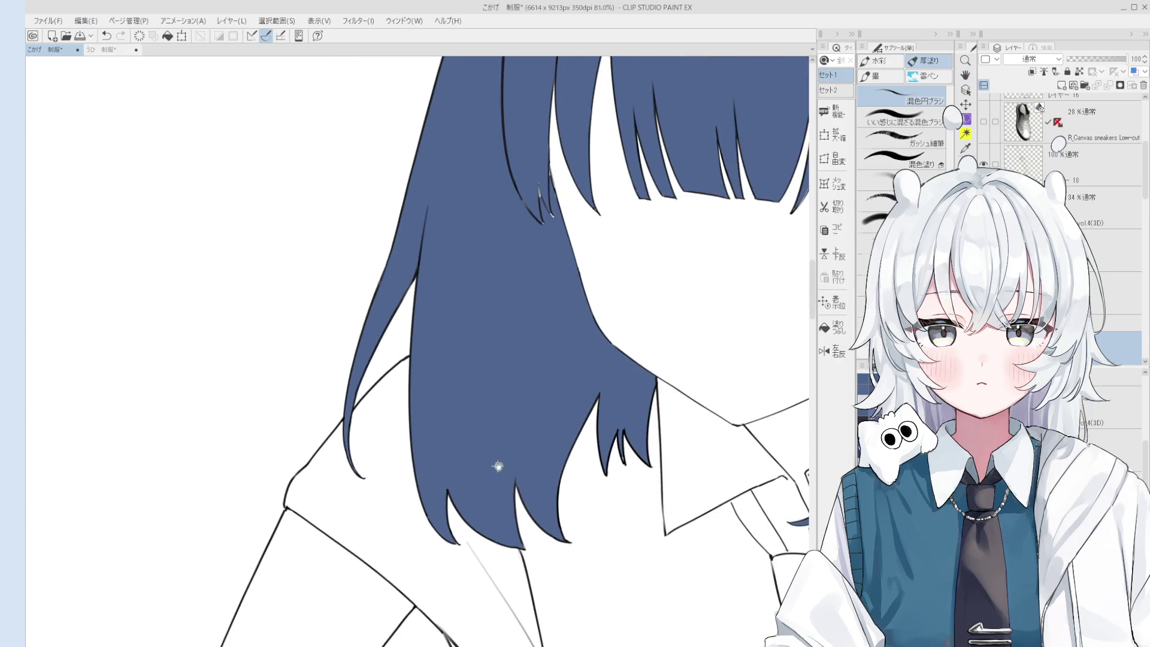
scroll(496, 465, "up", 3)
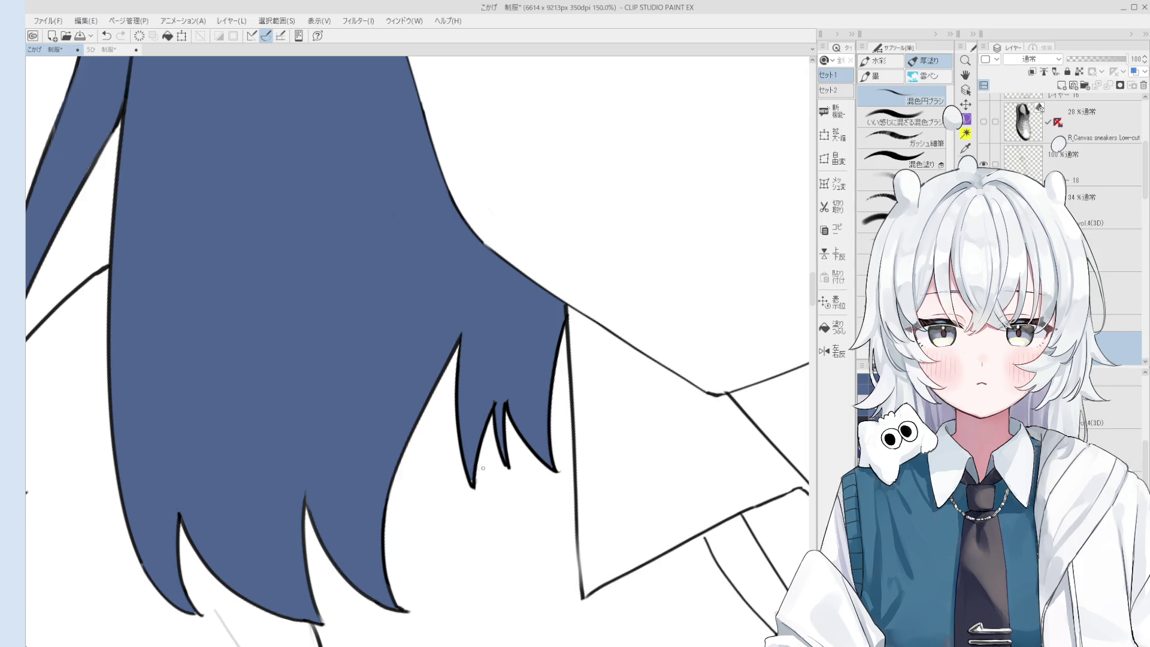
scroll(471, 478, "down", 4)
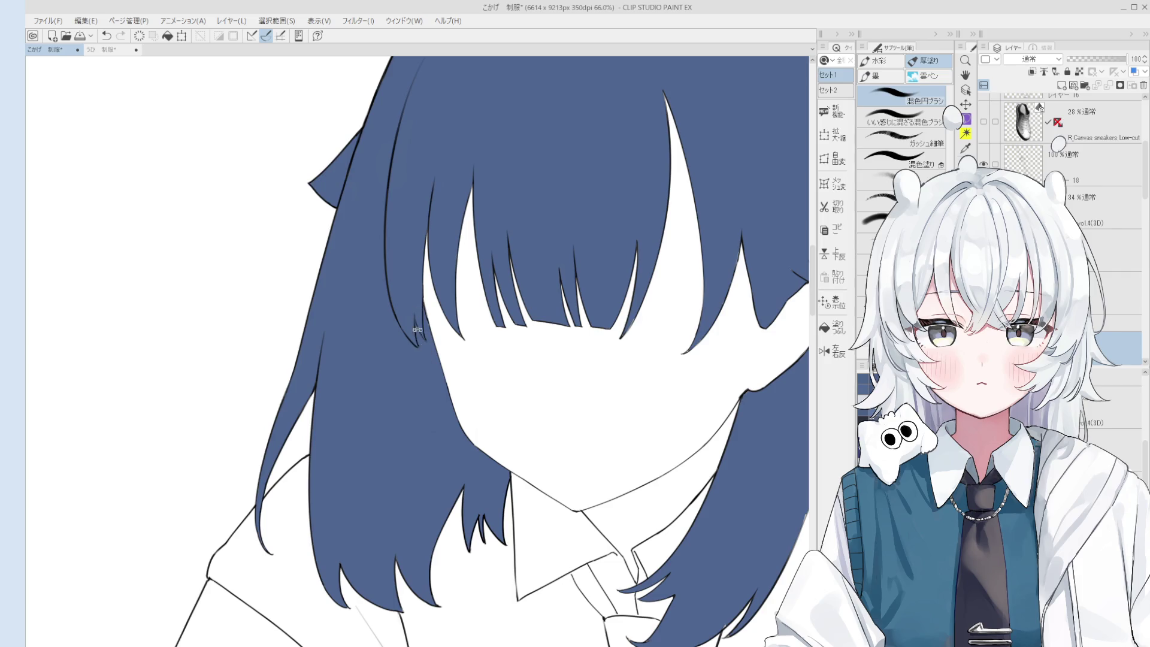
left_click_drag(418, 308, 448, 410)
scroll(448, 411, "up", 2)
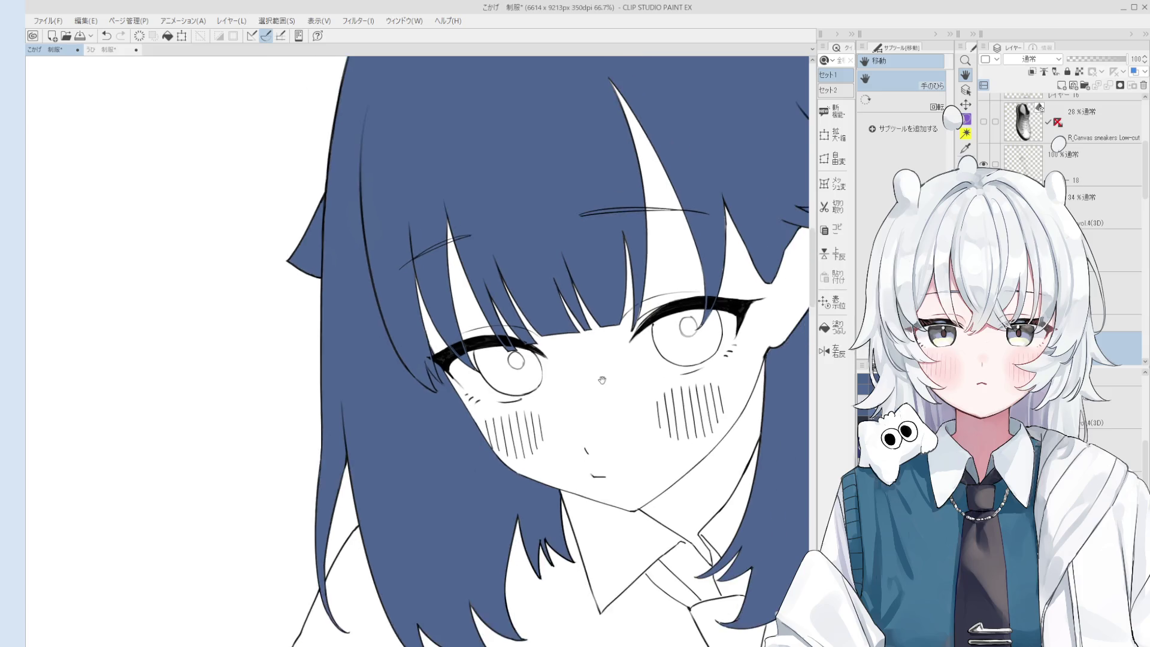
- Zoom around the face while switching between the Object and brush tools
key("o")
scroll(644, 259, "up", 2)
key("b")
scroll(653, 346, "up", 3)
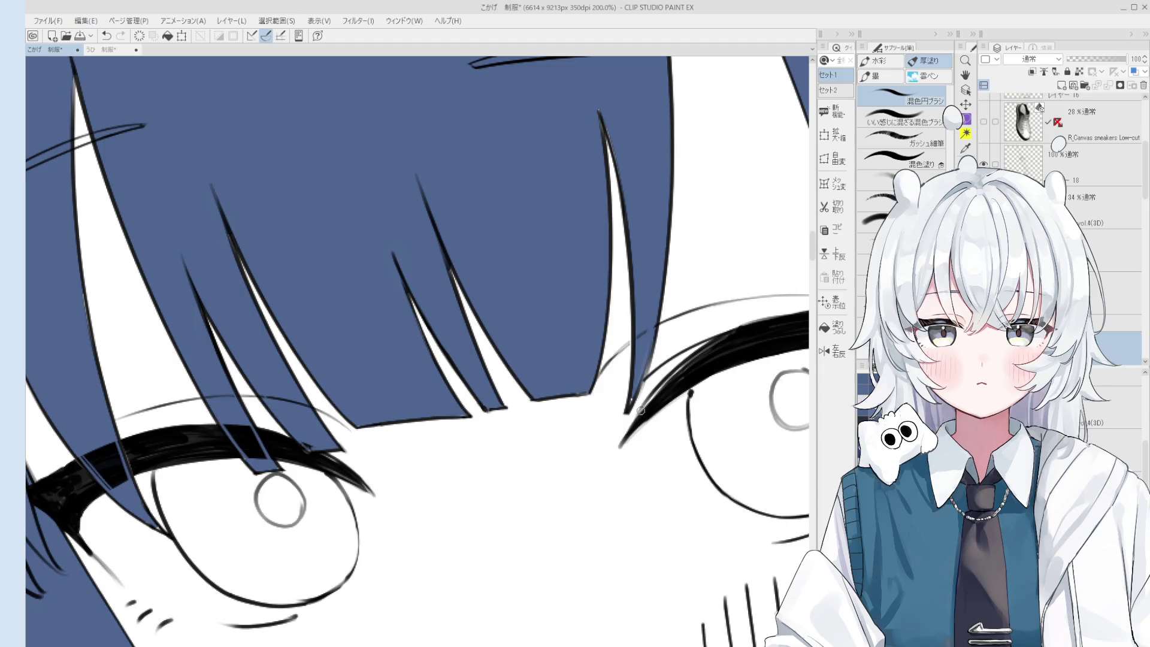
scroll(640, 406, "down", 3)
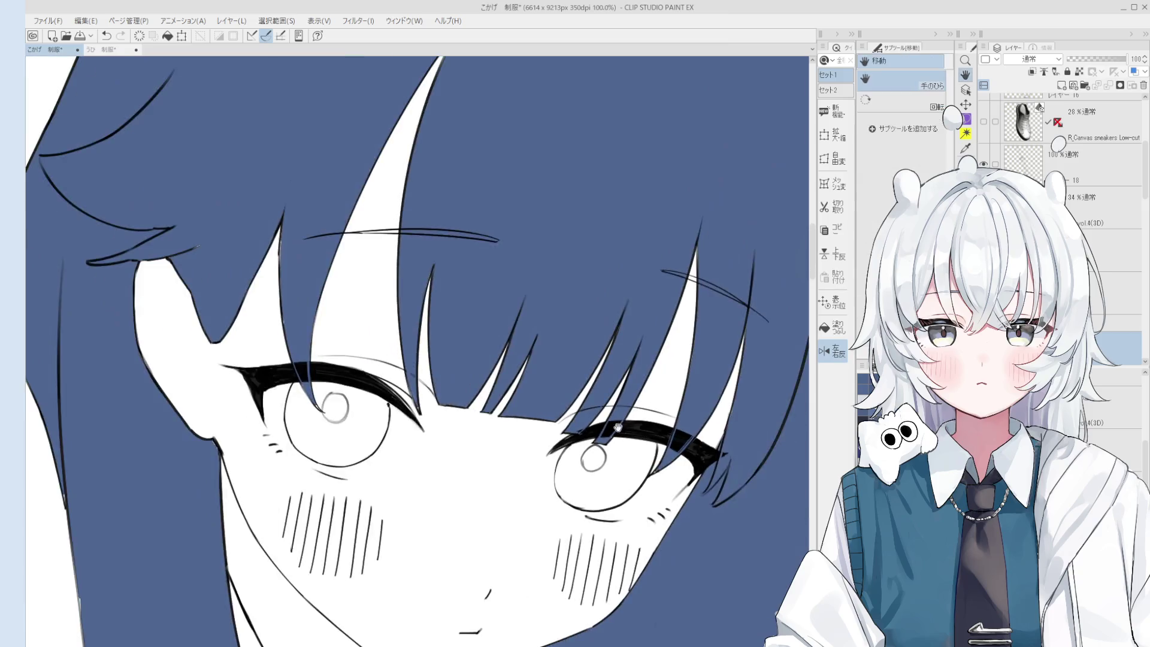
scroll(503, 447, "up", 5)
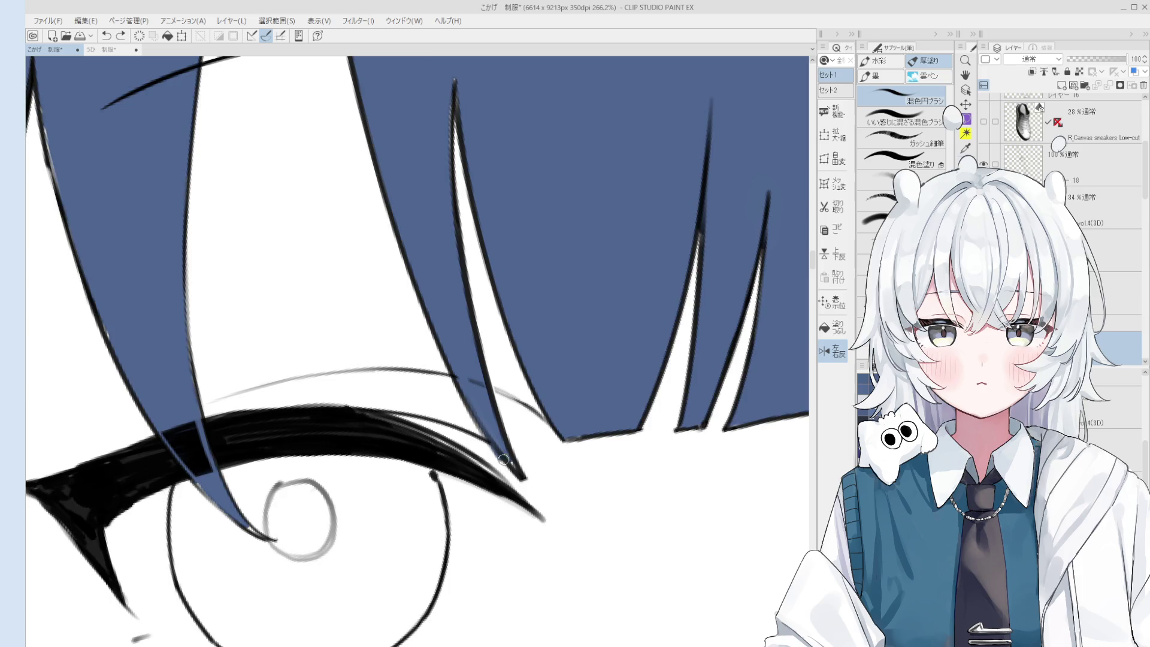
scroll(488, 436, "down", 1)
scroll(508, 458, "down", 1)
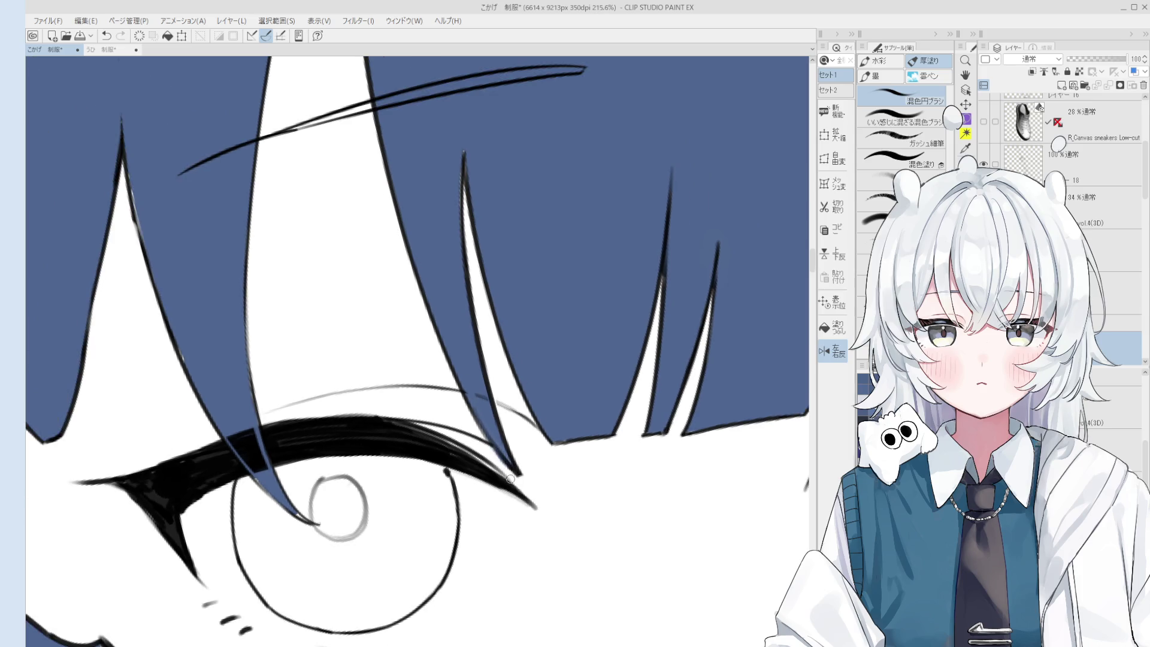
key("o")
scroll(489, 419, "down", 1)
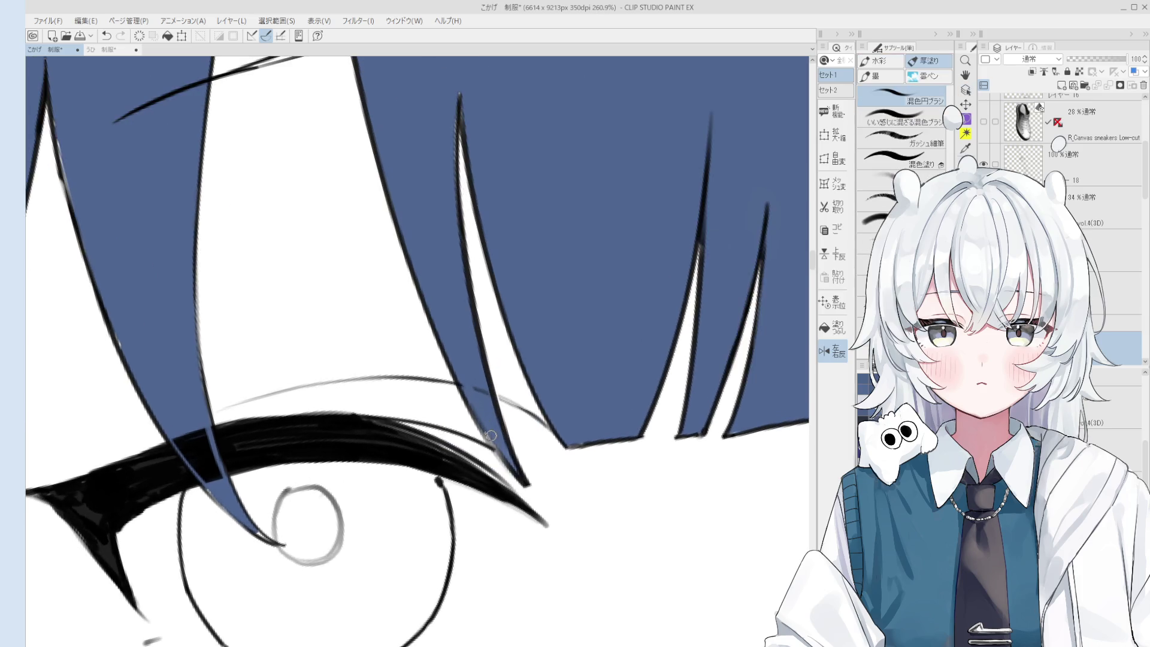
scroll(488, 420, "down", 2)
- Pan over the eye and bangs, then pan out to view the whole figure
left_click_drag(510, 449, 539, 400)
scroll(542, 399, "up", 3)
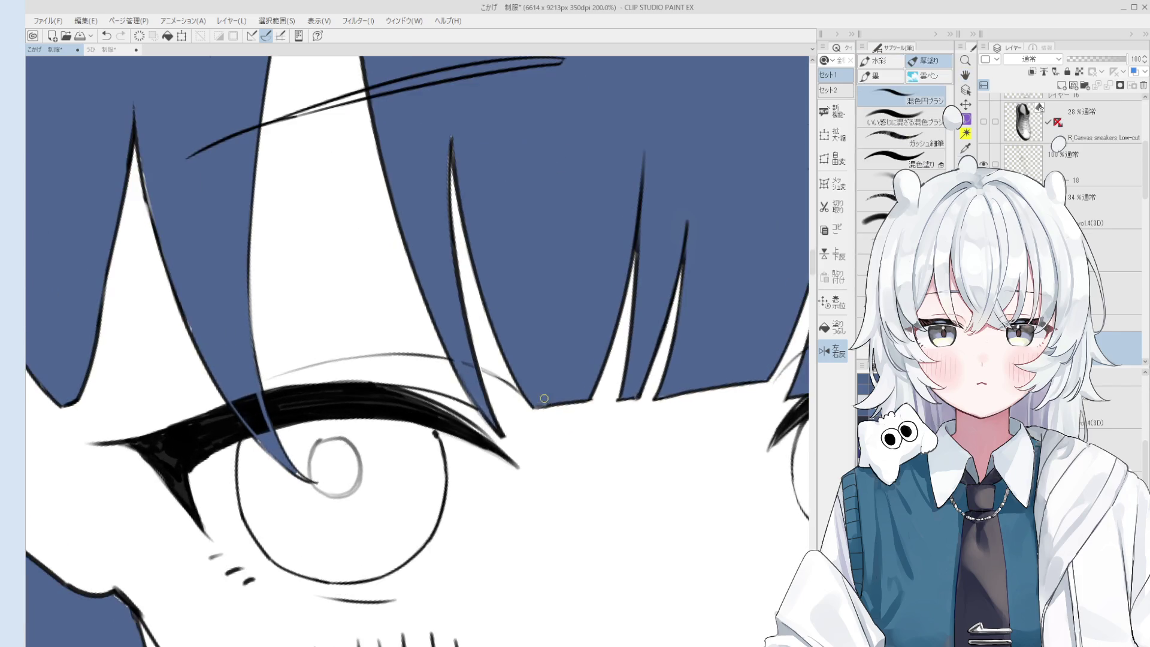
scroll(654, 397, "down", 4)
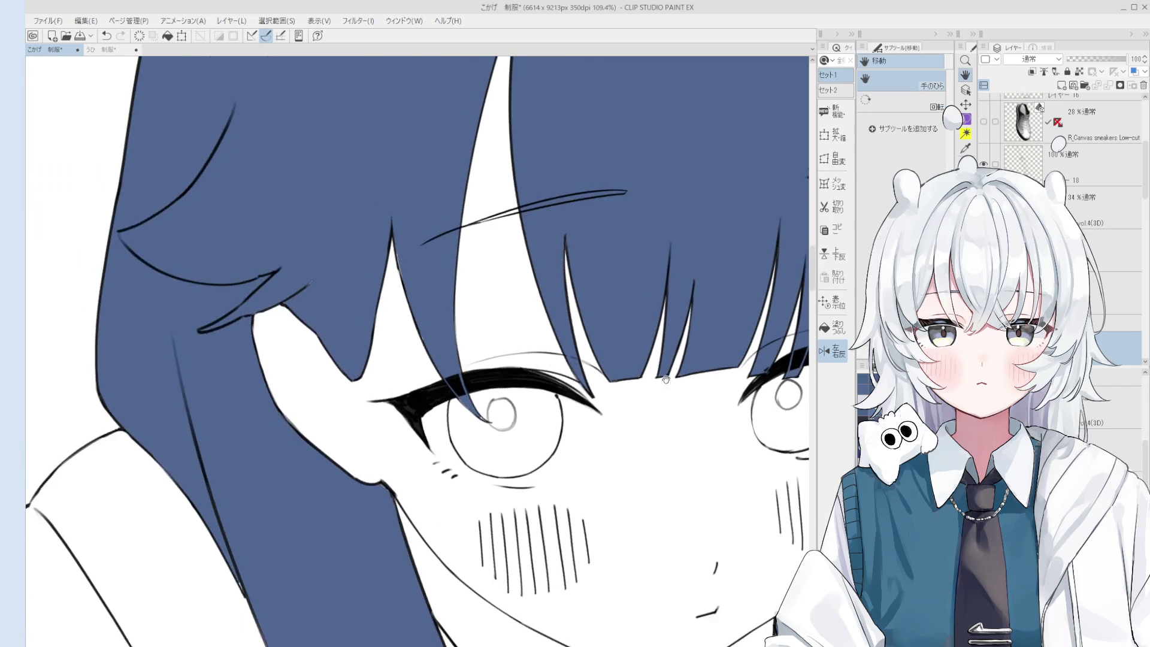
left_click_drag(510, 335, 528, 308)
scroll(430, 255, "up", 1)
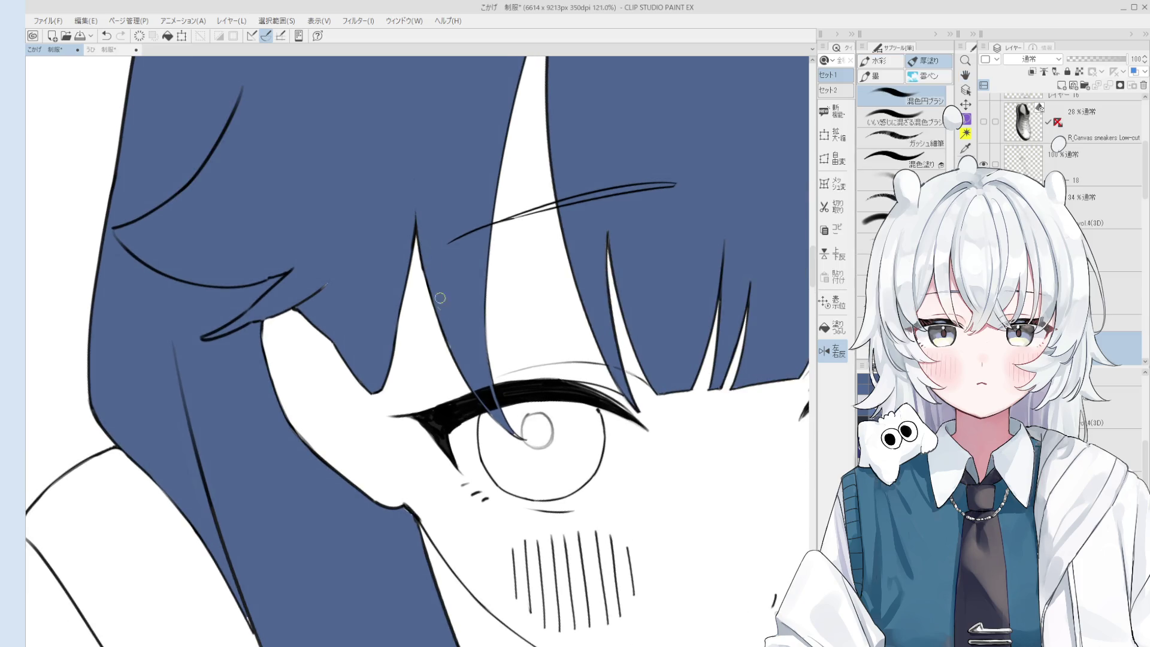
scroll(436, 364, "down", 1)
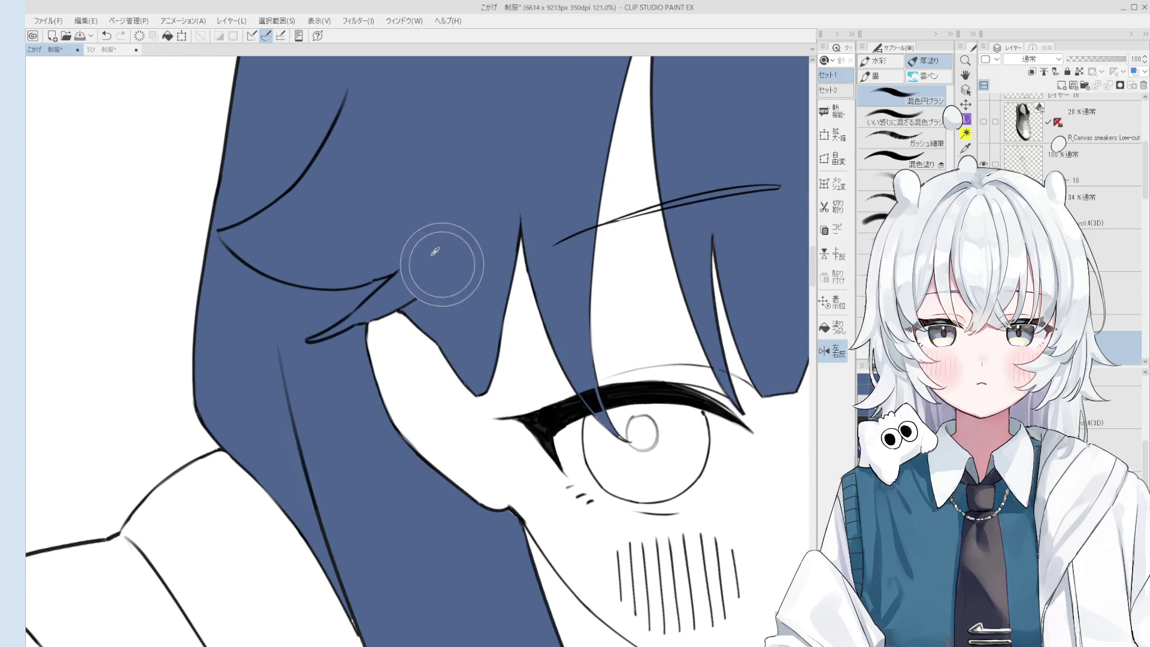
mouse_move(436, 277)
left_mouse_down()
mouse_move(443, 266)
mouse_move(490, 271)
left_mouse_up()
scroll(443, 266, "up", 1)
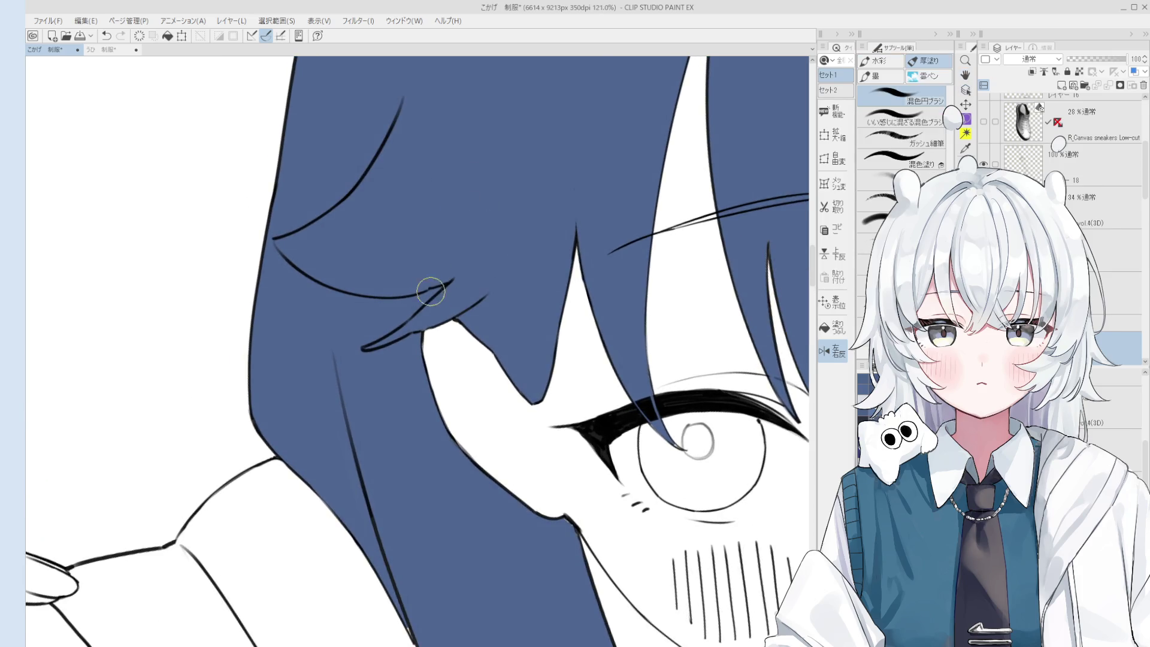
scroll(381, 344, "down", 4)
mouse_move(701, 542)
left_mouse_down()
mouse_move(673, 524)
mouse_move(694, 548)
mouse_move(672, 562)
left_mouse_up()
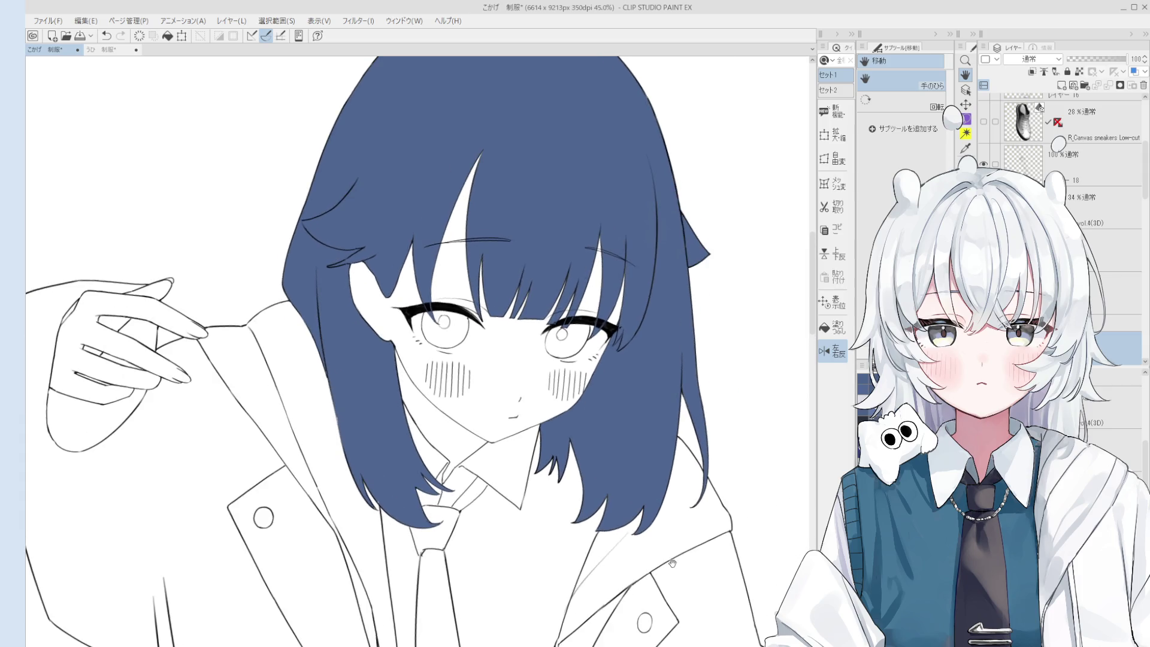
left_click(831, 327)
- Fill the right and left irises with the hair's dark blue
scroll(582, 344, "up", 2)
left_click(566, 341)
left_click(399, 314)
- Blend the tone inside both irises around the highlights with the blending brush
key("b")
scroll(419, 329, "up", 3)
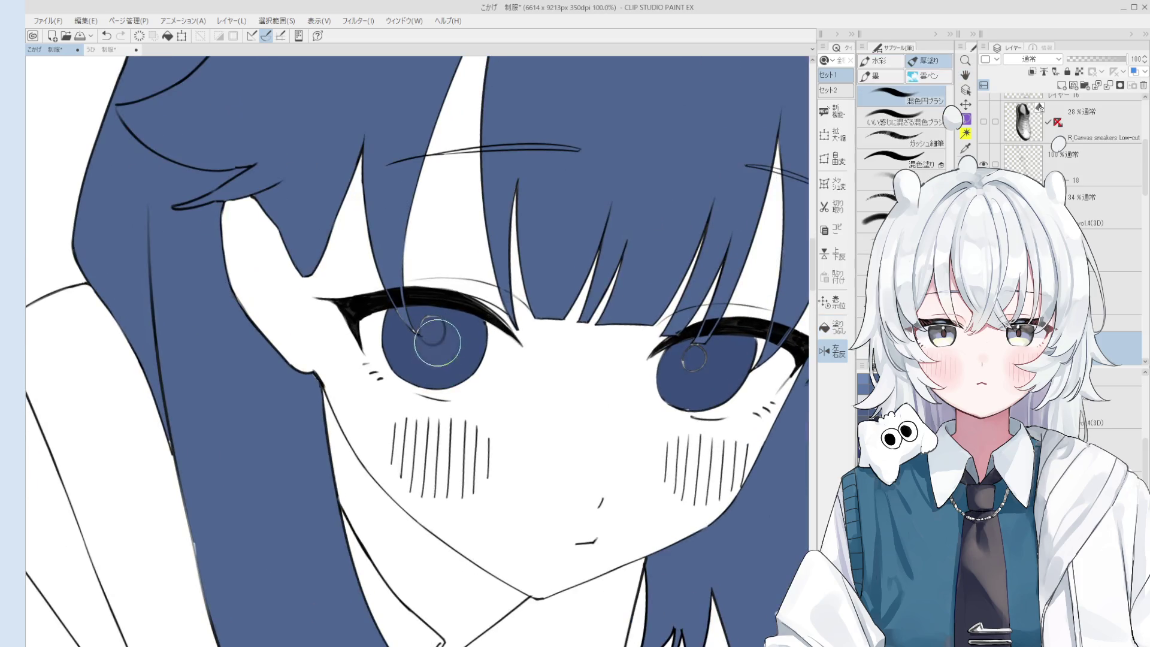
mouse_move(437, 337)
left_mouse_down()
mouse_move(418, 329)
mouse_move(410, 352)
mouse_move(457, 329)
mouse_move(498, 345)
mouse_move(500, 359)
left_mouse_up()
scroll(698, 401, "up", 2)
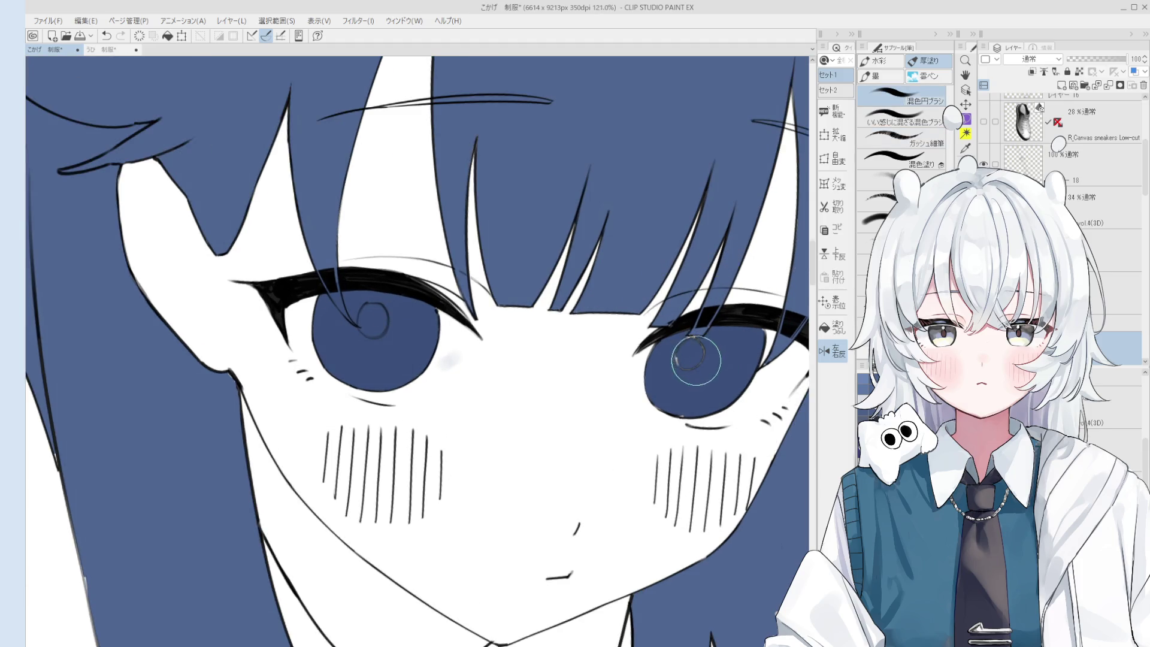
mouse_move(685, 381)
left_mouse_down()
mouse_move(665, 390)
mouse_move(726, 349)
left_mouse_up()
key("bracketleft")
key("bracketleft")
key("bracketleft")
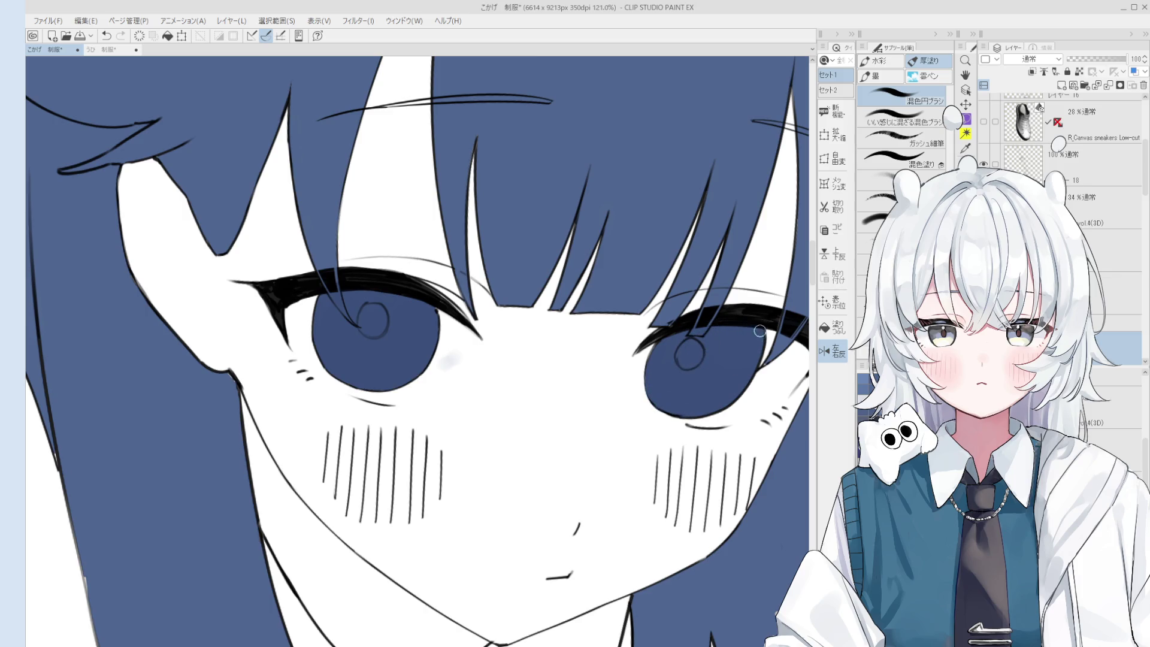
key("ctrl+shift")
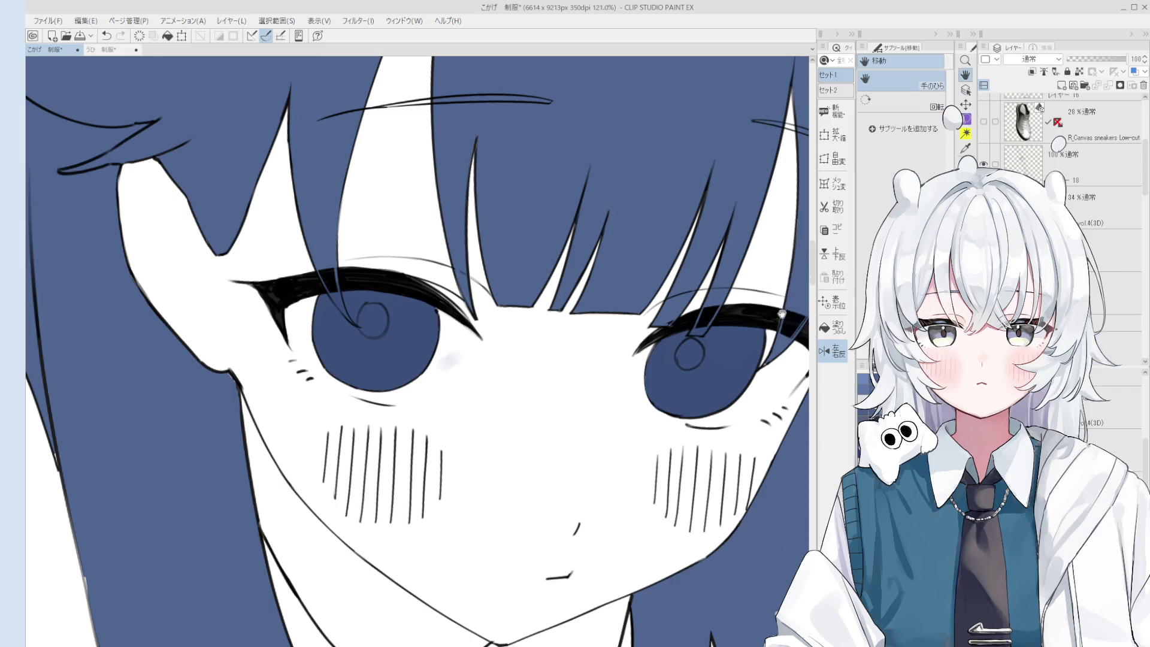
scroll(792, 285, "up", 3)
scroll(664, 428, "down", 6)
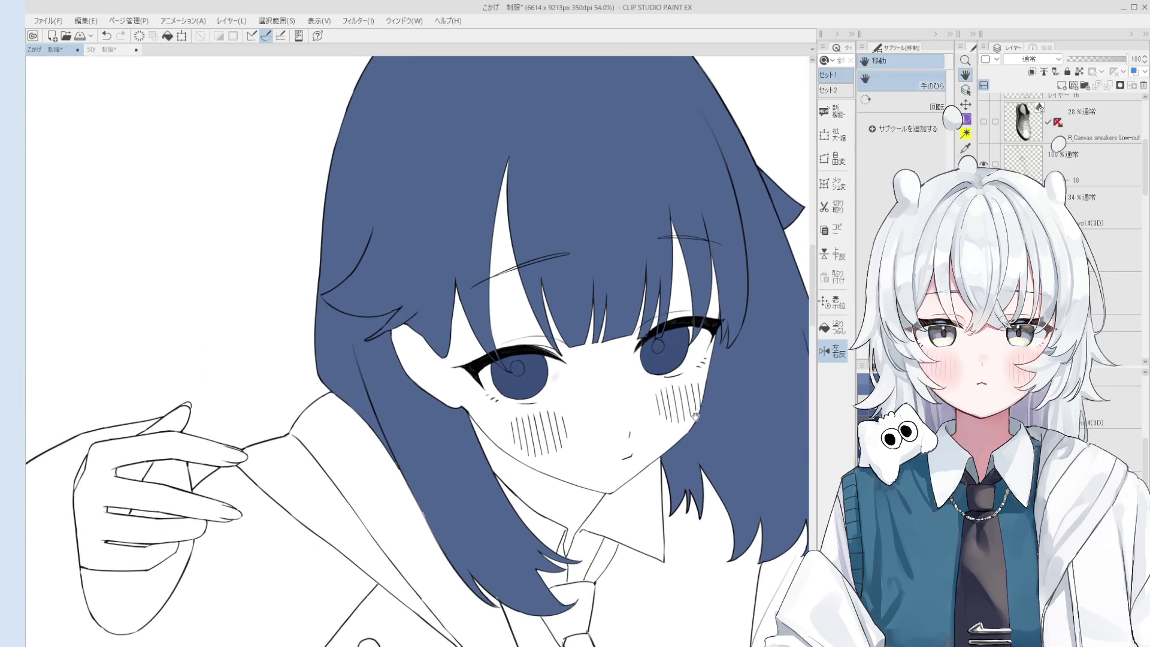
left_click_drag(695, 415, 673, 455)
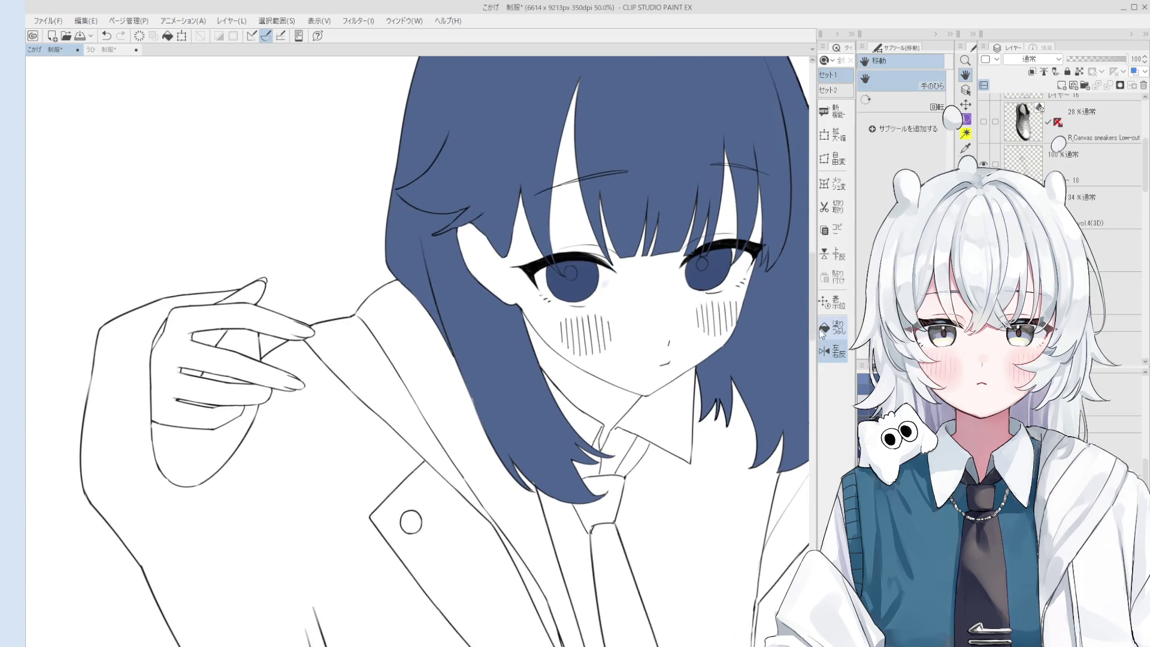
- Brush a light pink skin tone over the face with the blending brush
key("b")
mouse_move(577, 102)
left_mouse_down()
mouse_move(563, 276)
mouse_move(671, 264)
left_mouse_up()
key("h")
mouse_move(596, 421)
left_mouse_down()
mouse_move(576, 373)
mouse_move(594, 360)
left_mouse_up()
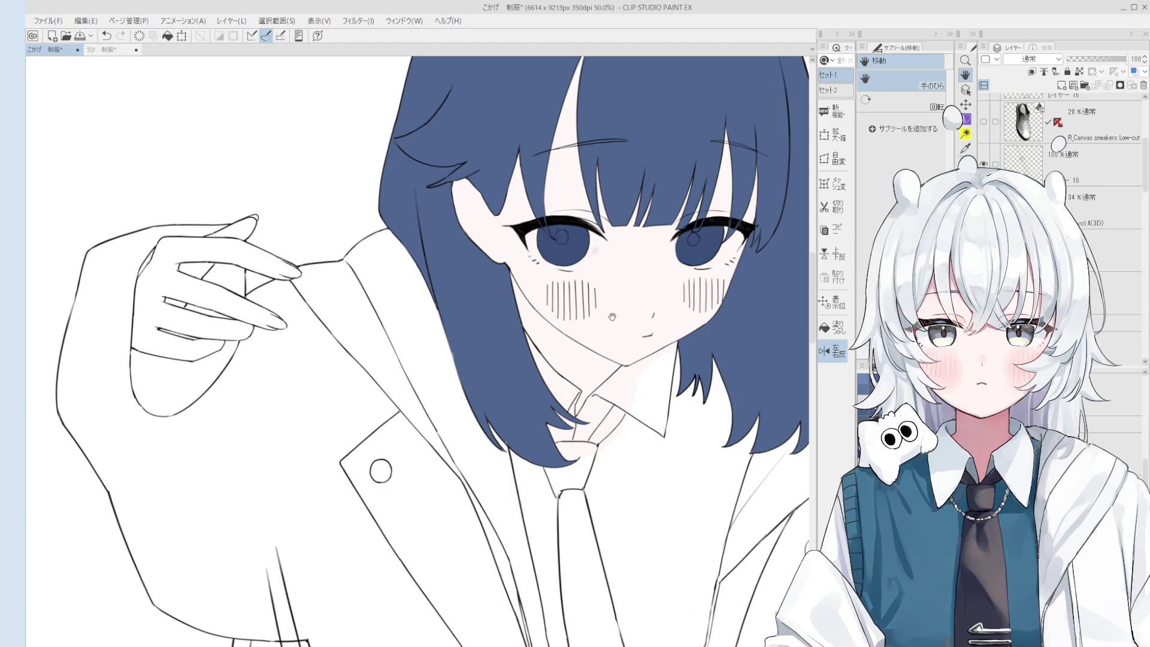
- Erase the faint pink mark beside the iris
key("e")
scroll(624, 283, "up", 5)
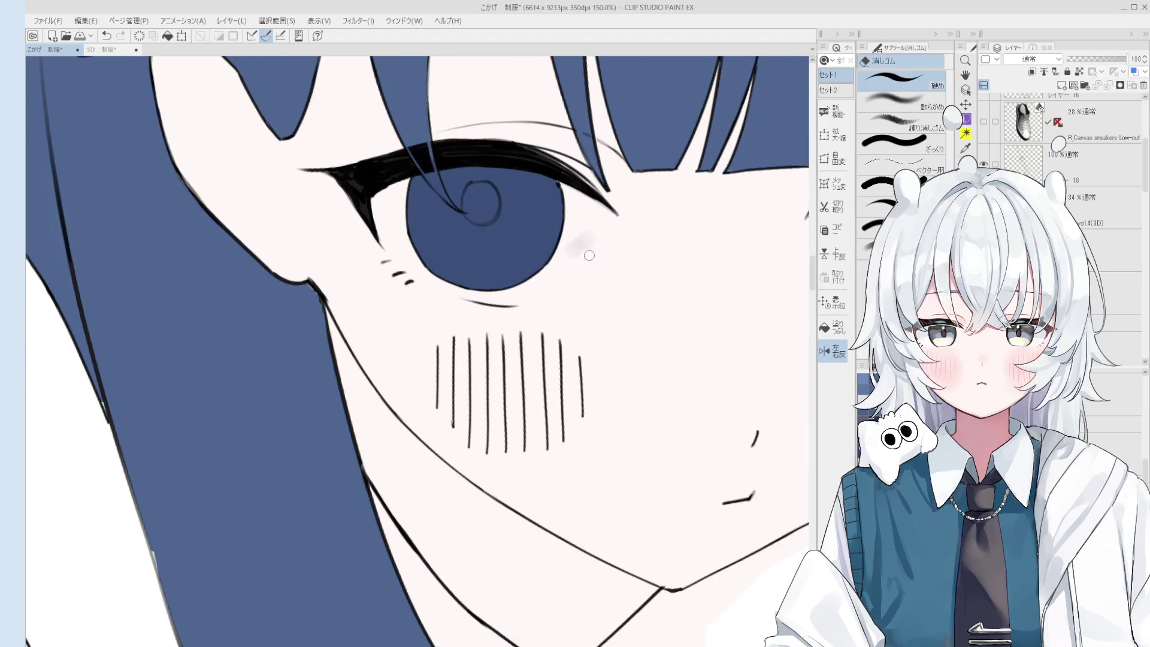
left_click_drag(576, 247, 585, 257)
key("bracketright")
key("bracketright")
key("h")
scroll(637, 342, "down", 5)
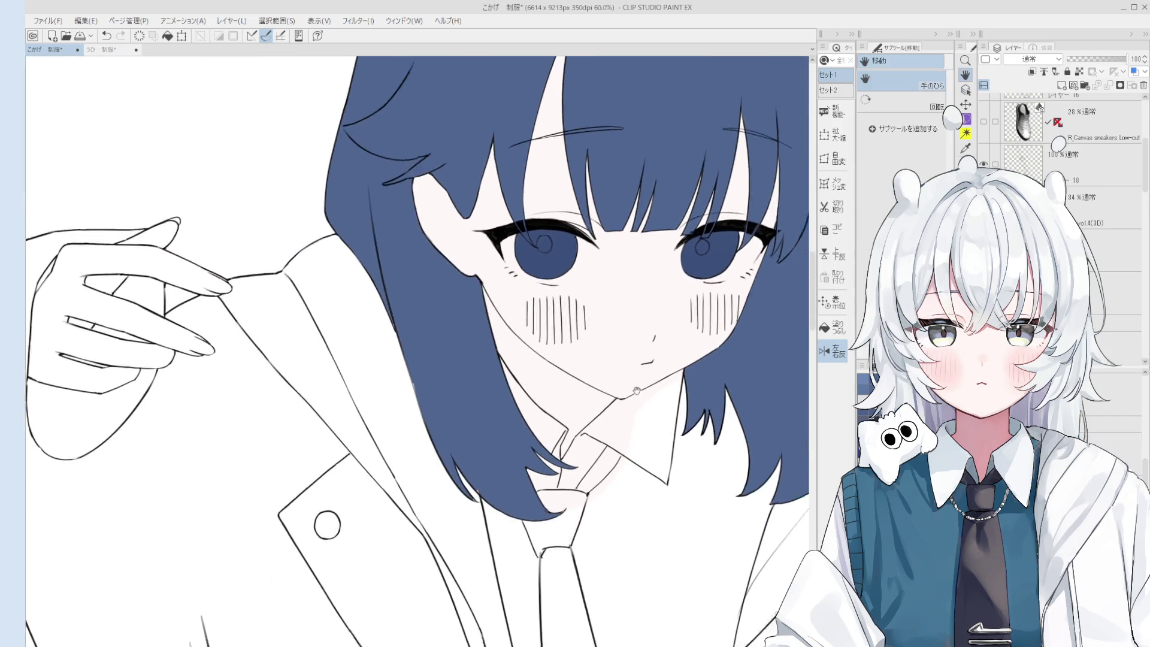
- Zoom out and bring the legs and shoes into view
key("g")
scroll(413, 344, "up", 2)
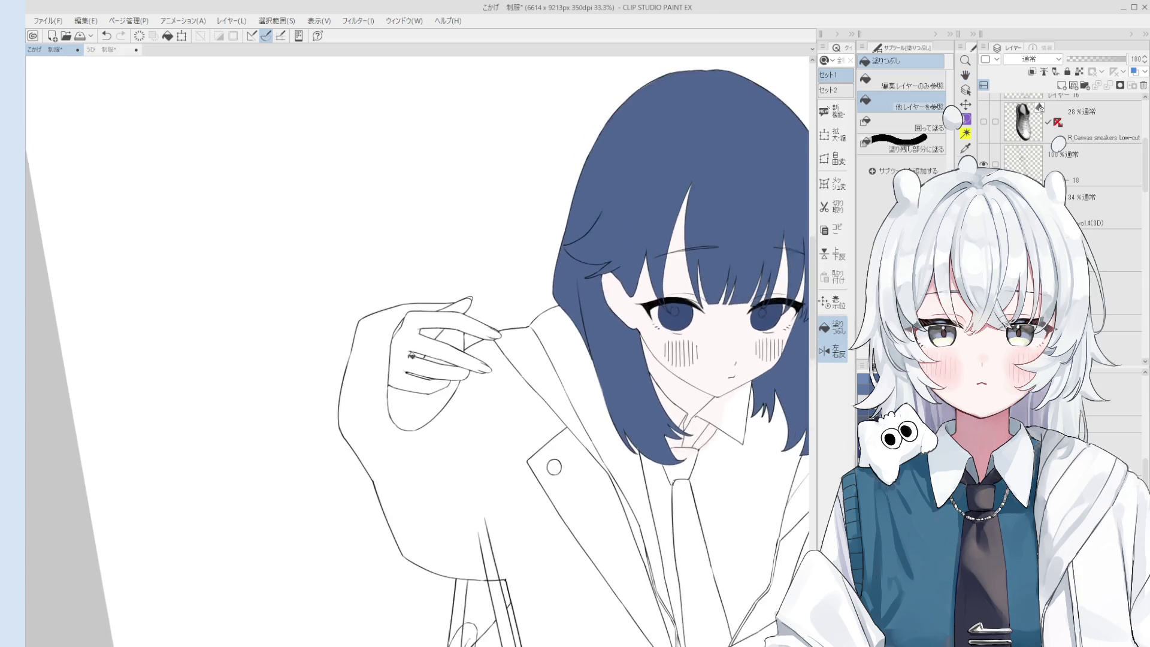
scroll(426, 340, "up", 1)
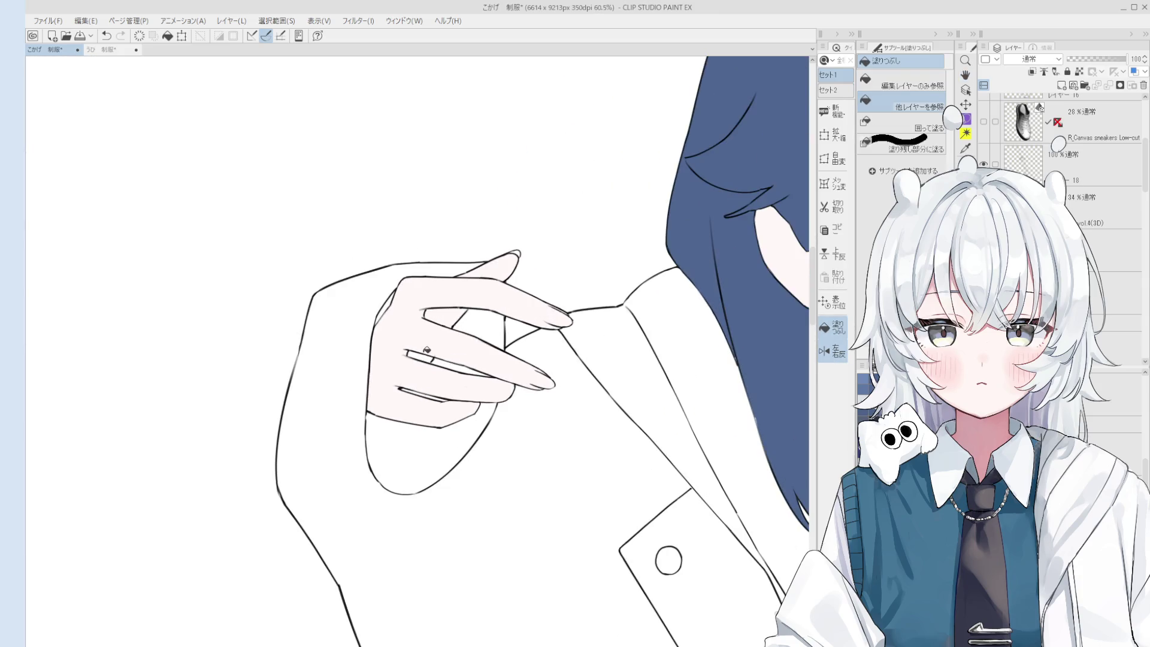
key("b")
scroll(405, 353, "down", 3)
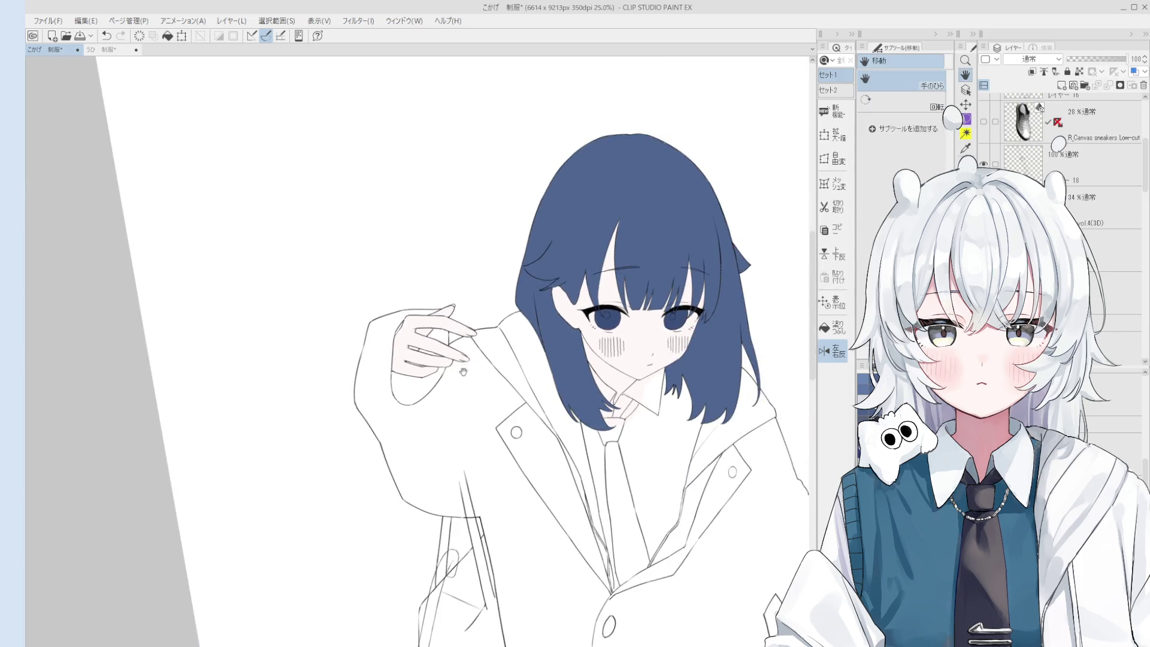
scroll(413, 335, "up", 1)
scroll(430, 329, "up", 2)
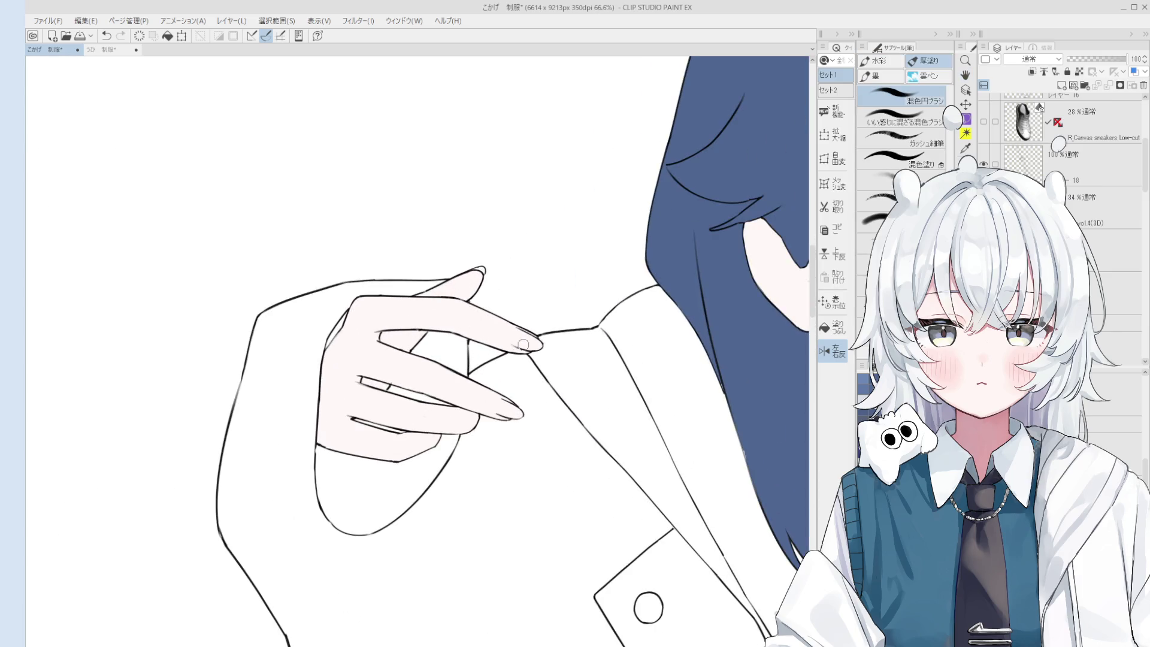
key("e")
scroll(538, 358, "up", 1)
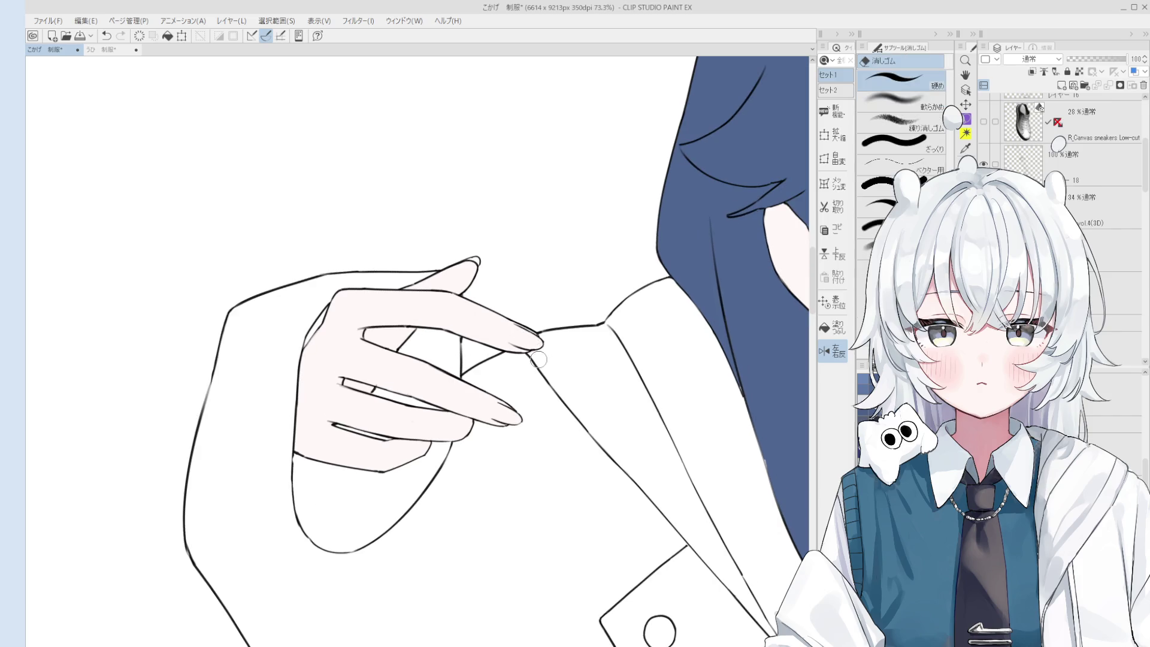
key("b")
scroll(535, 358, "up", 2)
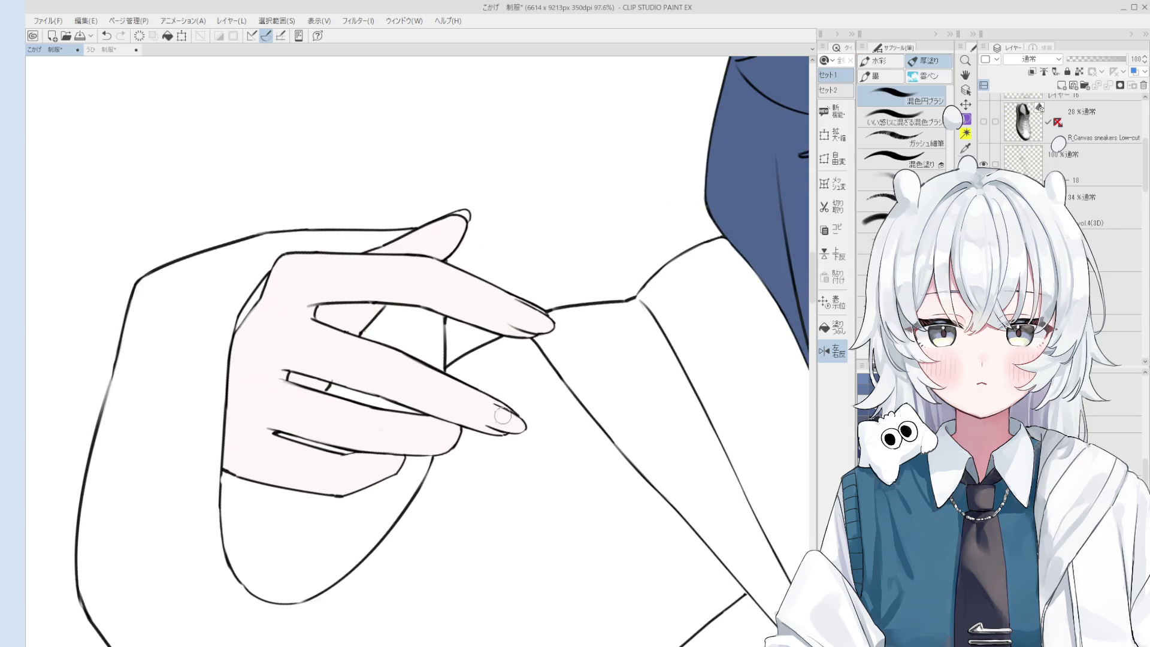
scroll(518, 426, "down", 8)
left_click_drag(832, 407, 833, 302)
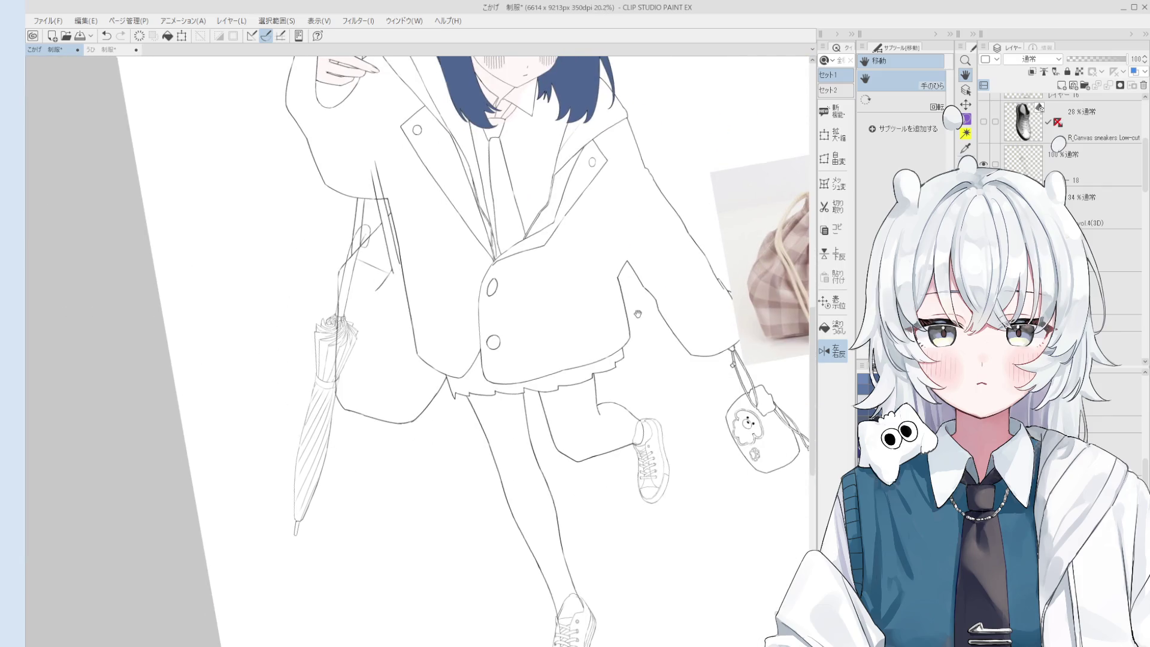
- Select the lower line-art layer and erase the stray cuff line beside the shoe
key("o")
scroll(625, 453, "up", 9)
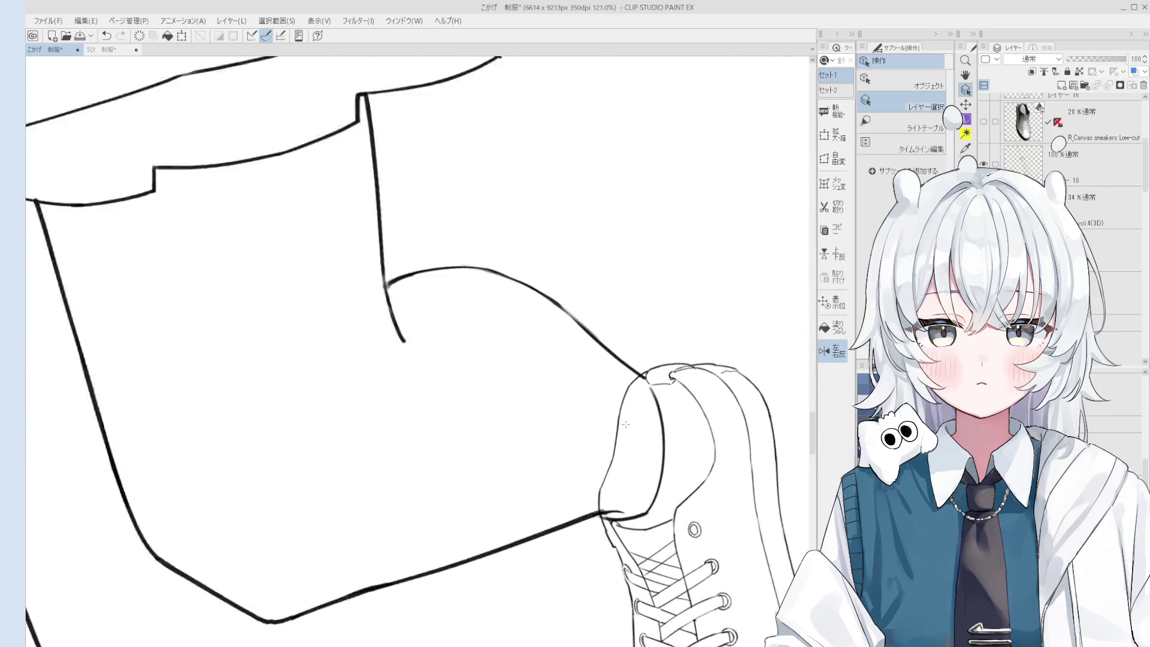
left_click(608, 414)
key("e")
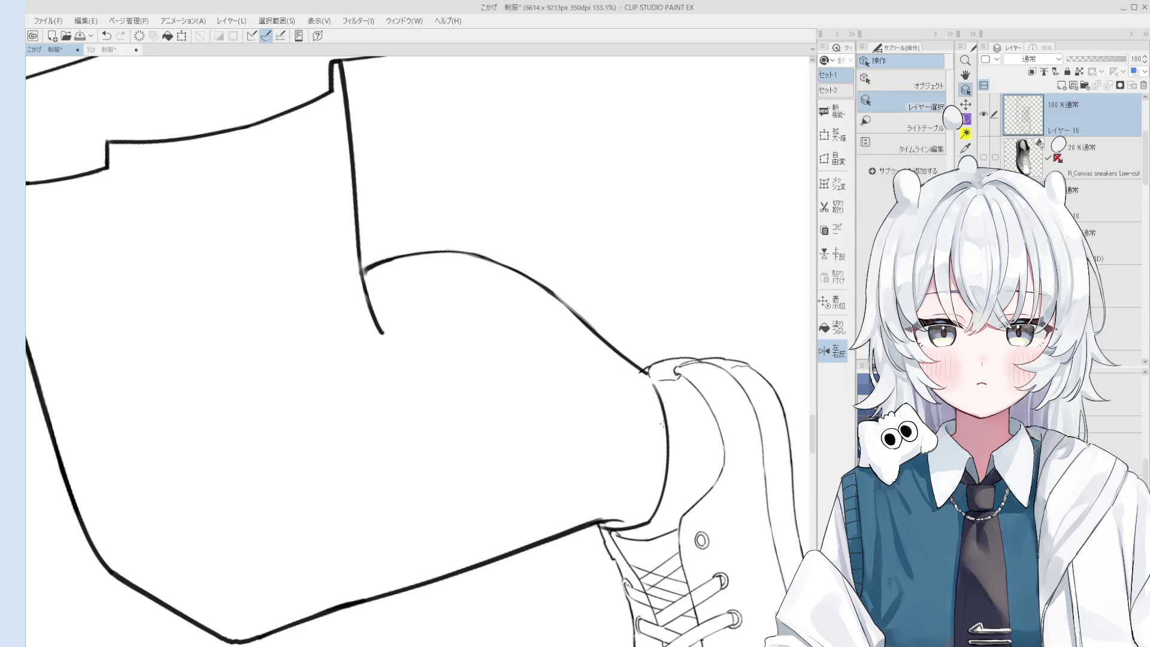
left_click(654, 397, "ctrl+shift")
mouse_move(654, 397)
left_mouse_down()
mouse_move(631, 508)
mouse_move(612, 509)
left_mouse_up()
scroll(612, 509, "down", 4)
scroll(612, 510, "up", 3)
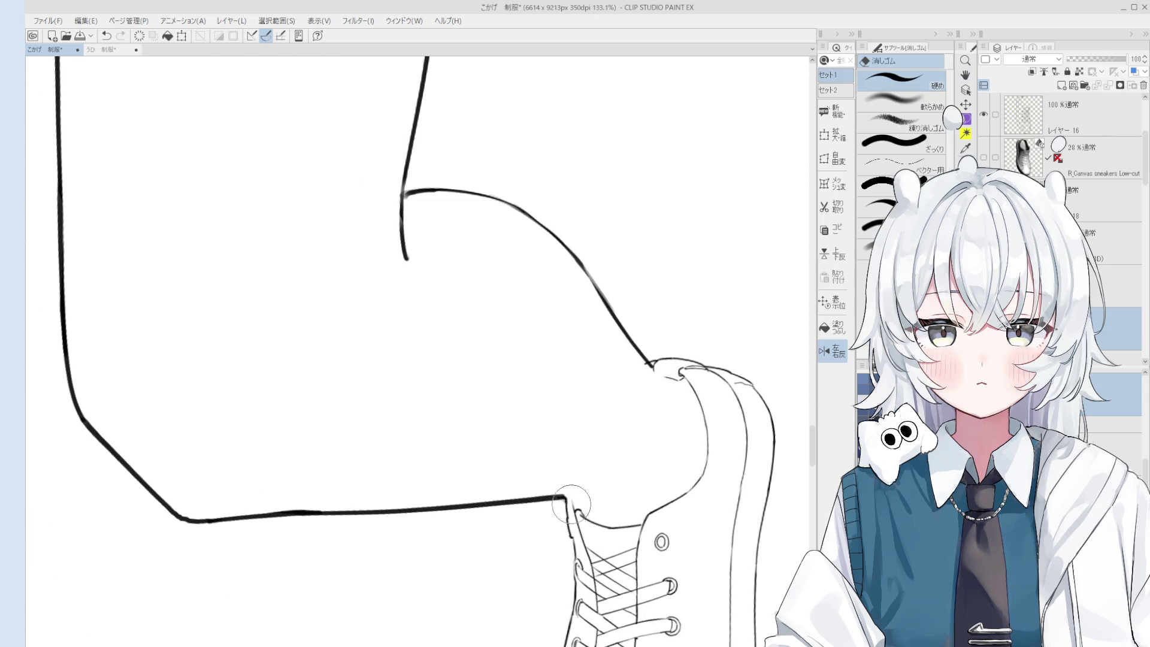
- Pan along the leg and rotate the view to inspect the legs, then straighten it
left_click_drag(497, 624, 590, 482)
scroll(591, 483, "down", 3)
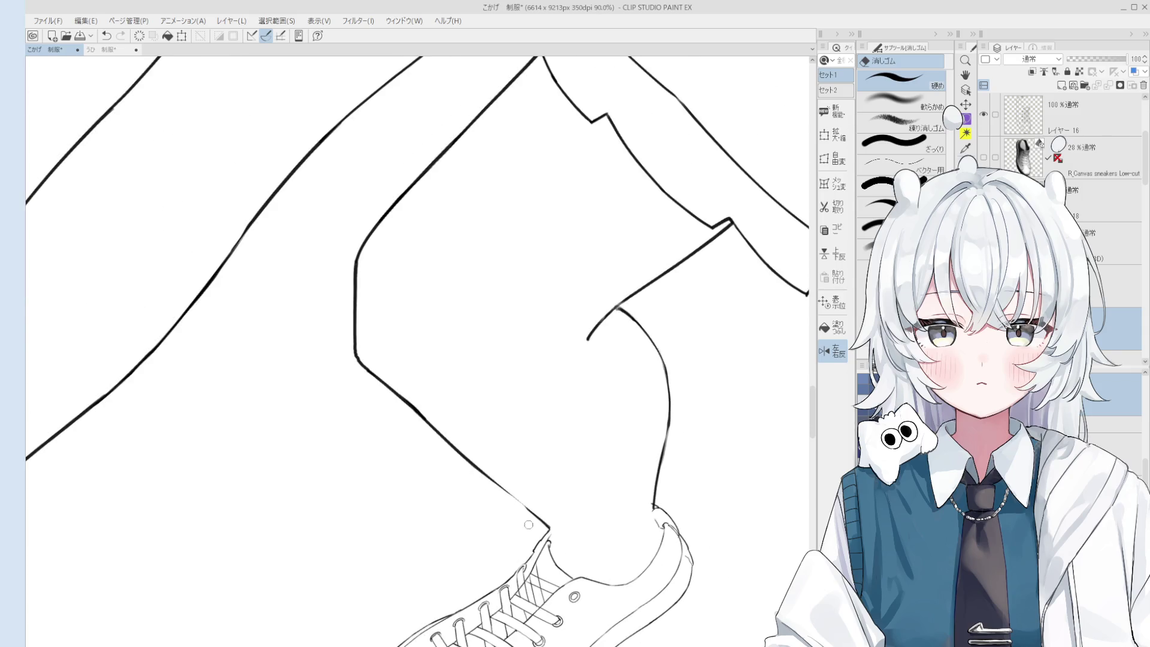
scroll(449, 451, "down", 1)
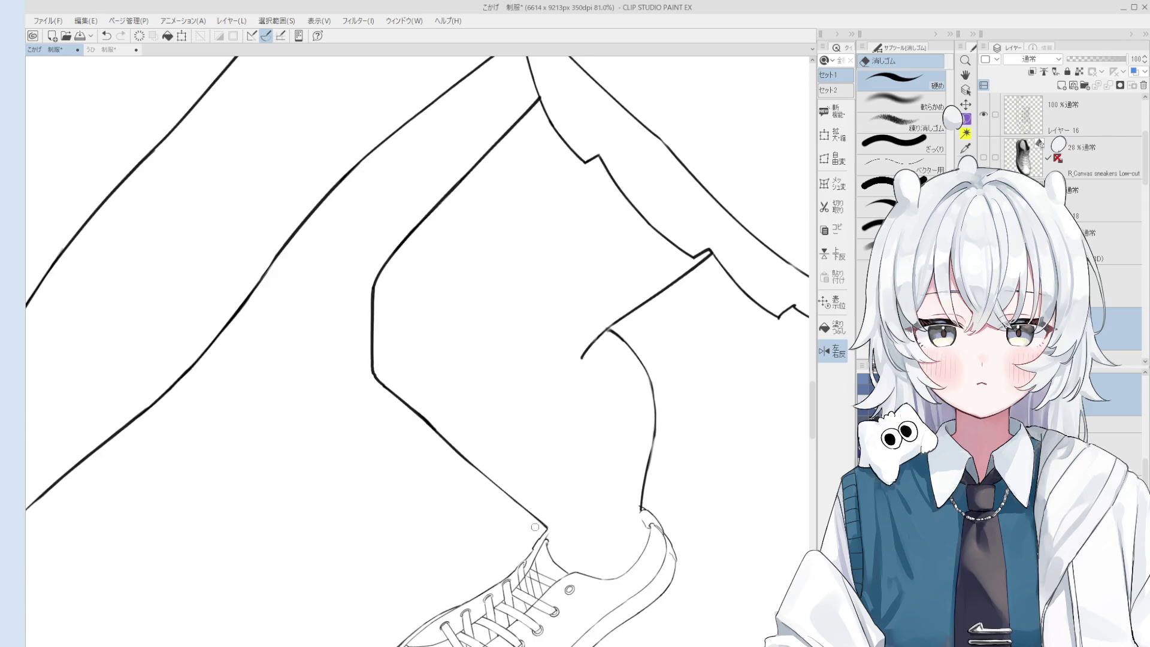
scroll(535, 527, "down", 5)
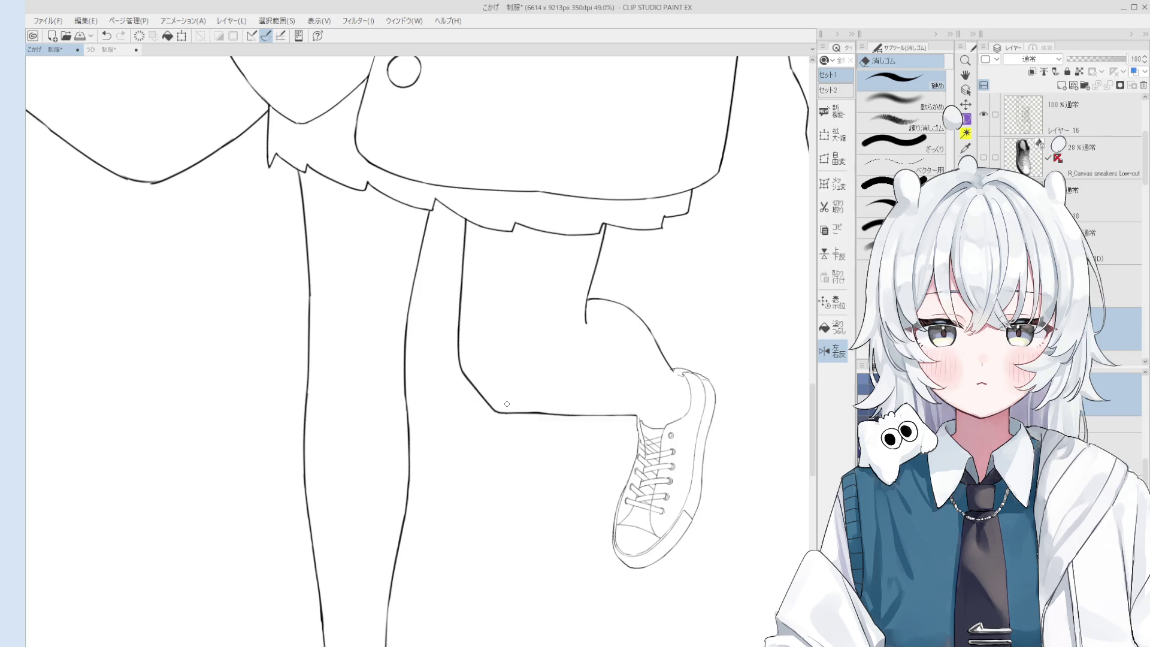
left_click_drag(507, 403, 538, 335)
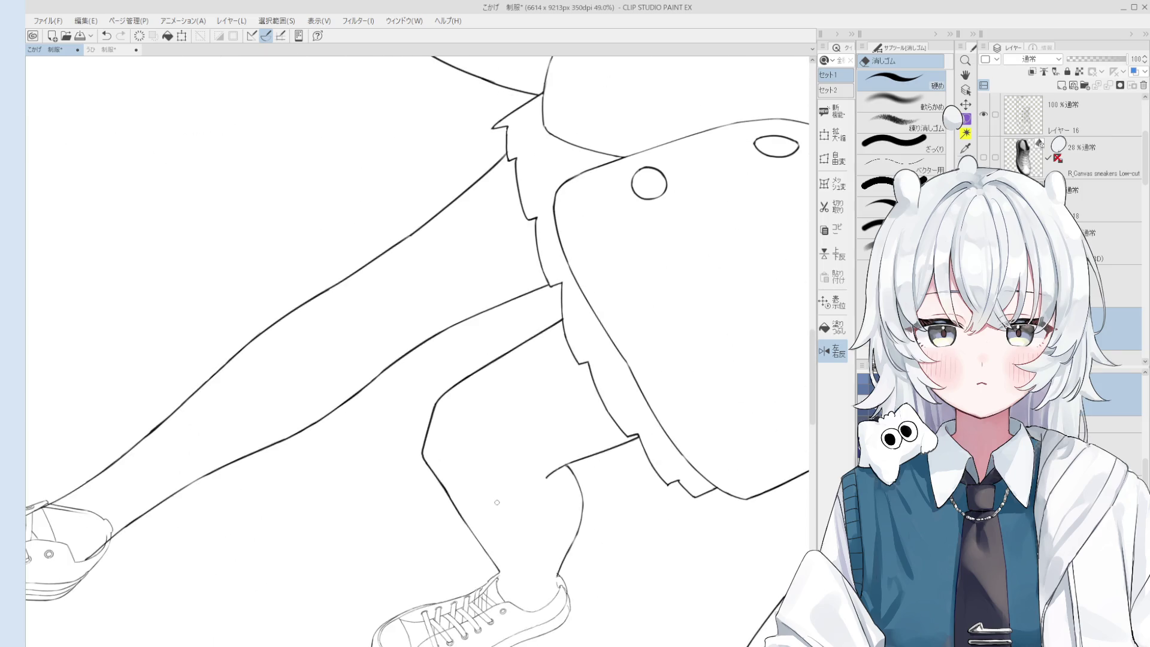
scroll(495, 496, "up", 6)
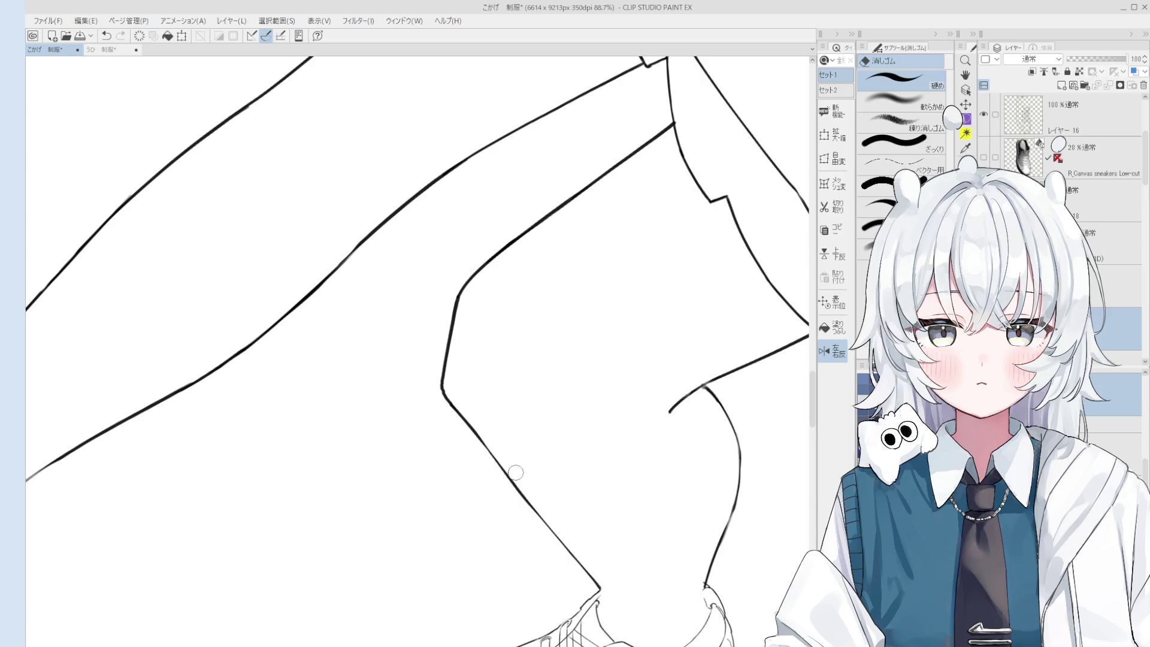
mouse_move(515, 472)
left_mouse_down()
mouse_move(475, 385)
mouse_move(431, 393)
mouse_move(426, 376)
left_mouse_up()
scroll(466, 356, "down", 2)
scroll(467, 357, "up", 2)
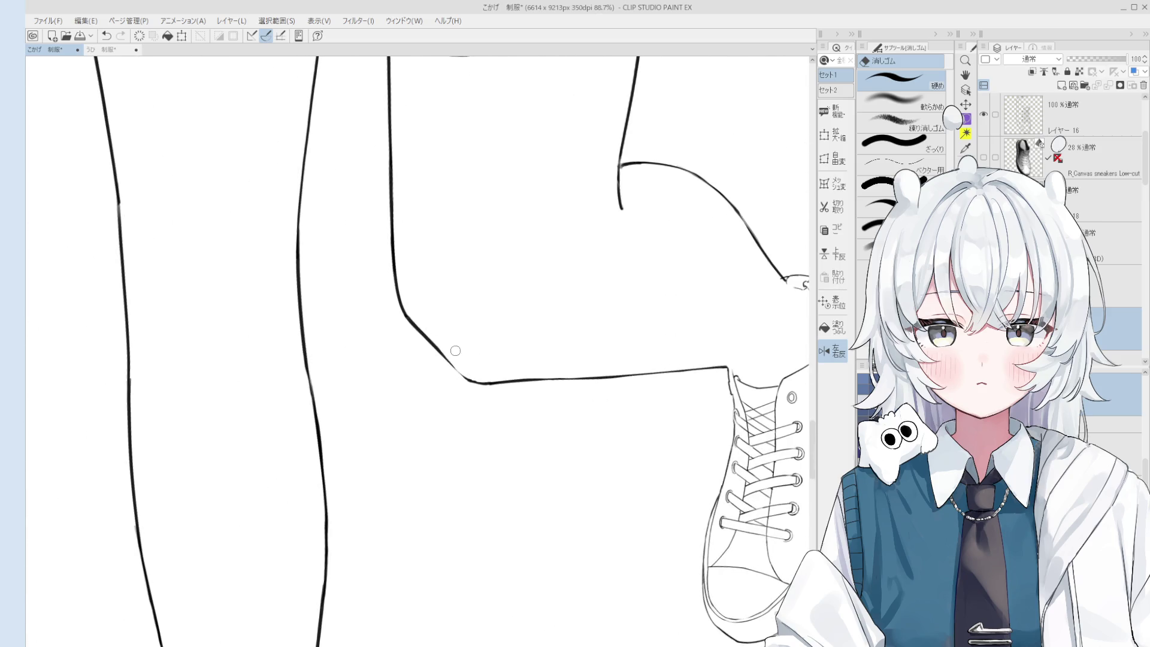
scroll(456, 353, "up", 3)
- Undo and redo the last erase, then bring more of the lower figure into view
key("p")
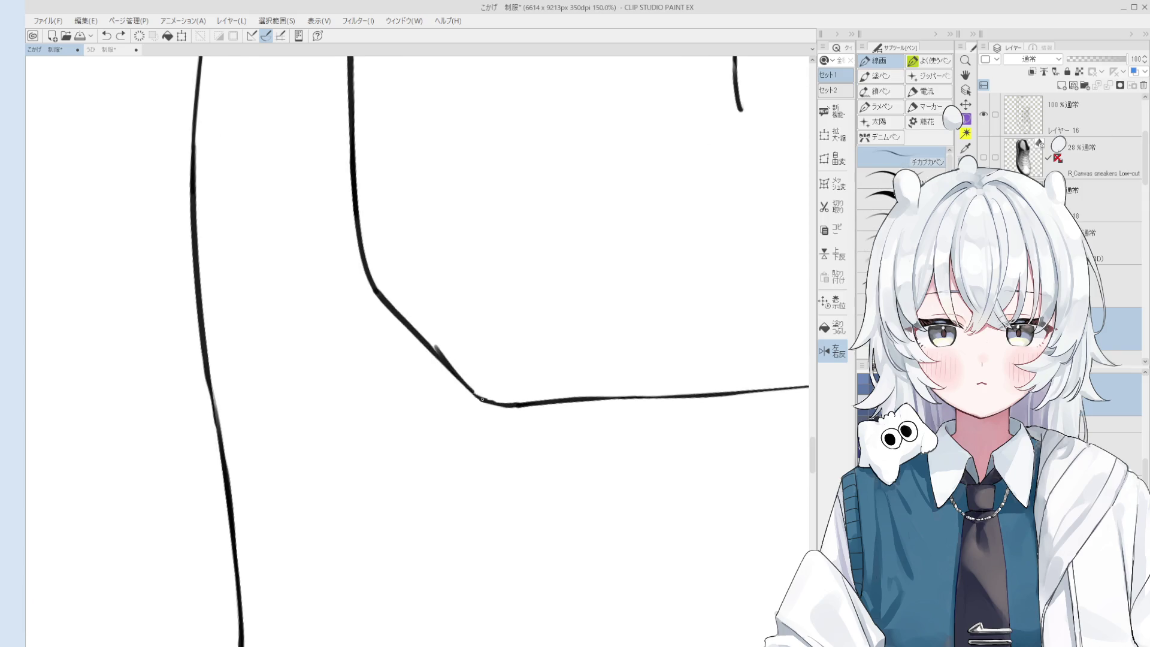
scroll(447, 353, "down", 1)
key("e")
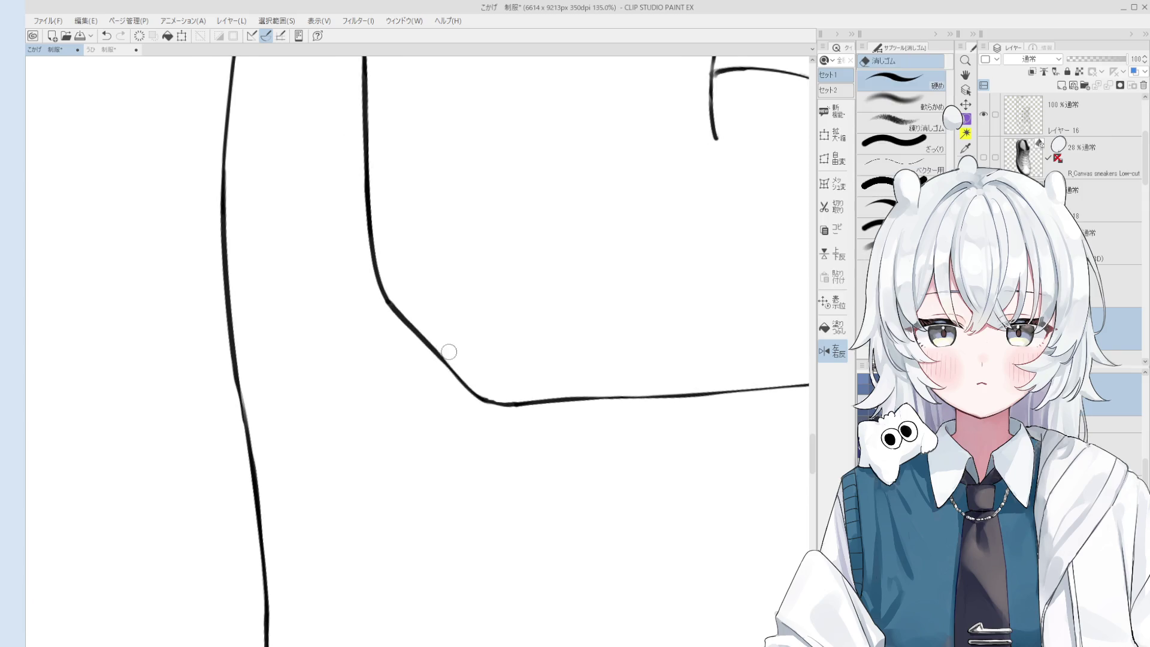
scroll(473, 374, "down", 4)
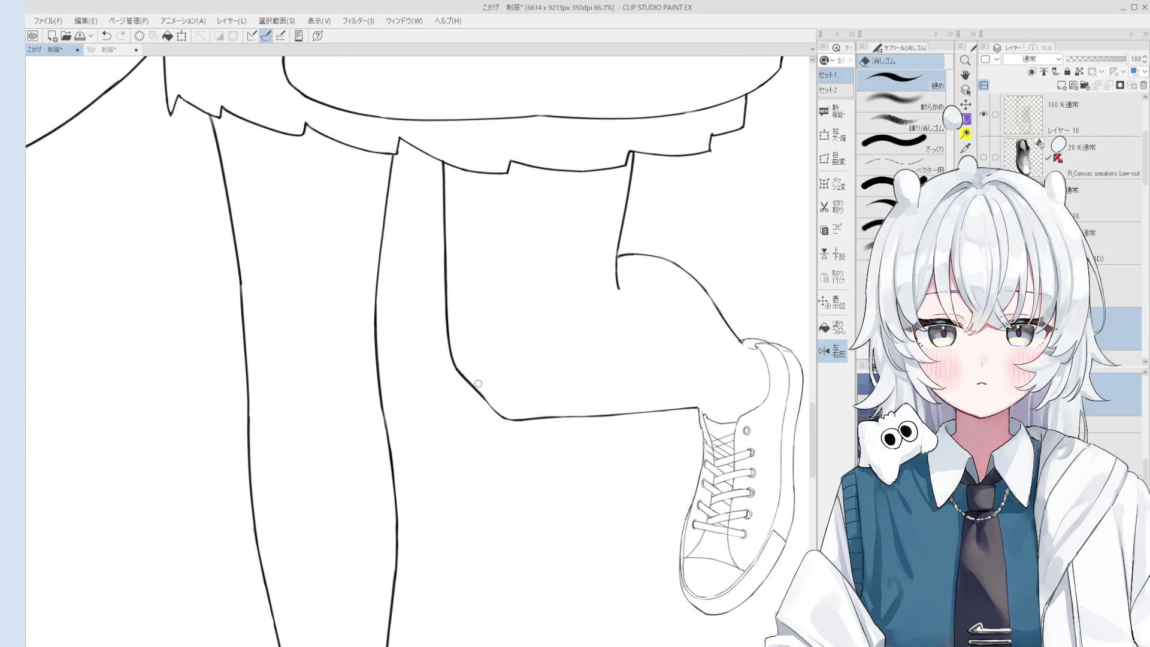
scroll(473, 360, "down", 3)
scroll(461, 333, "up", 2)
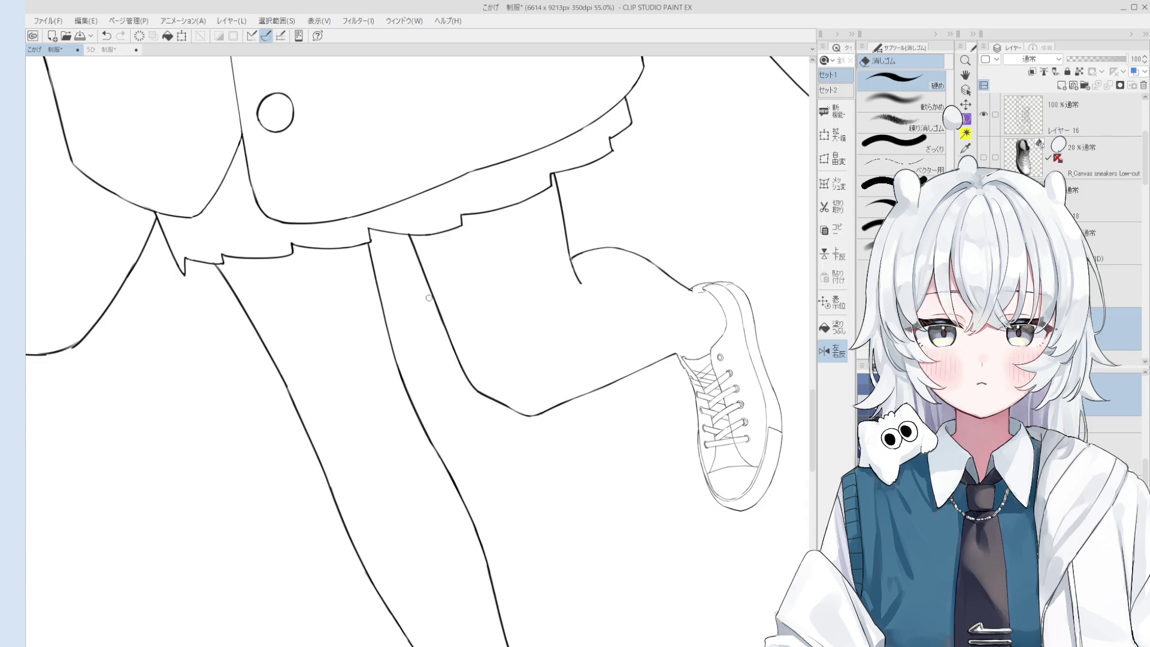
key("ctrl+z")
key("ctrl+y")
scroll(455, 362, "down", 2)
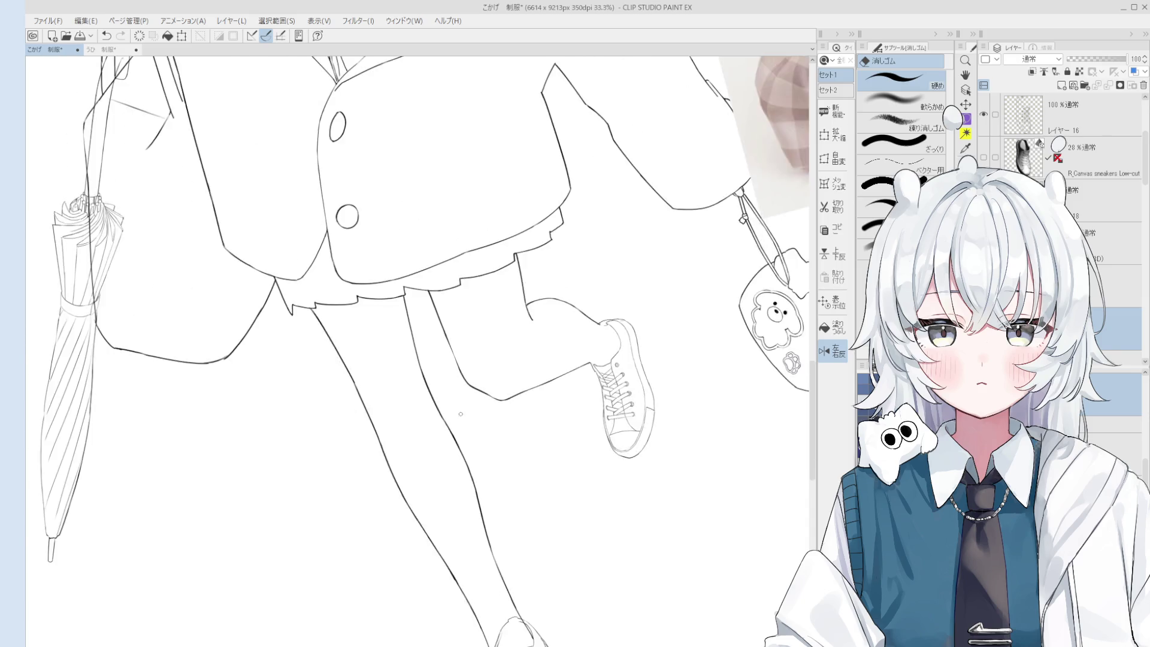
left_click_drag(468, 373, 510, 263)
scroll(561, 487, "up", 2)
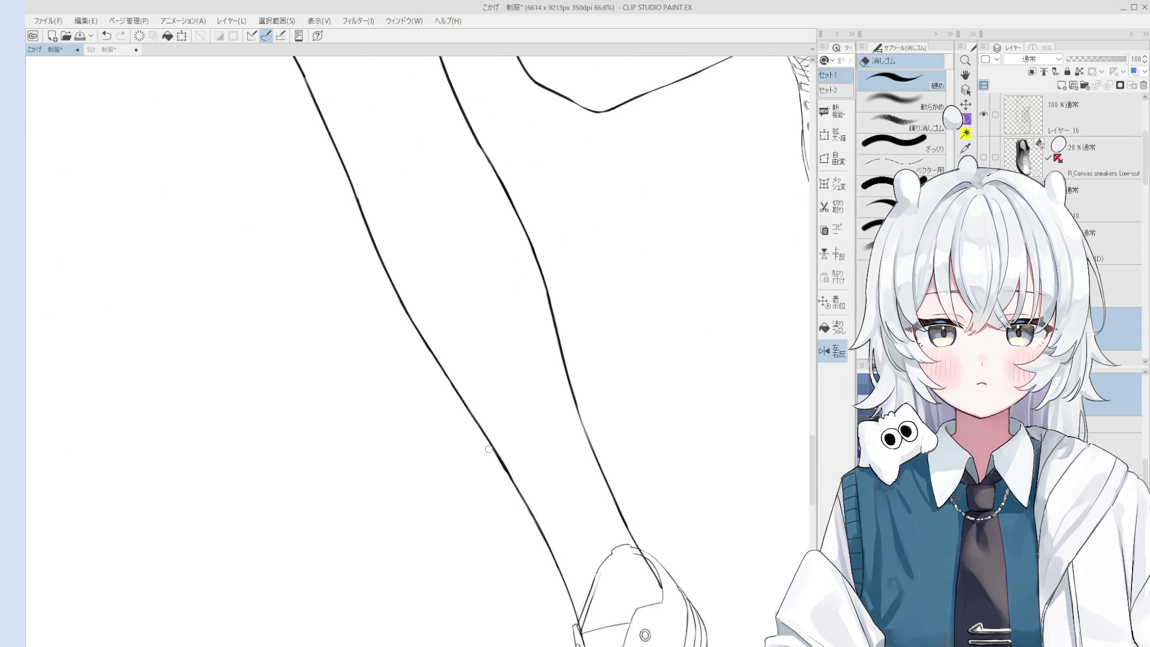
scroll(482, 447, "down", 2)
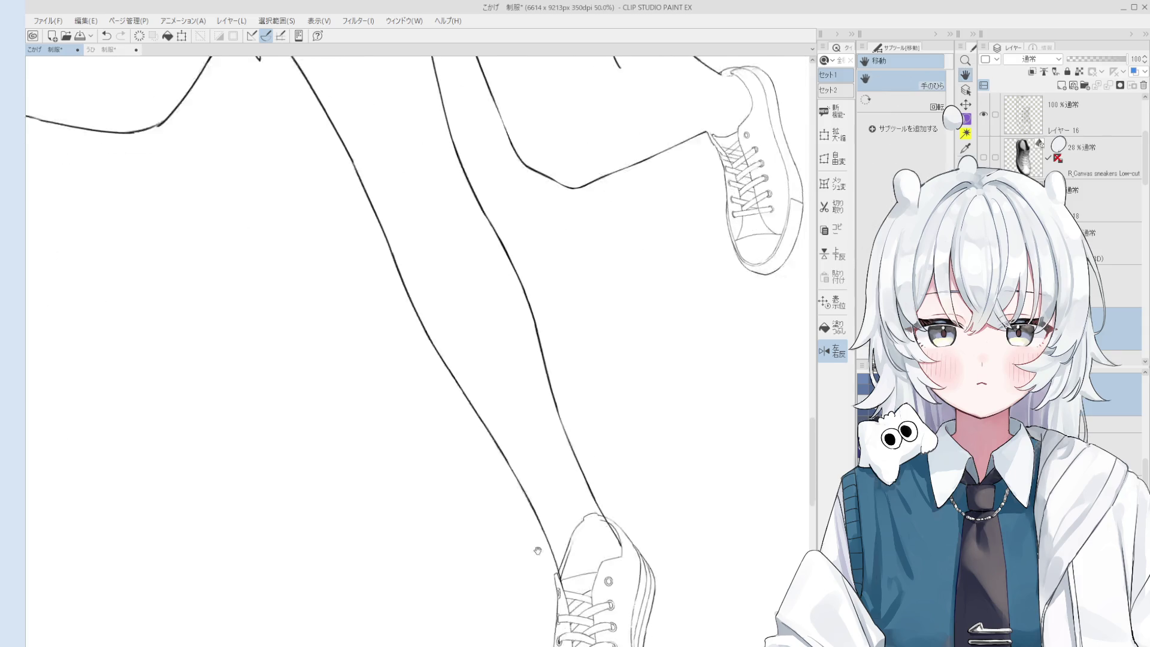
scroll(482, 447, "up", 3)
- Make Layer 17 the active layer for the leg fill
left_click(567, 468, "ctrl")
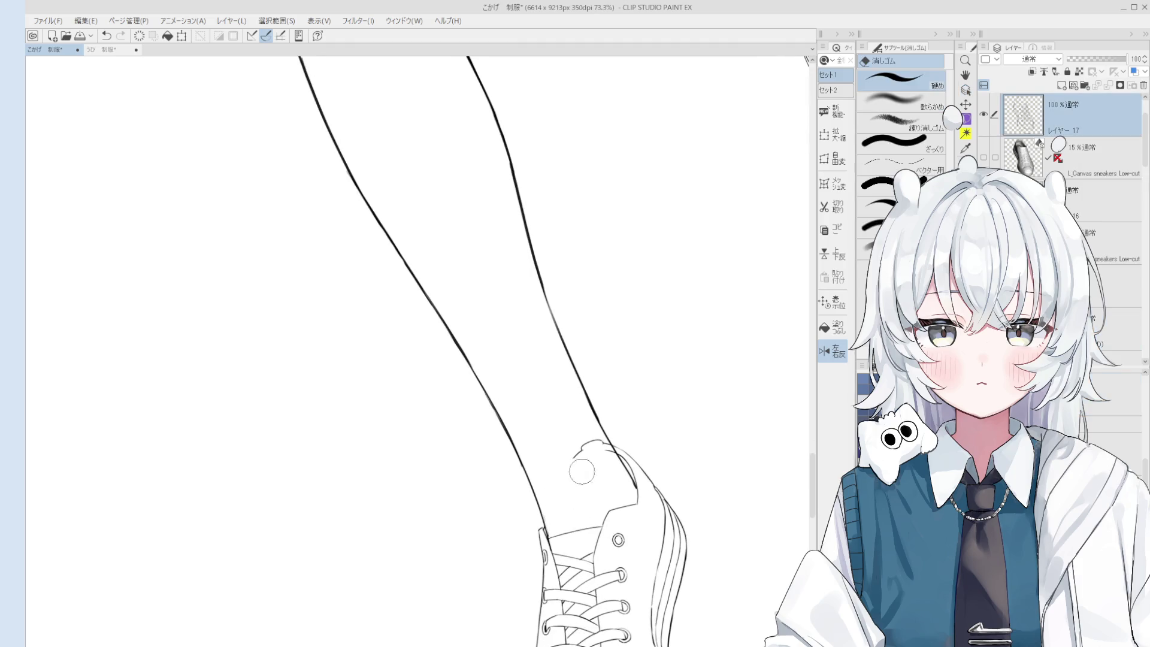
scroll(611, 484, "down", 3)
key("h")
scroll(611, 484, "down", 2)
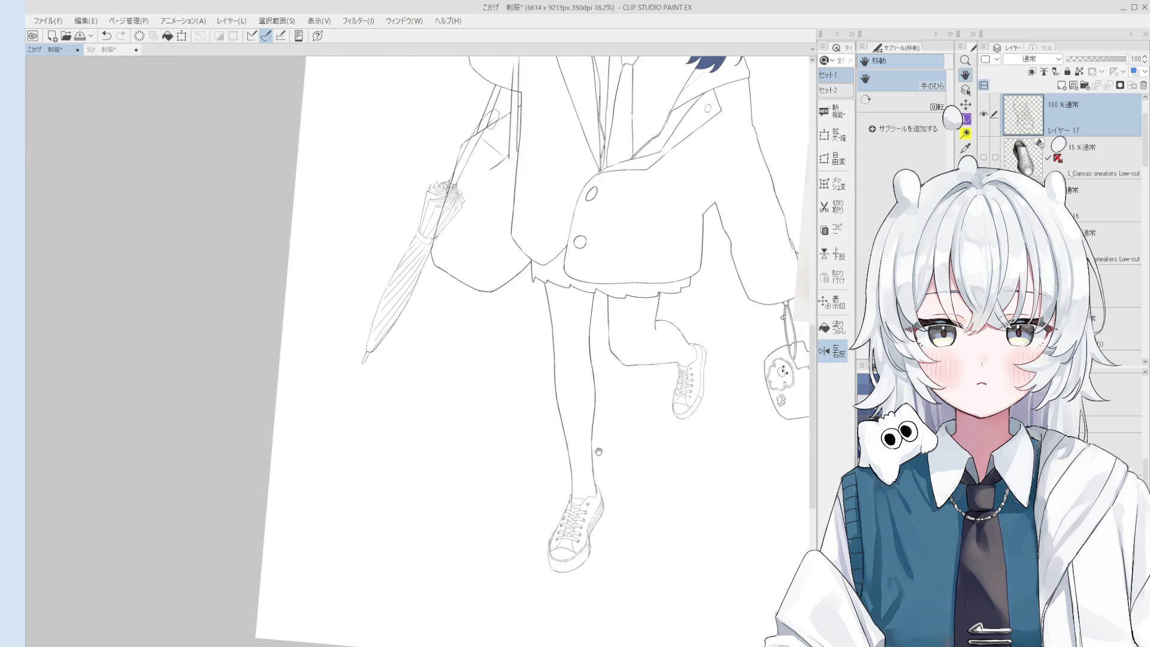
scroll(644, 419, "down", 2)
scroll(666, 449, "up", 3)
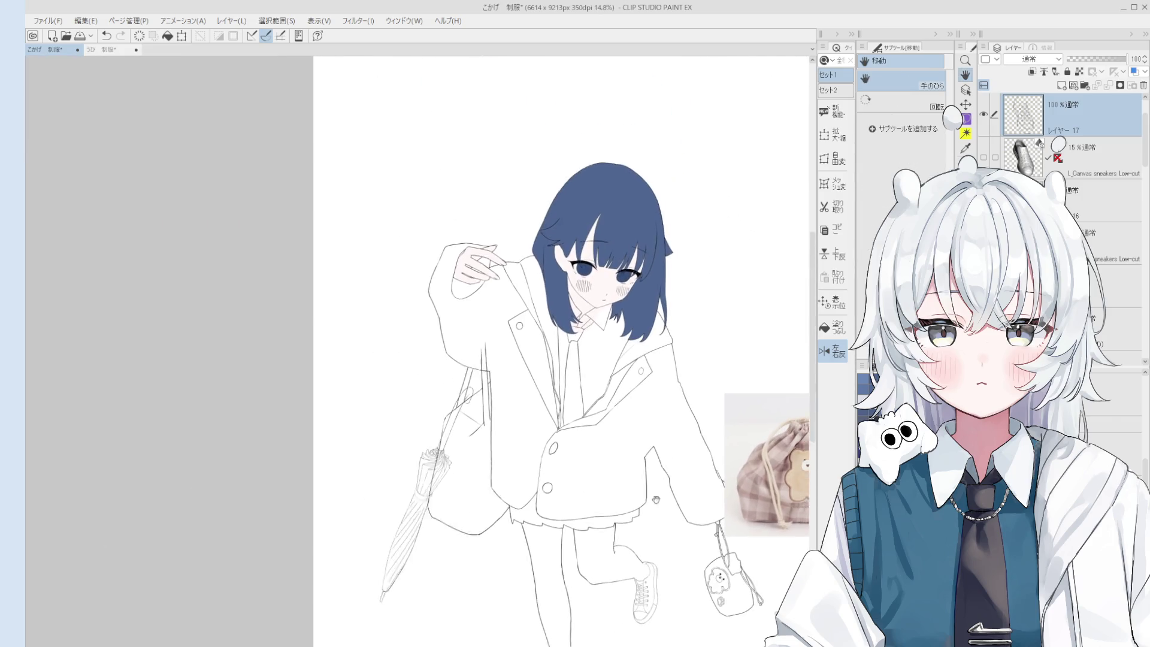
scroll(582, 379, "down", 2)
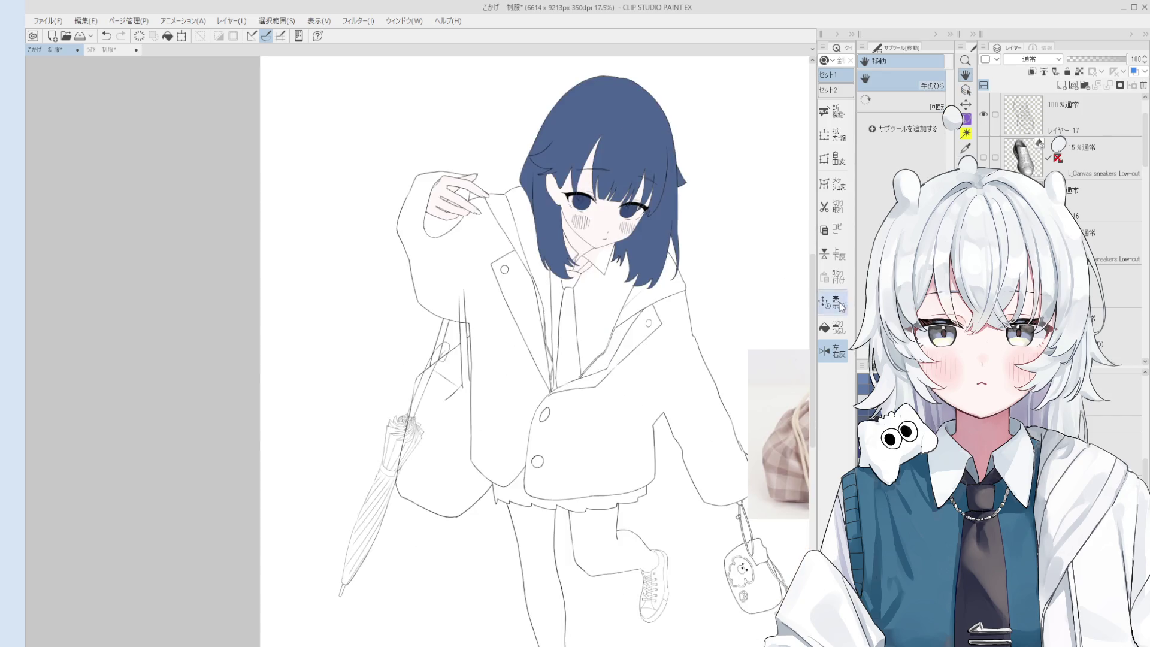
- Mirror the canvas view horizontally and center the figure
left_click(832, 351)
scroll(583, 545, "down", 1)
key("ctrl+shift+h")
mouse_move(429, 493)
left_mouse_down()
mouse_move(498, 522)
mouse_move(663, 521)
left_mouse_up()
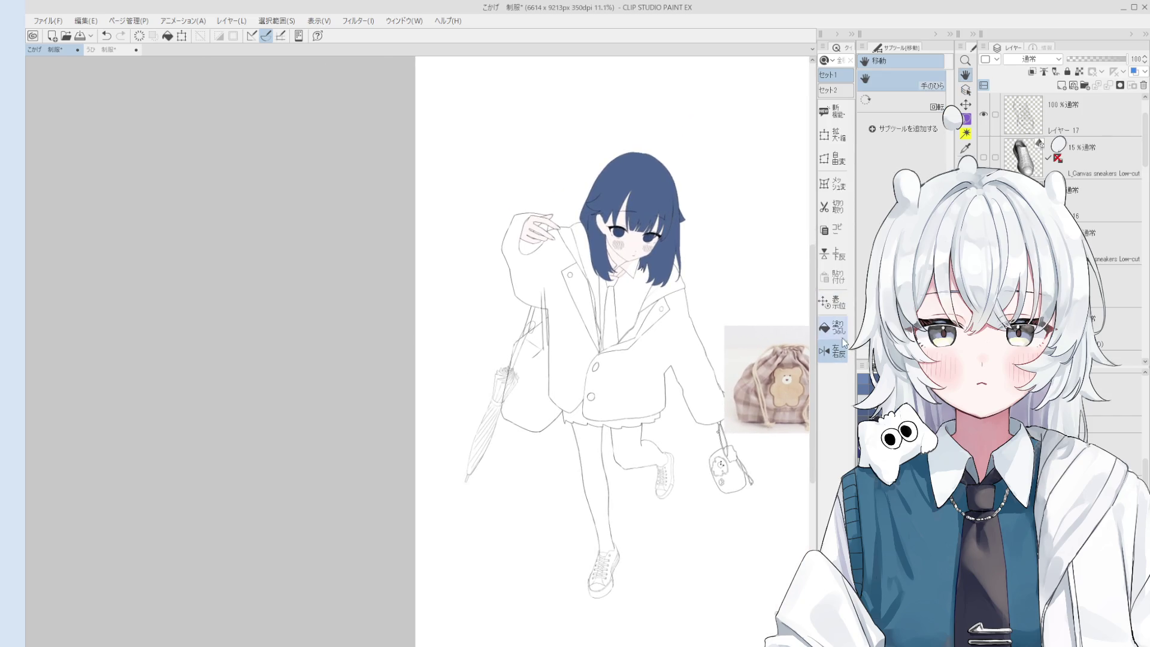
key("g")
scroll(607, 483, "up", 3)
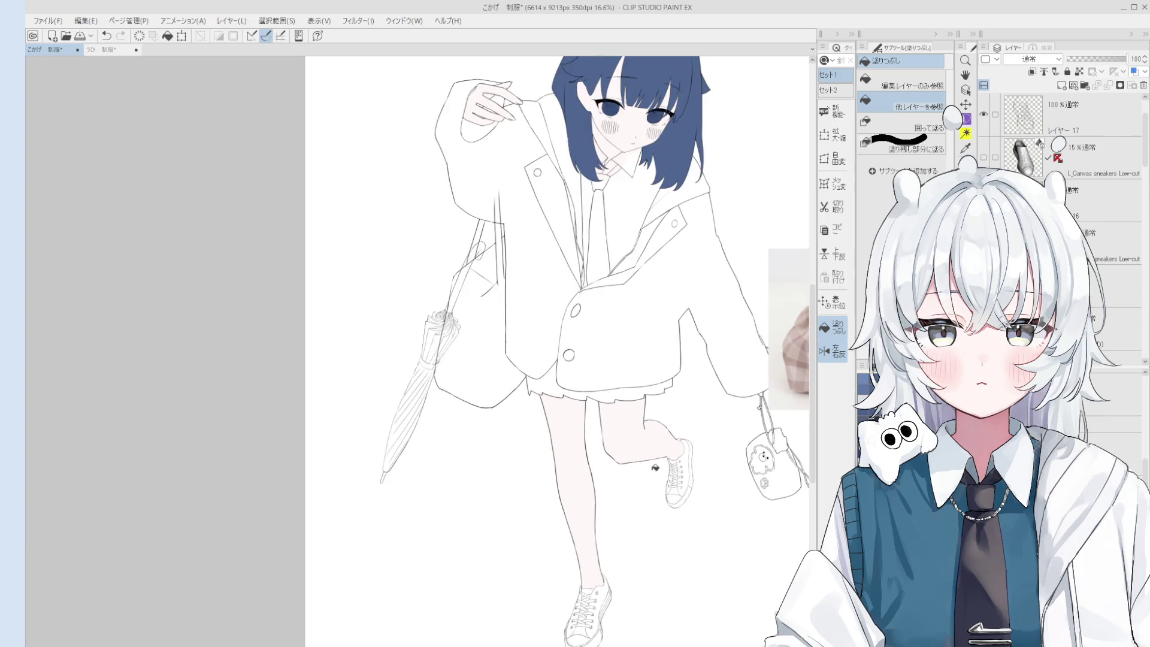
- Hide the drawstring bag reference photo's layer and save the drawing
key("h")
key("b")
scroll(705, 404, "up", 9)
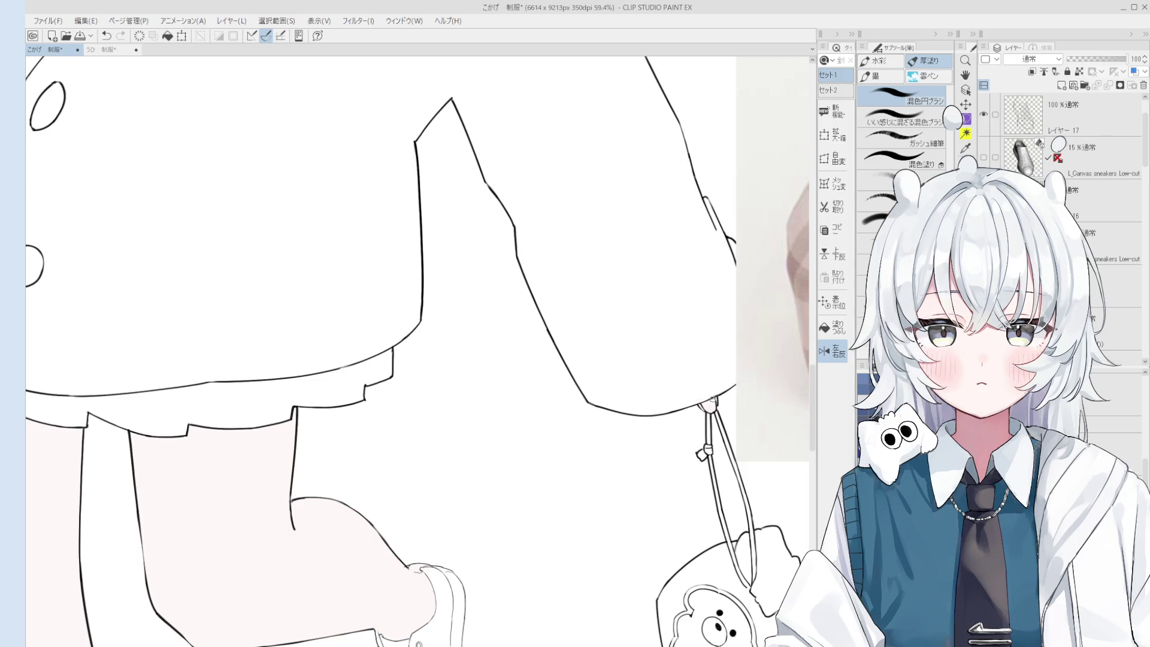
scroll(652, 392, "down", 10)
key("o")
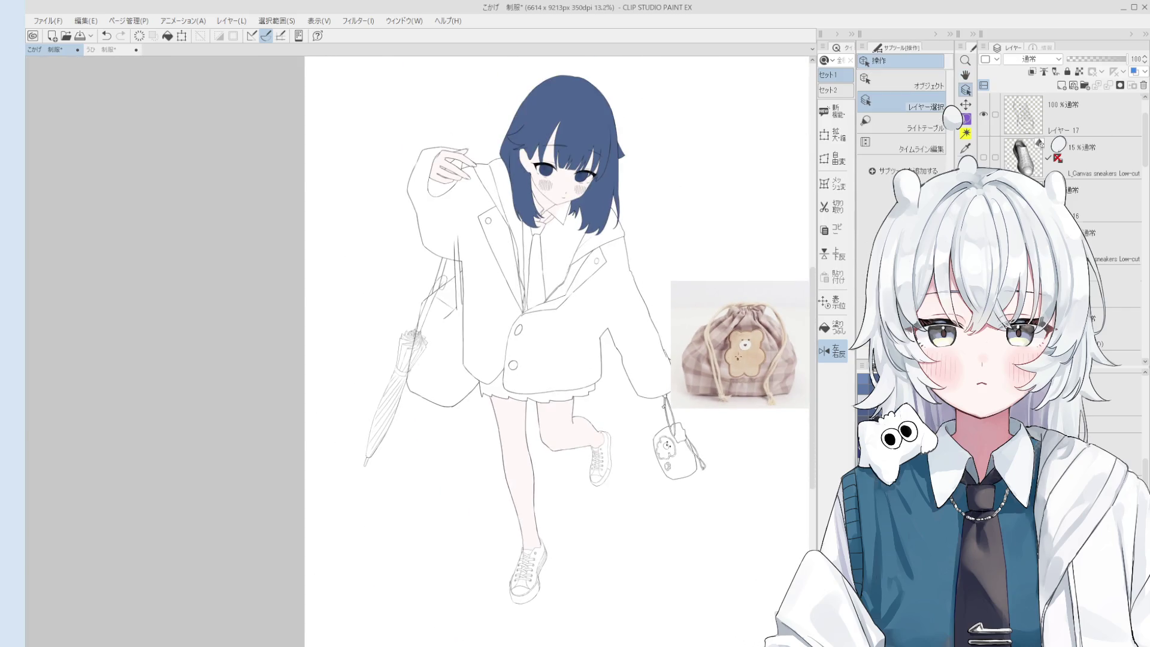
left_click(1025, 118)
left_click(982, 114)
key("h")
left_click_drag(604, 390, 628, 378)
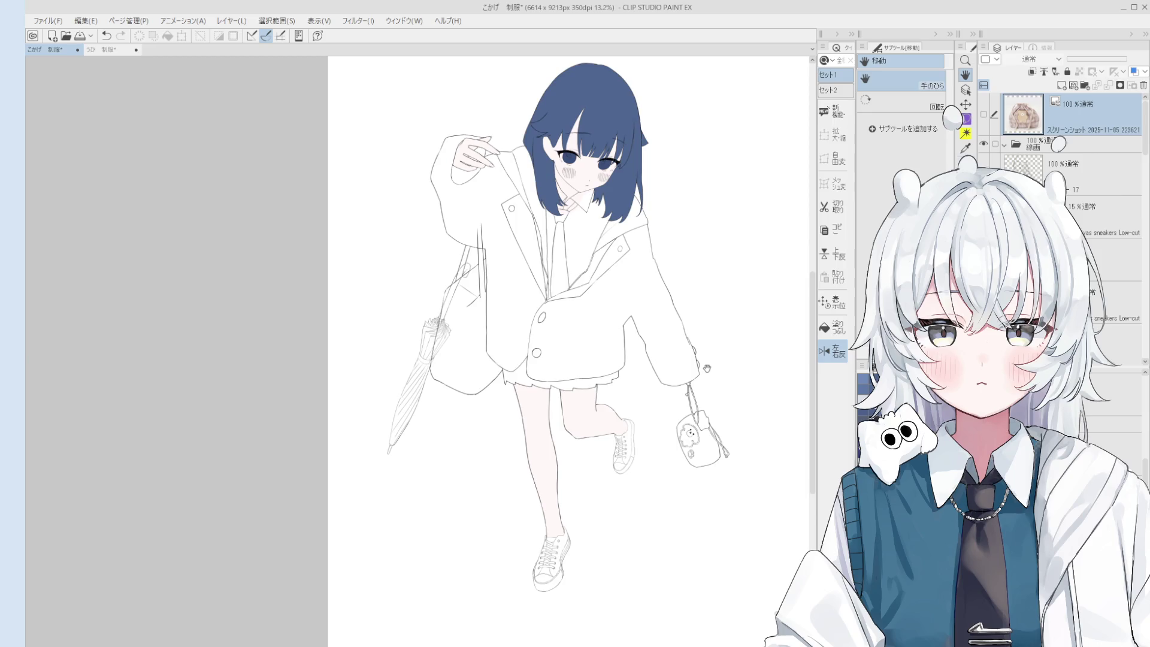
key("ctrl+s")
- Reset the canvas flip and rotation, frame the whole figure, and deselect the photo layer
mouse_move(478, 532)
left_mouse_down()
mouse_move(534, 570)
mouse_move(678, 600)
left_mouse_up()
key("o")
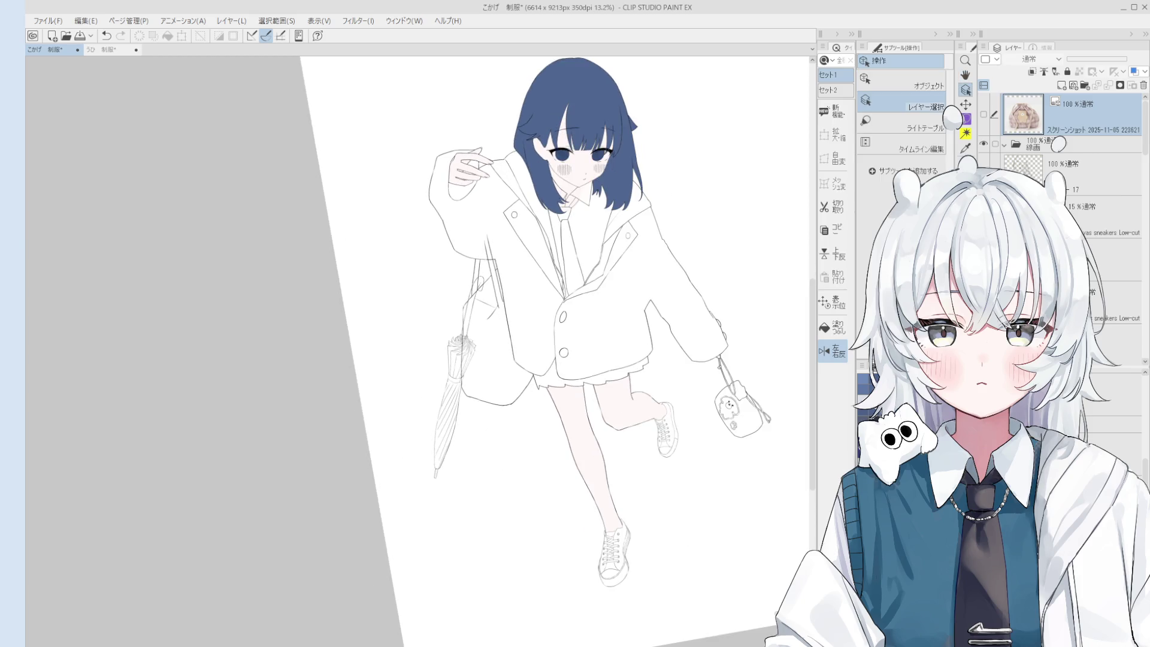
key("h")
left_click_drag(503, 544, 612, 424)
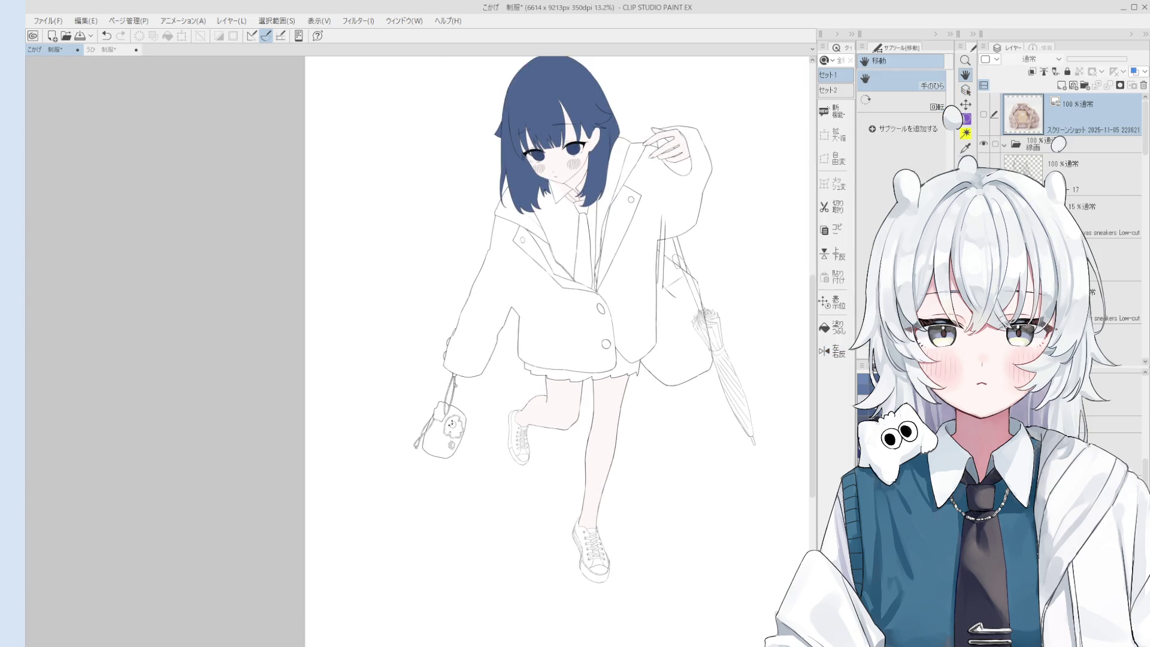
key("alt+bracketleft")
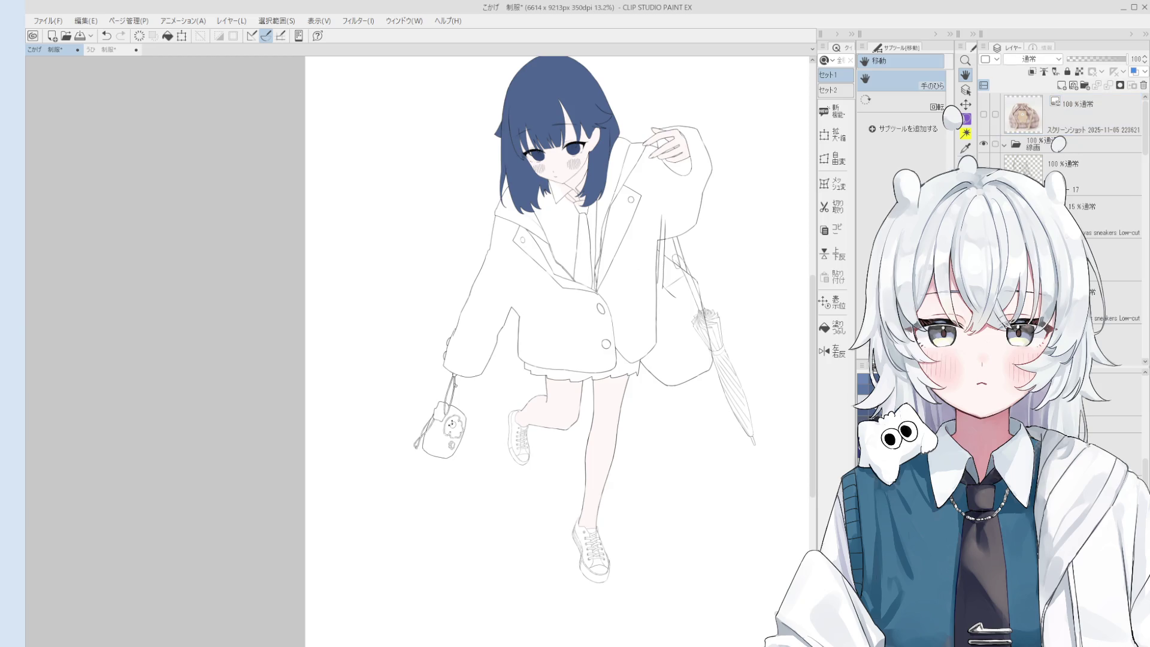
scroll(509, 389, "up", 2)
- Fill the raised shoe with blue and brush blue over its side and lower edge
key("g")
scroll(515, 467, "up", 3)
left_click(542, 432)
scroll(542, 433, "up", 1)
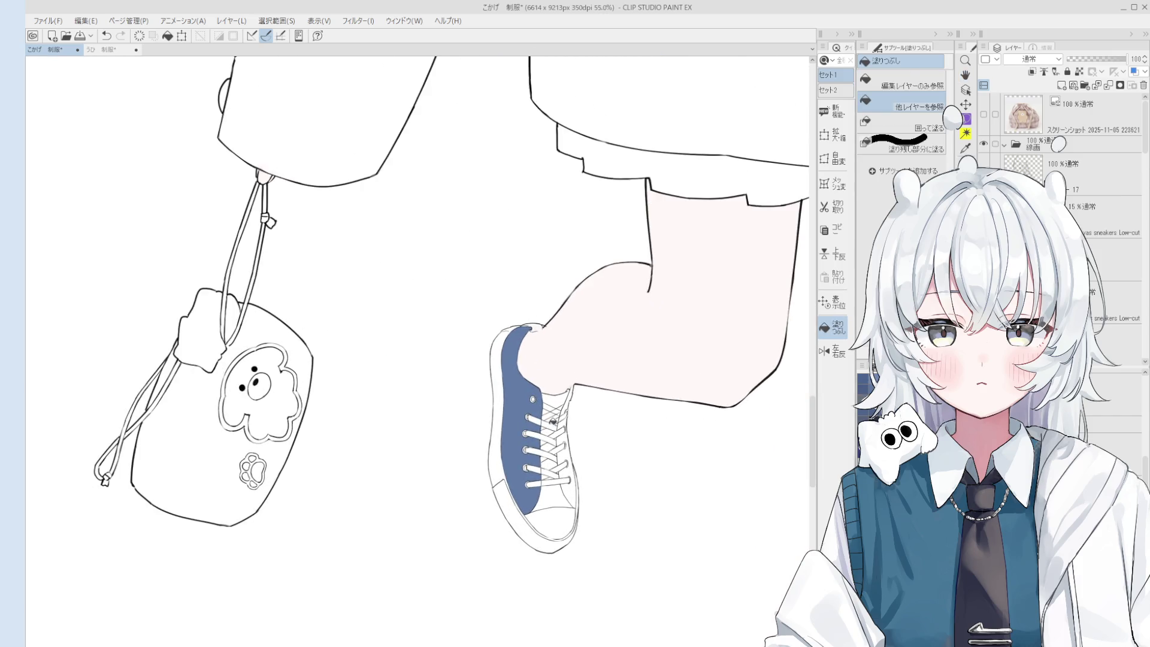
key("b")
left_click_drag(524, 473, 542, 506)
mouse_move(539, 419)
left_mouse_down()
mouse_move(547, 506)
mouse_move(532, 521)
mouse_move(542, 491)
left_mouse_up()
- Fill the shoe's side panel and sole blue, touching up gaps and the toe
key("g")
left_click(493, 457)
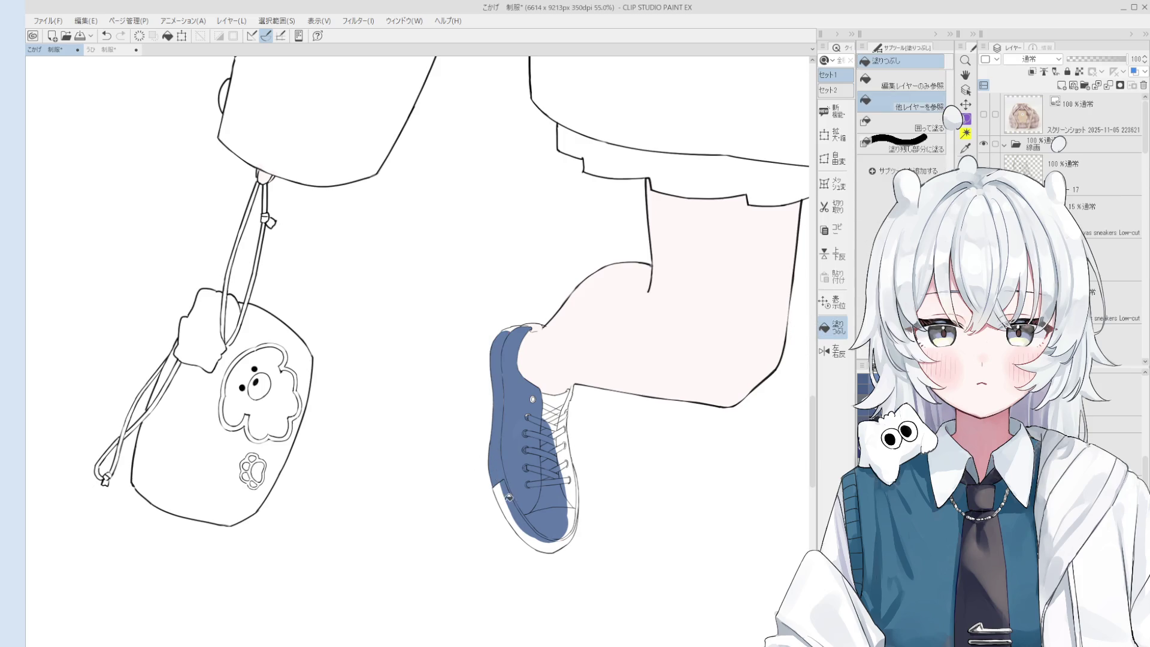
left_click(530, 488)
key("b")
mouse_move(538, 449)
left_mouse_down()
mouse_move(557, 521)
mouse_move(569, 497)
left_mouse_up()
scroll(575, 500, "up", 5)
key("e")
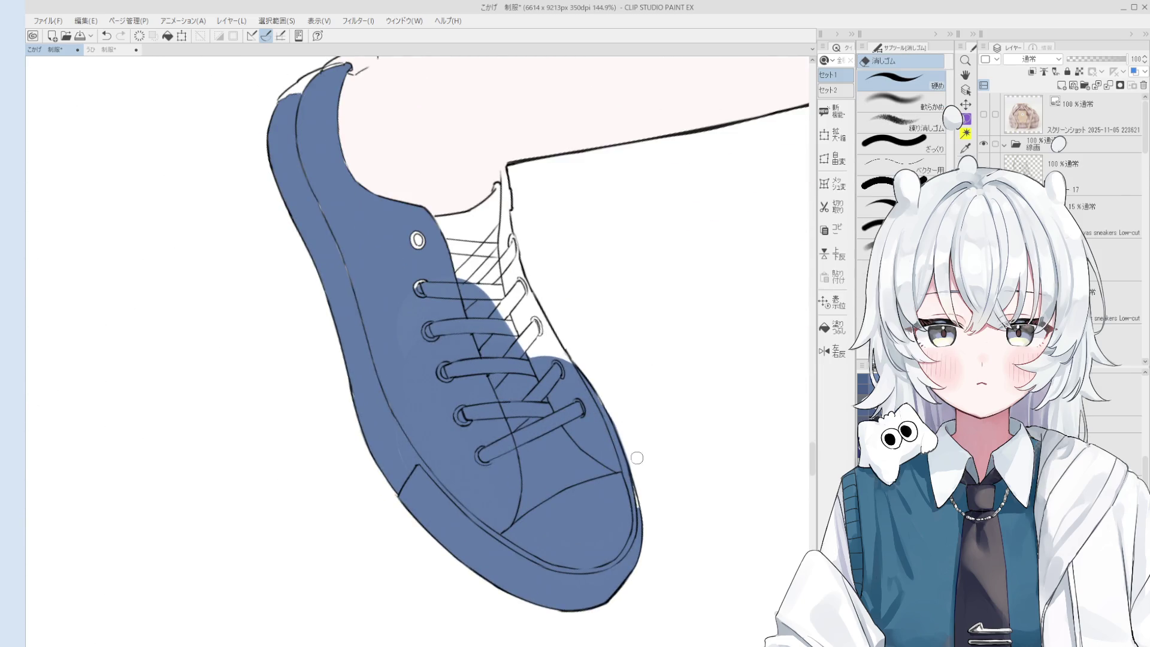
key("b")
left_click_drag(583, 497, 575, 473)
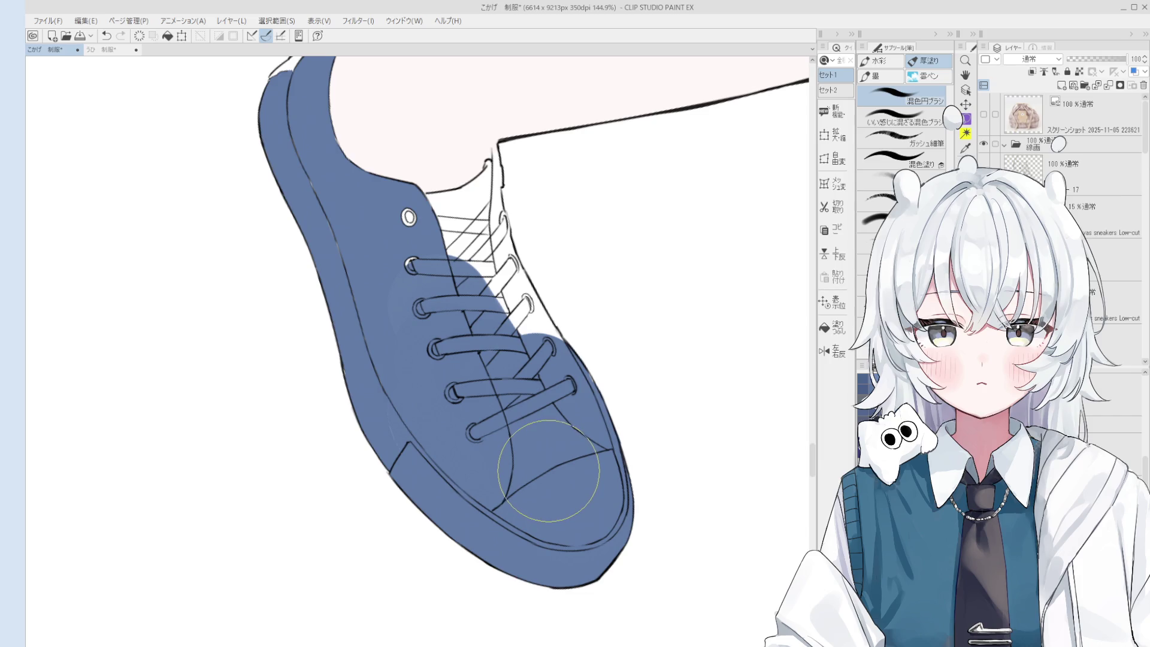
- Paint blue into the gaps between the laces and along the shoe tongue's edge
scroll(560, 457, "down", 2)
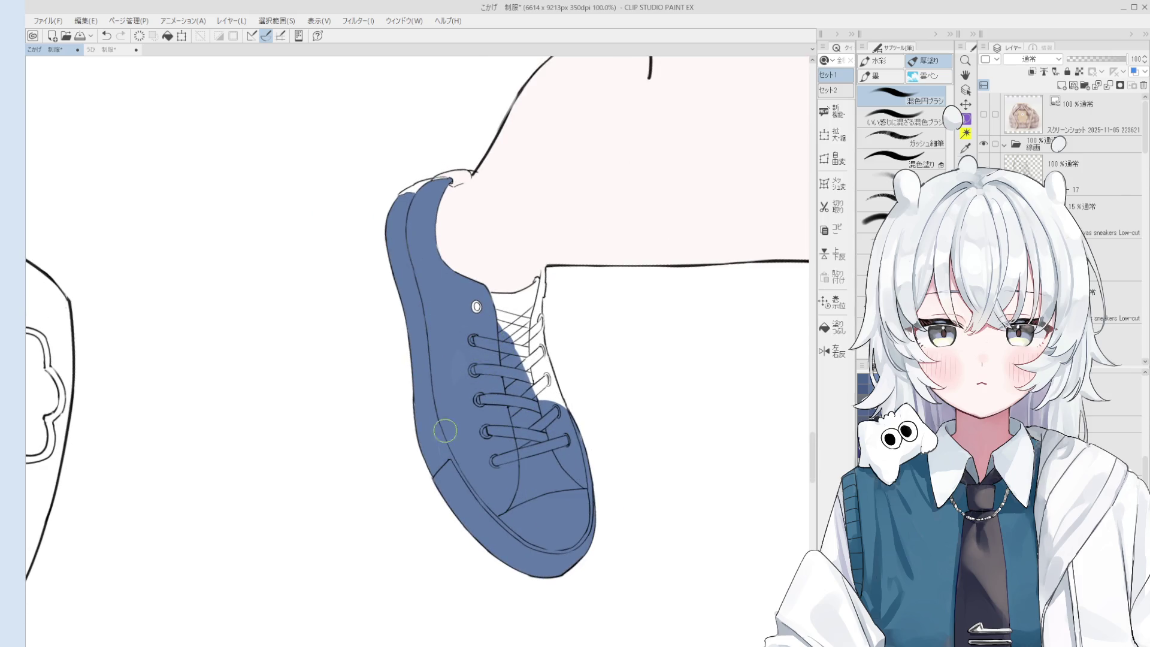
scroll(439, 416, "up", 2)
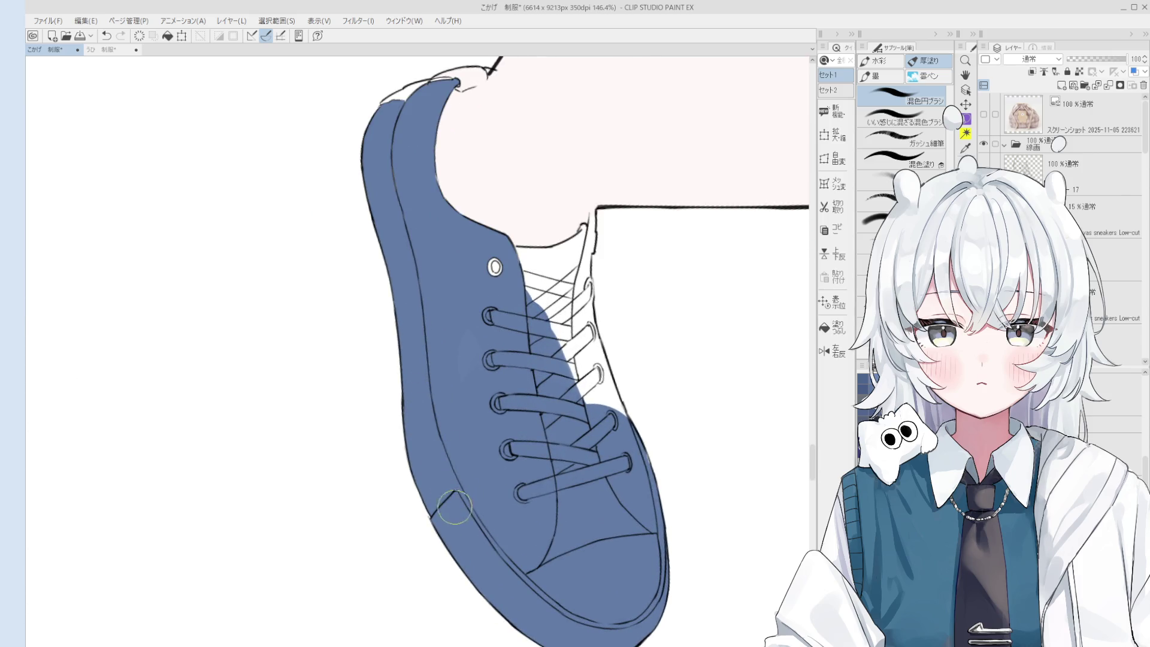
scroll(437, 524, "up", 4)
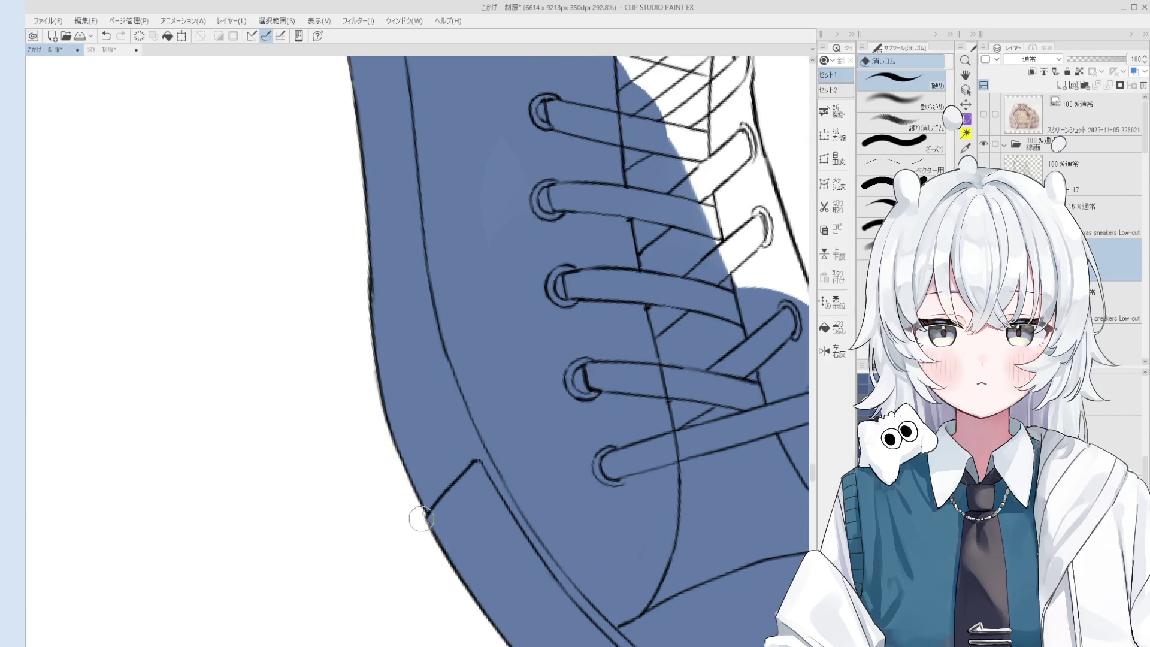
scroll(423, 515, "down", 3)
scroll(468, 544, "down", 2)
key("g")
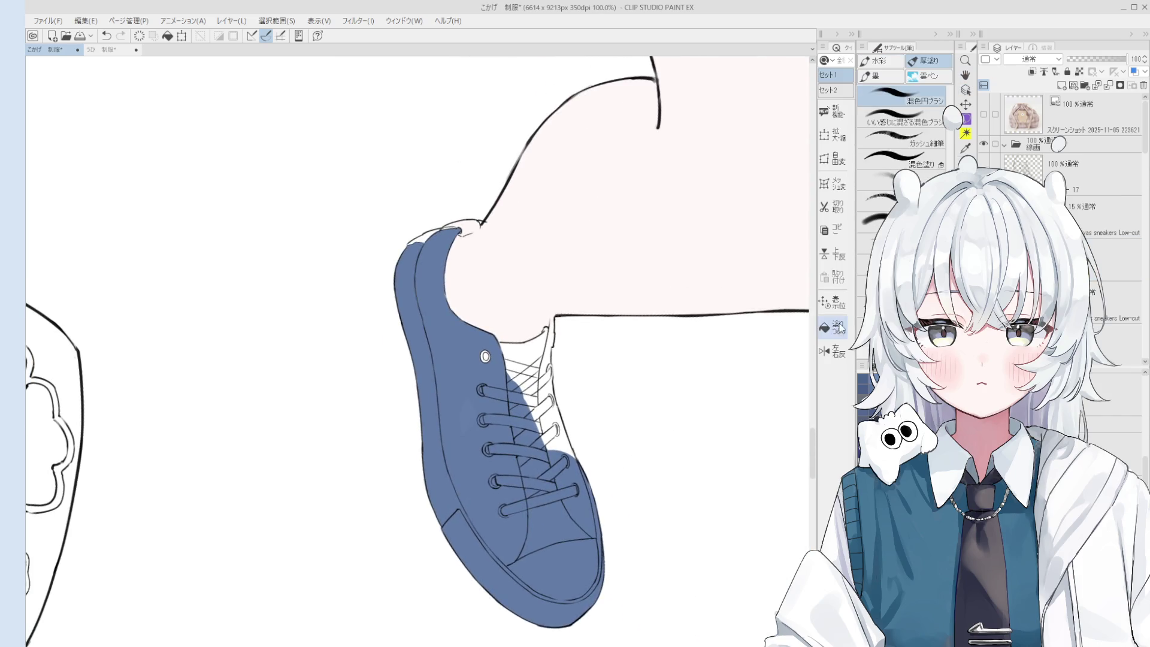
key("b")
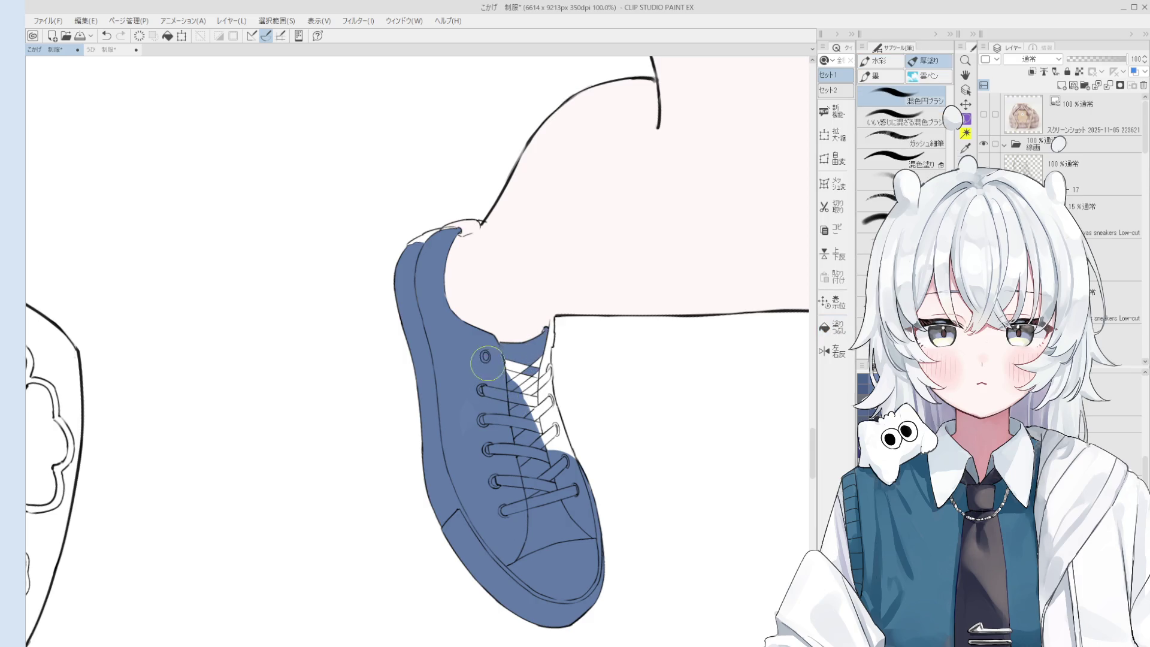
mouse_move(506, 353)
left_mouse_down()
mouse_move(539, 446)
mouse_move(542, 419)
mouse_move(553, 431)
mouse_move(552, 491)
mouse_move(573, 539)
left_mouse_up()
scroll(557, 461, "up", 1)
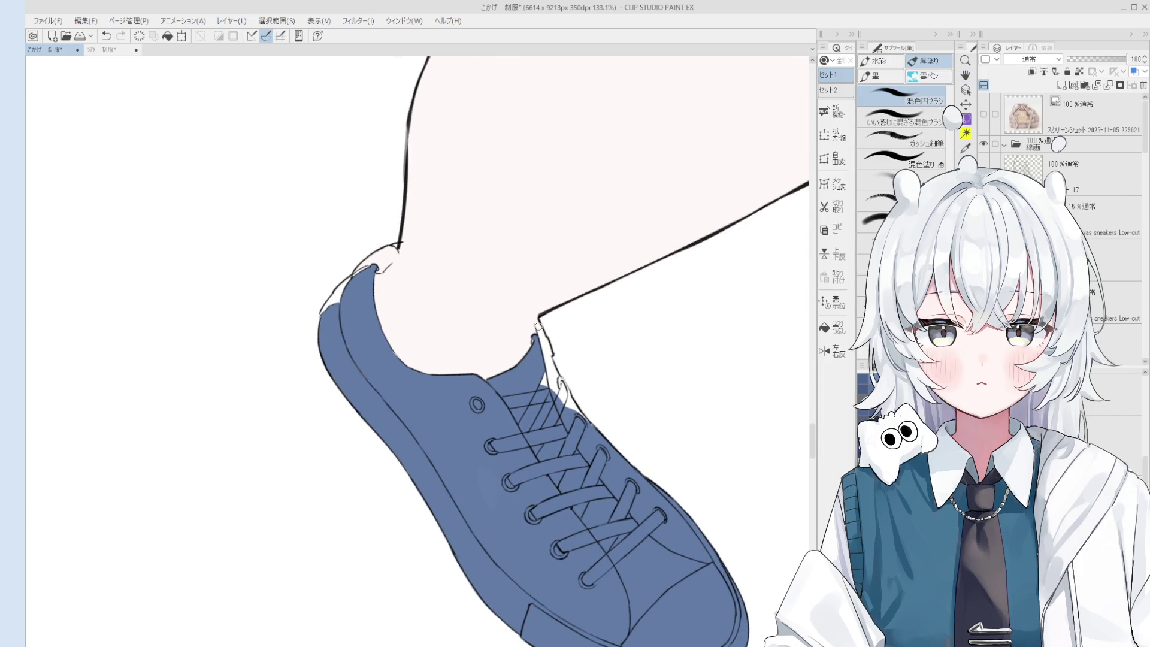
left_click_drag(536, 325, 562, 394)
- Cover the remaining white gaps along the shoe collar and its tip with blue
scroll(564, 498, "down", 3)
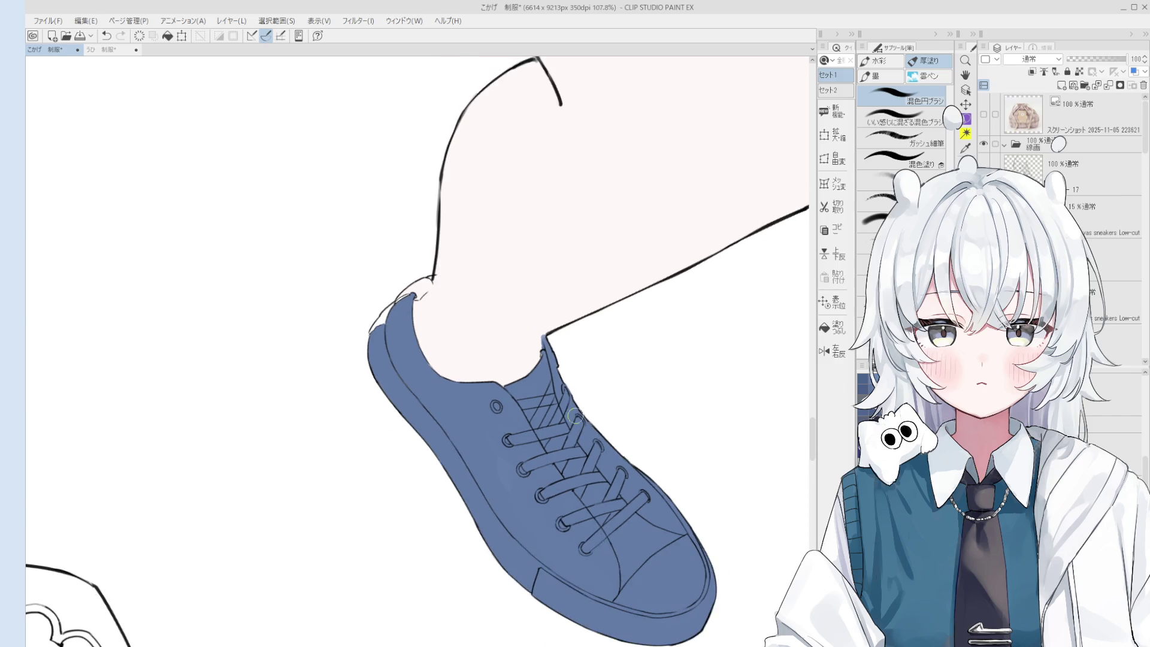
scroll(531, 488, "up", 4)
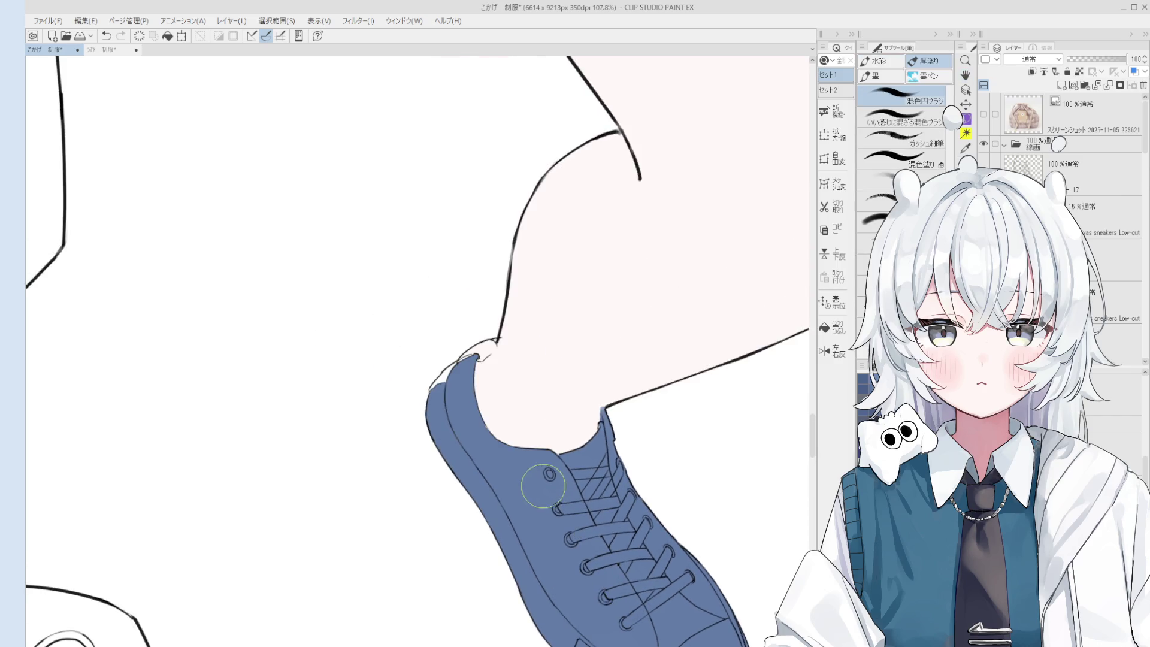
mouse_move(452, 385)
left_mouse_down()
mouse_move(419, 395)
mouse_move(448, 364)
left_mouse_up()
mouse_move(497, 331)
left_mouse_down()
mouse_move(496, 345)
mouse_move(516, 320)
mouse_move(473, 335)
mouse_move(506, 317)
left_mouse_up()
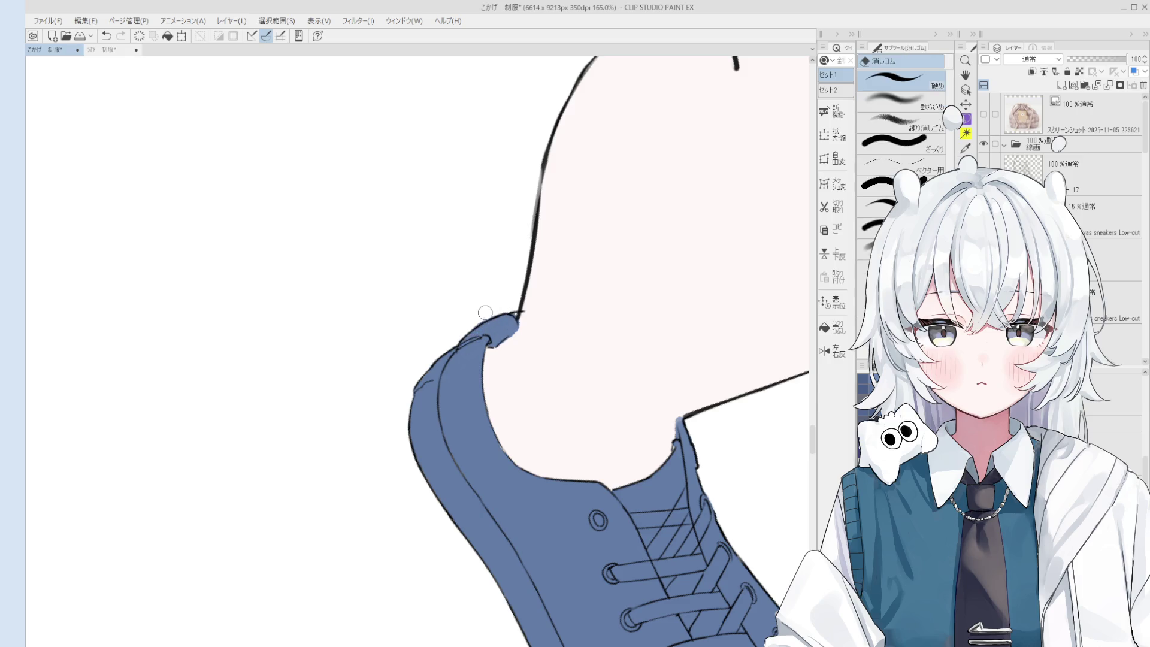
scroll(496, 327, "up", 2)
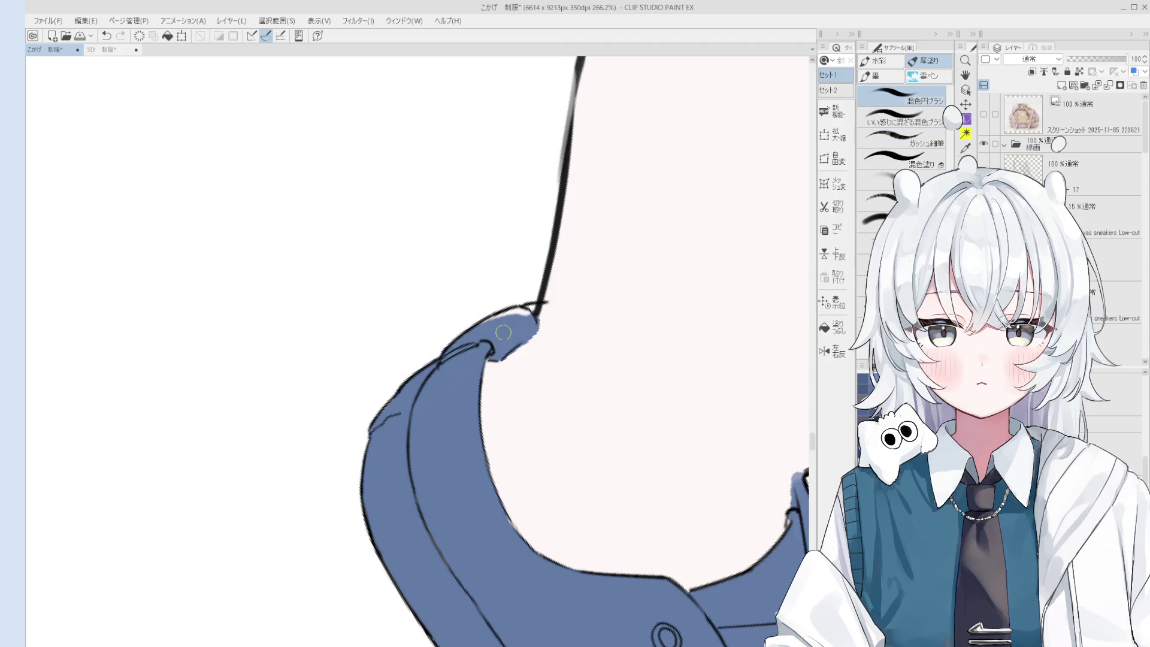
left_click_drag(502, 322, 530, 312)
scroll(538, 321, "down", 1)
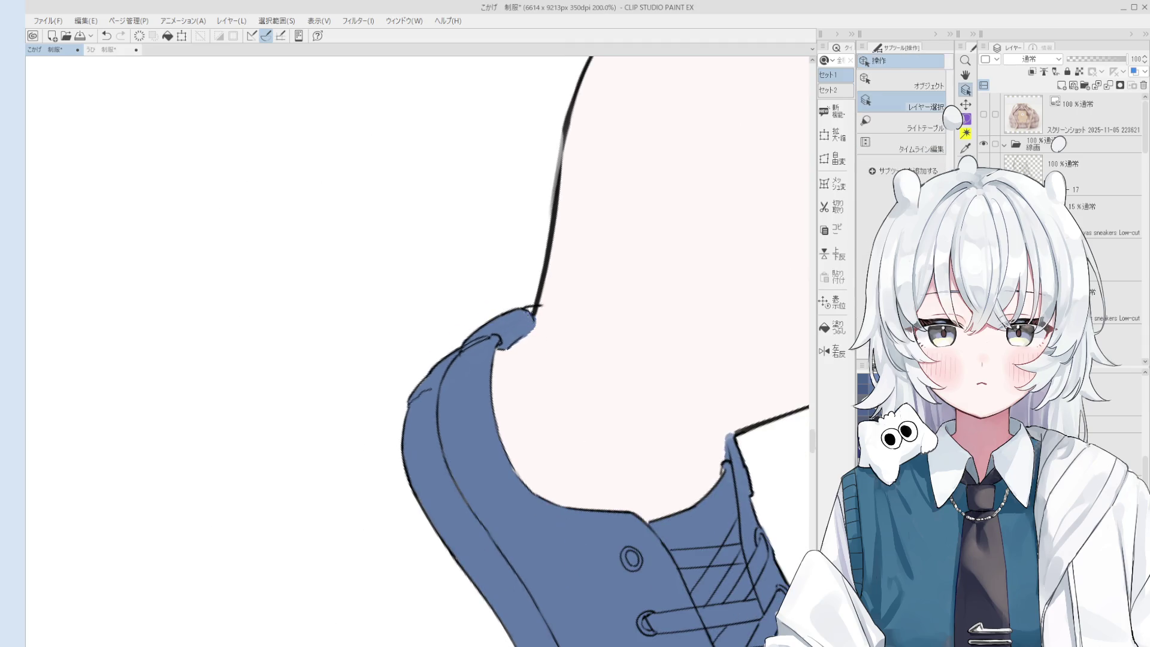
- Erase along the ankle outline, undoing the last eraser stroke
key("e")
scroll(522, 318, "up", 2)
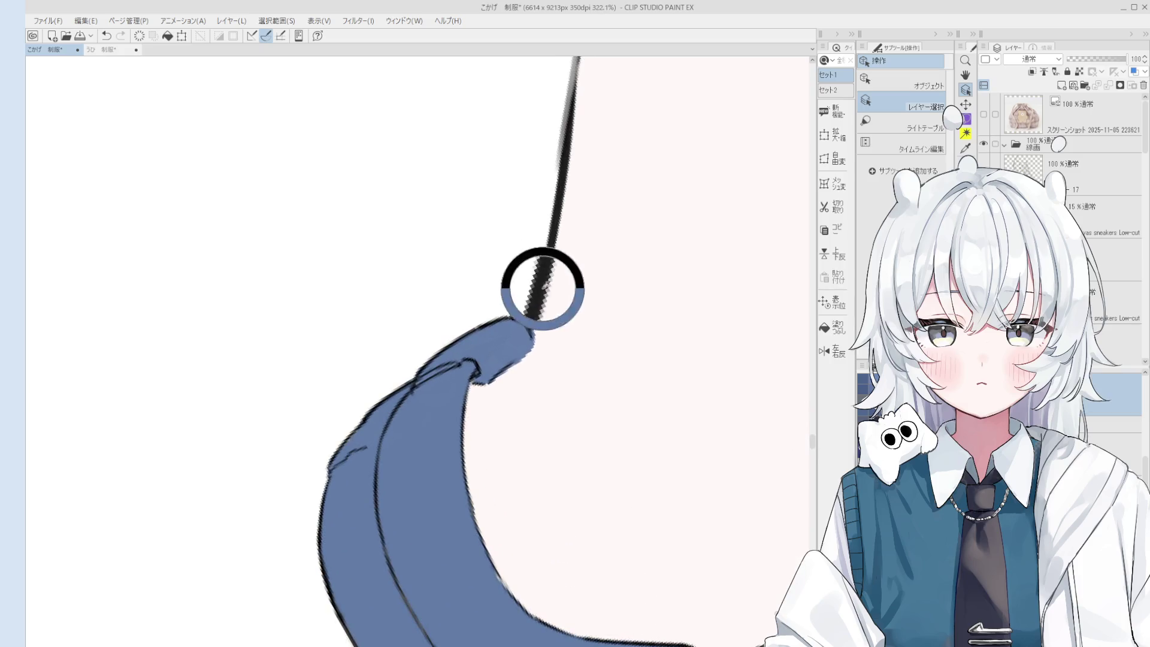
scroll(521, 317, "down", 1)
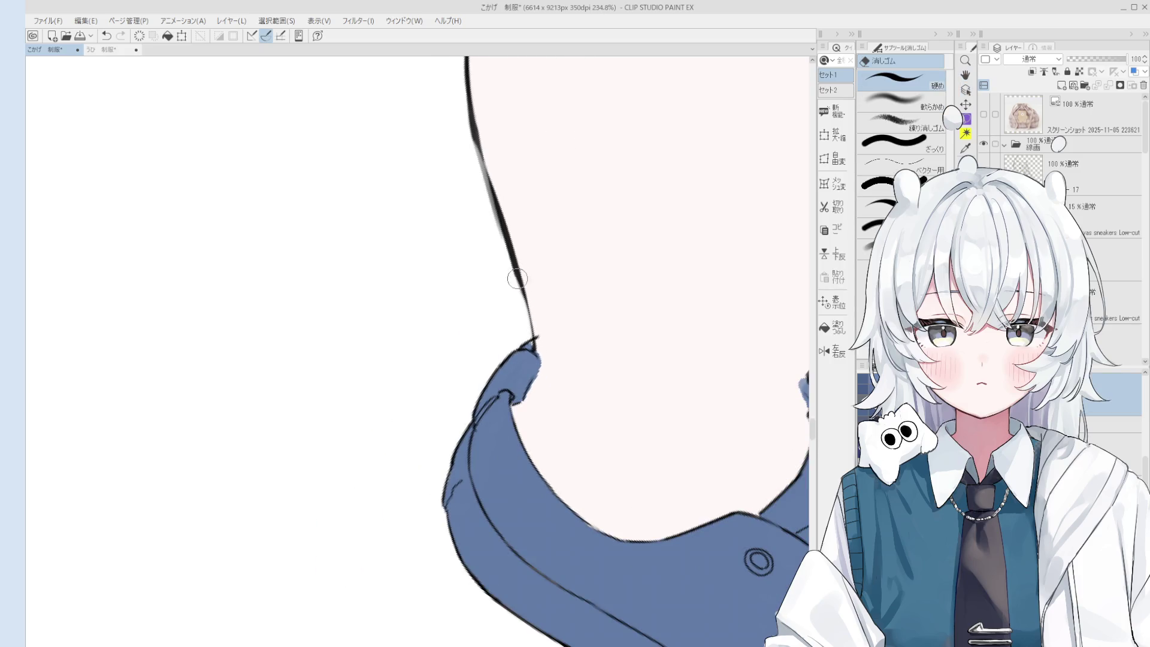
key("p")
scroll(537, 362, "down", 1)
scroll(537, 362, "up", 1)
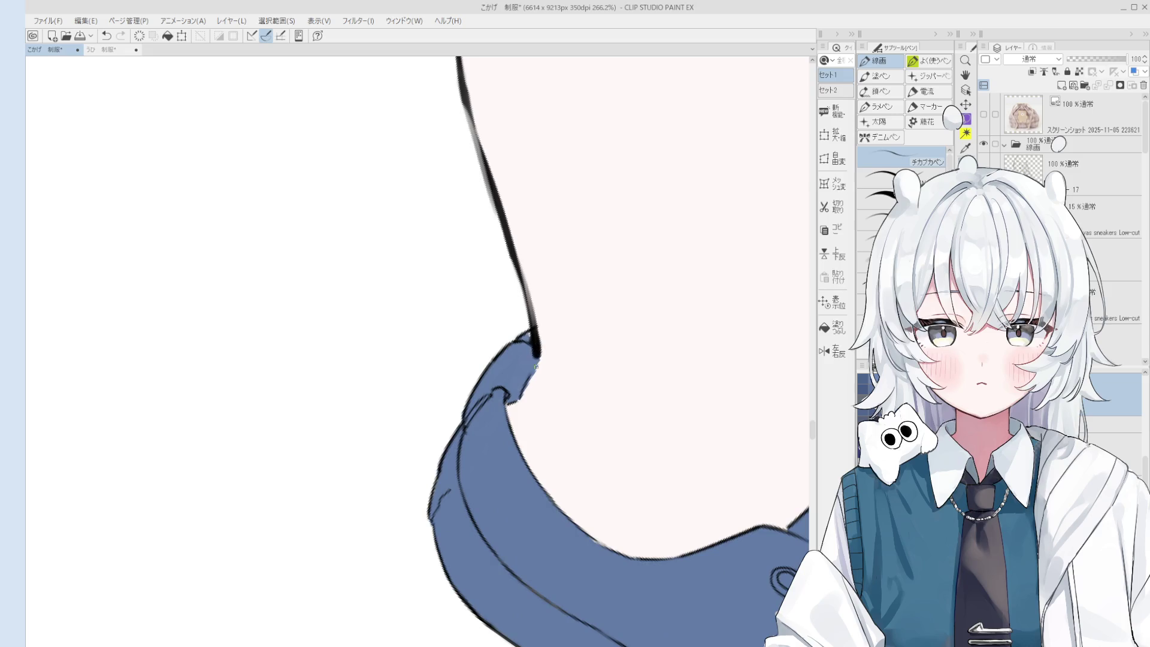
scroll(539, 360, "down", 1)
key("e")
scroll(541, 374, "down", 1)
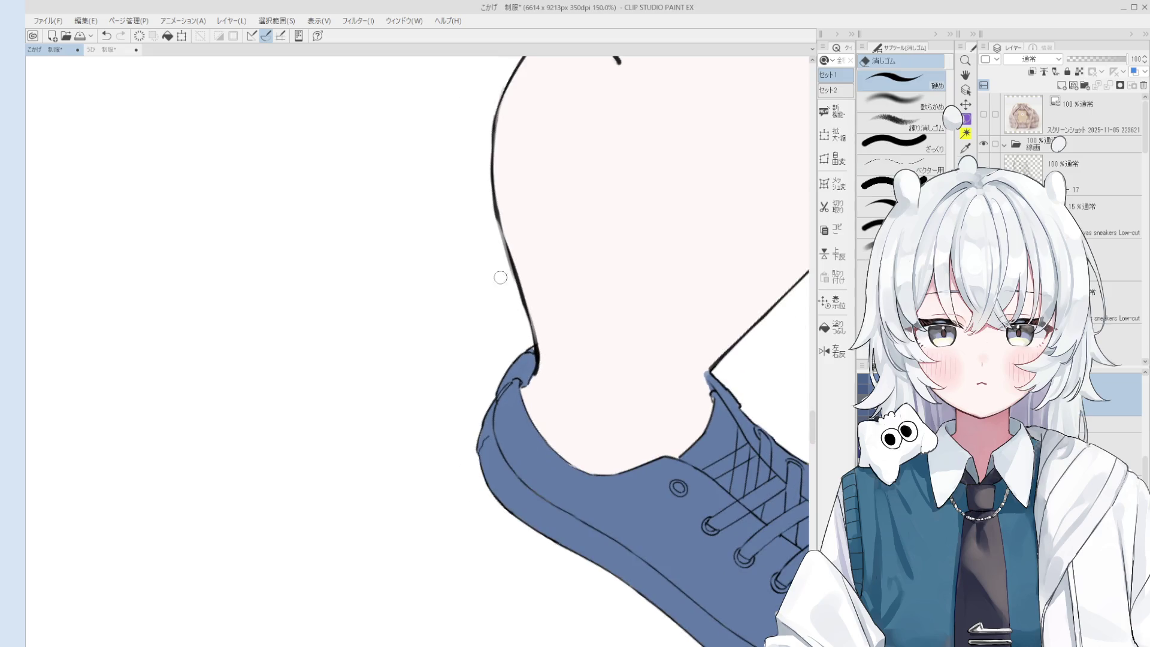
key("ctrl+z")
- Redraw the leg outline above the shoe, then rotate and mirror the canvas to check it
key("p")
mouse_move(494, 198)
left_mouse_down()
mouse_move(516, 287)
mouse_move(509, 251)
left_mouse_up()
key("ctrl+z")
left_click_drag(489, 169, 527, 290)
scroll(529, 286, "down", 1)
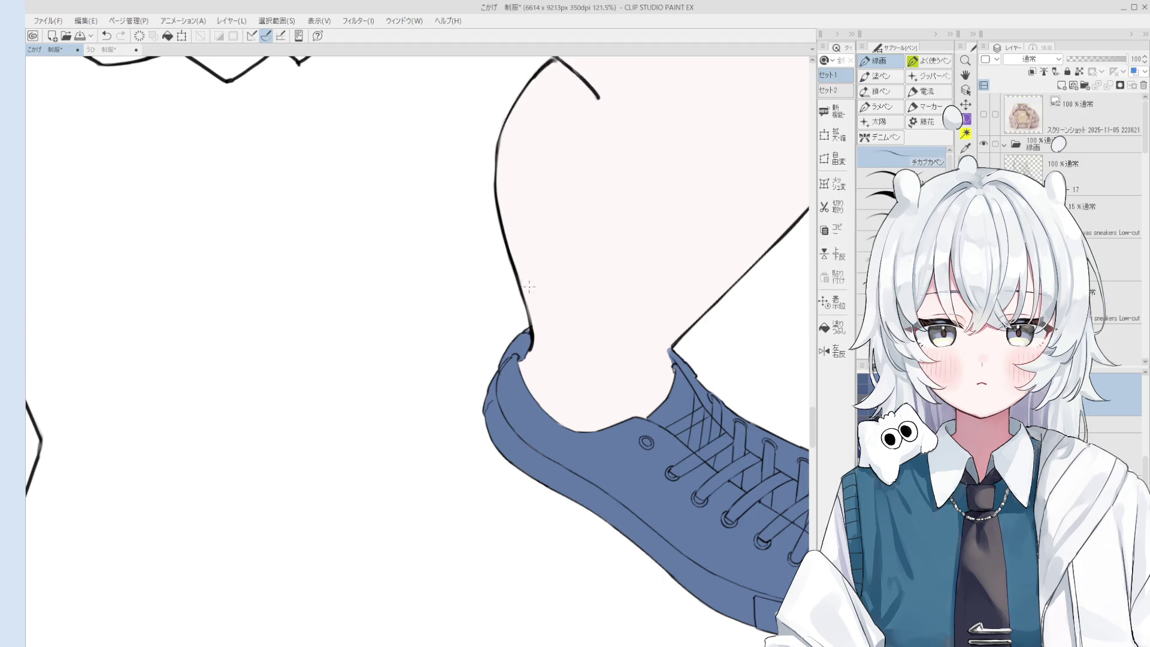
key("e")
key("asciicircum")
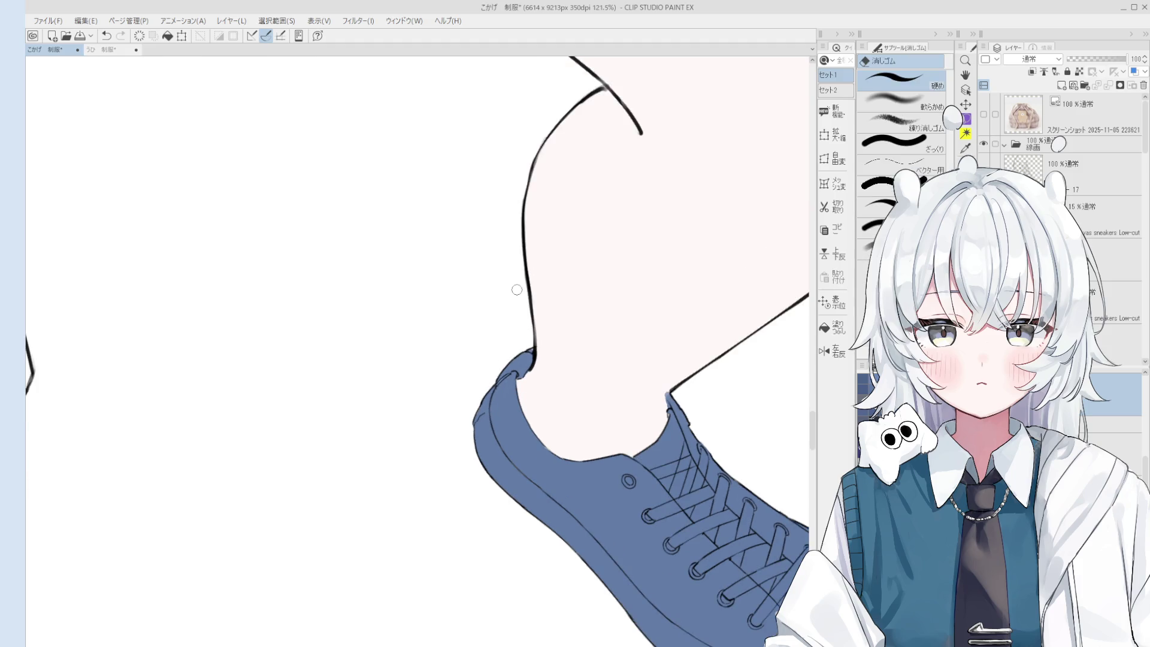
key("h")
scroll(501, 352, "up", 2)
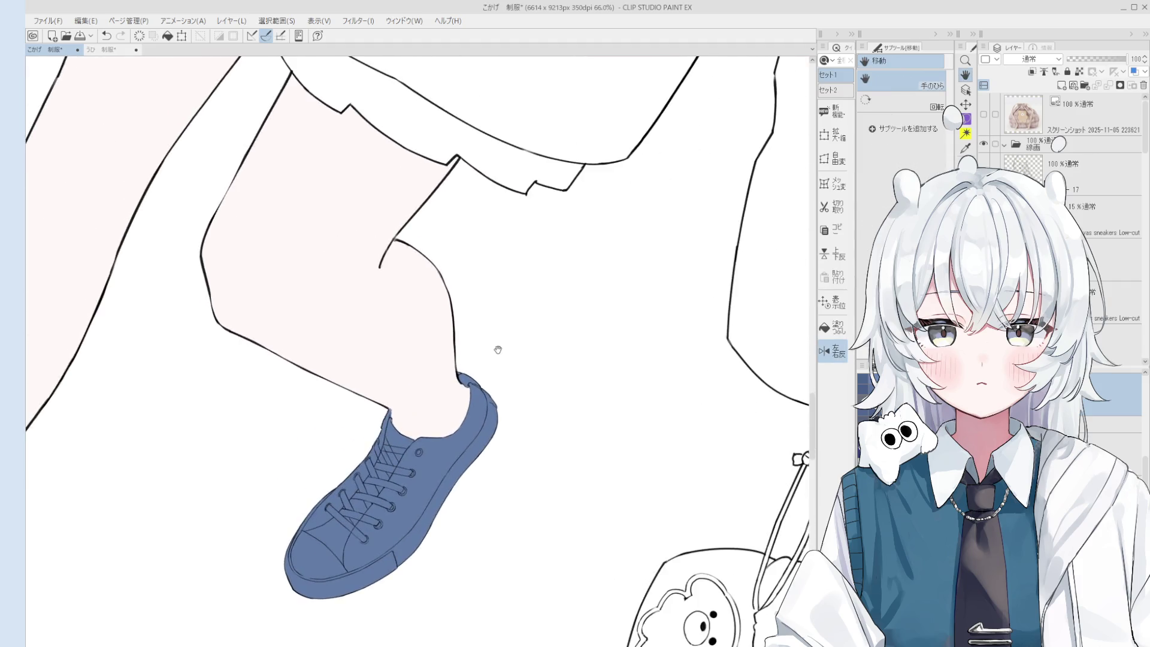
- Unmirror the canvas, erase the rough curve behind the knee and redraw it
key("p")
scroll(476, 279, "up", 2)
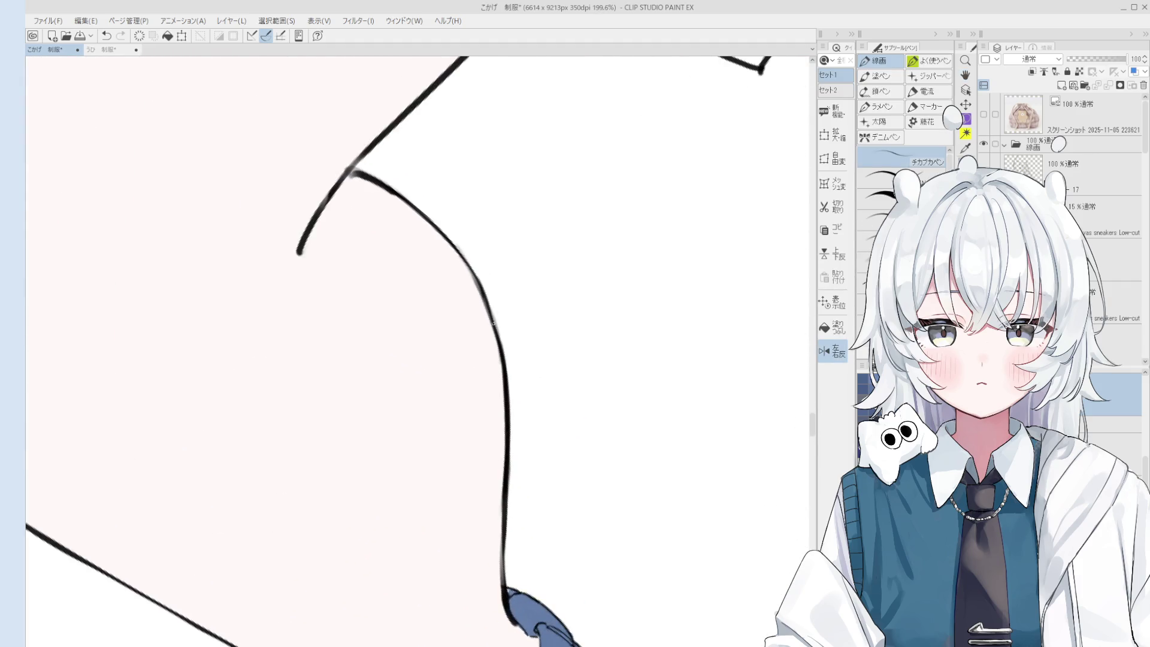
key("h")
scroll(397, 379, "up", 1)
left_click_drag(386, 339, 434, 443)
scroll(383, 302, "up", 2)
key("ctrl+z")
left_click_drag(383, 323, 446, 469)
- Retry the knee crease curve, trimming its overshooting end and undoing the last stroke
scroll(414, 430, "up", 1)
key("ctrl+z")
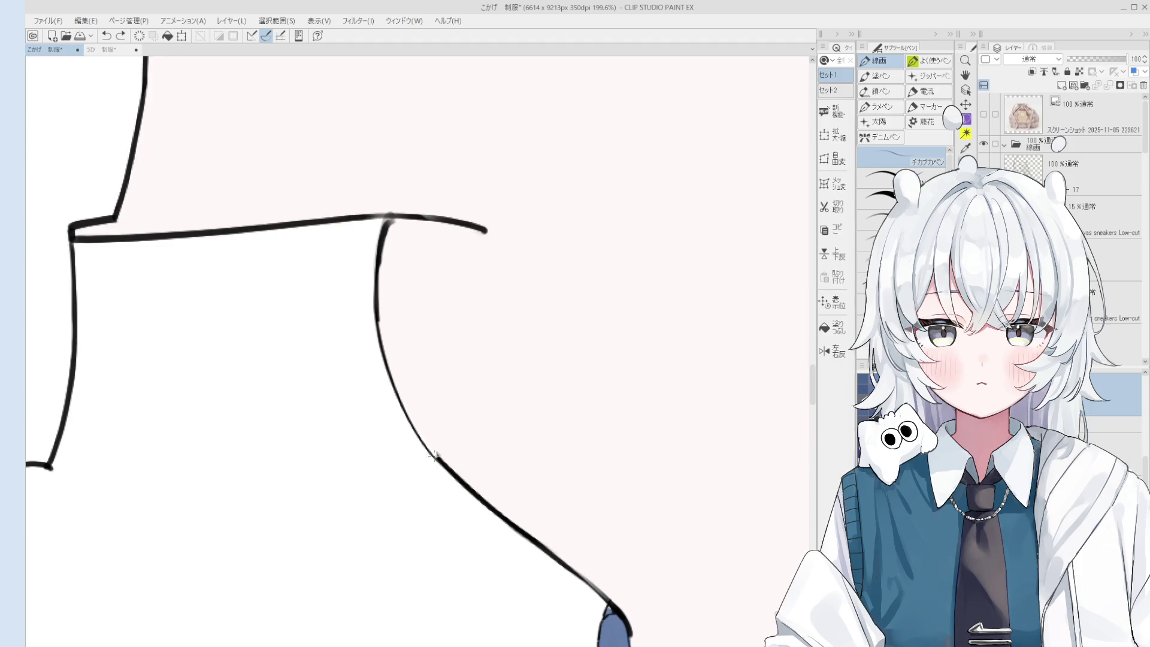
left_click_drag(397, 397, 447, 472)
scroll(447, 472, "up", 1)
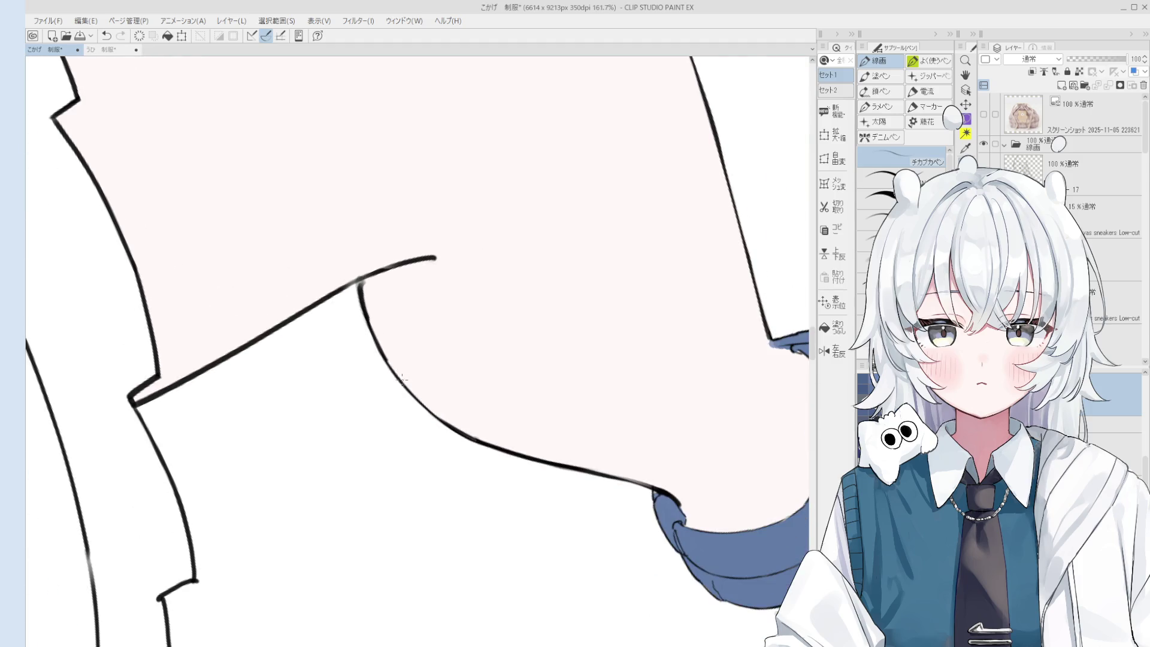
key("e")
mouse_move(367, 310)
left_mouse_down()
mouse_move(412, 451)
mouse_move(436, 386)
mouse_move(411, 329)
mouse_move(431, 395)
mouse_move(411, 357)
left_mouse_up()
key("p")
key("ctrl+z")
key("ctrl+z")
- Pan the view to show the leg and shoe
scroll(397, 417, "up", 2)
key("e")
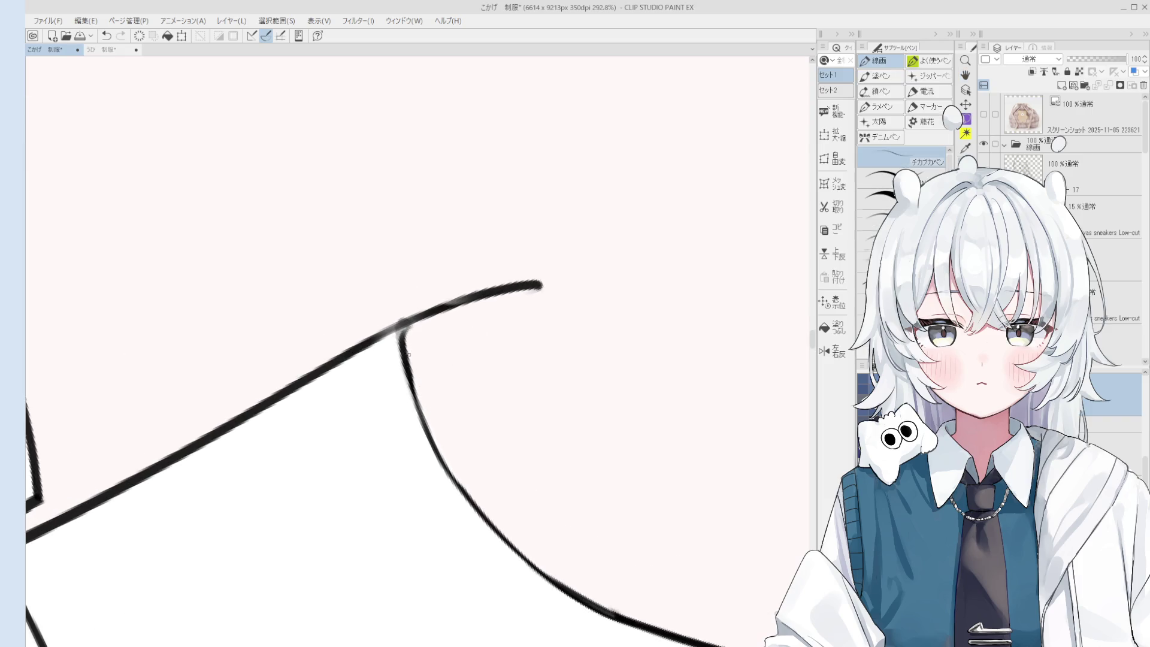
scroll(473, 407, "down", 4)
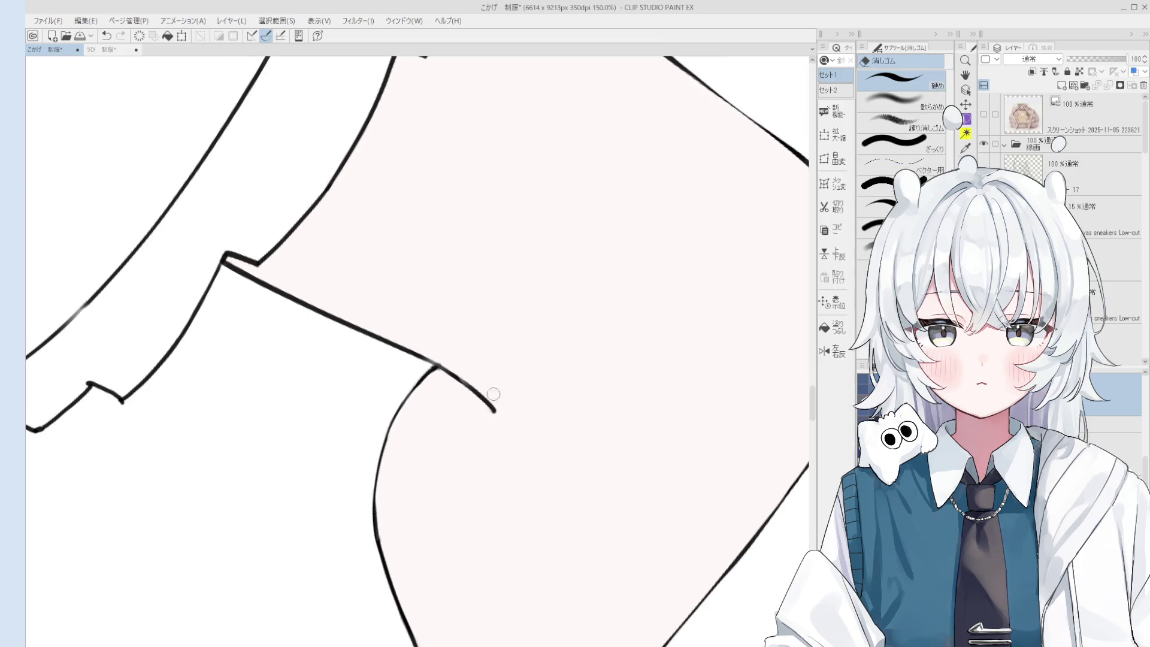
scroll(489, 387, "down", 5)
key("h")
left_click_drag(495, 526, 462, 459)
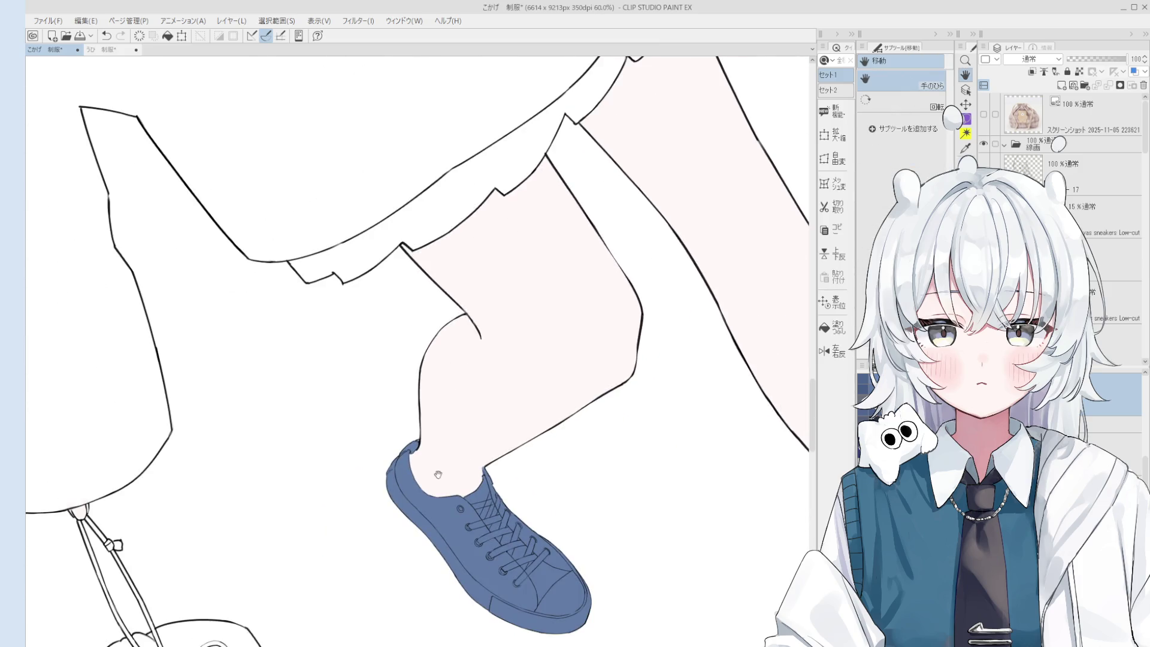
- Rotate and zoom the view to reframe the shoe and leg
scroll(477, 443, "up", 5)
key("p")
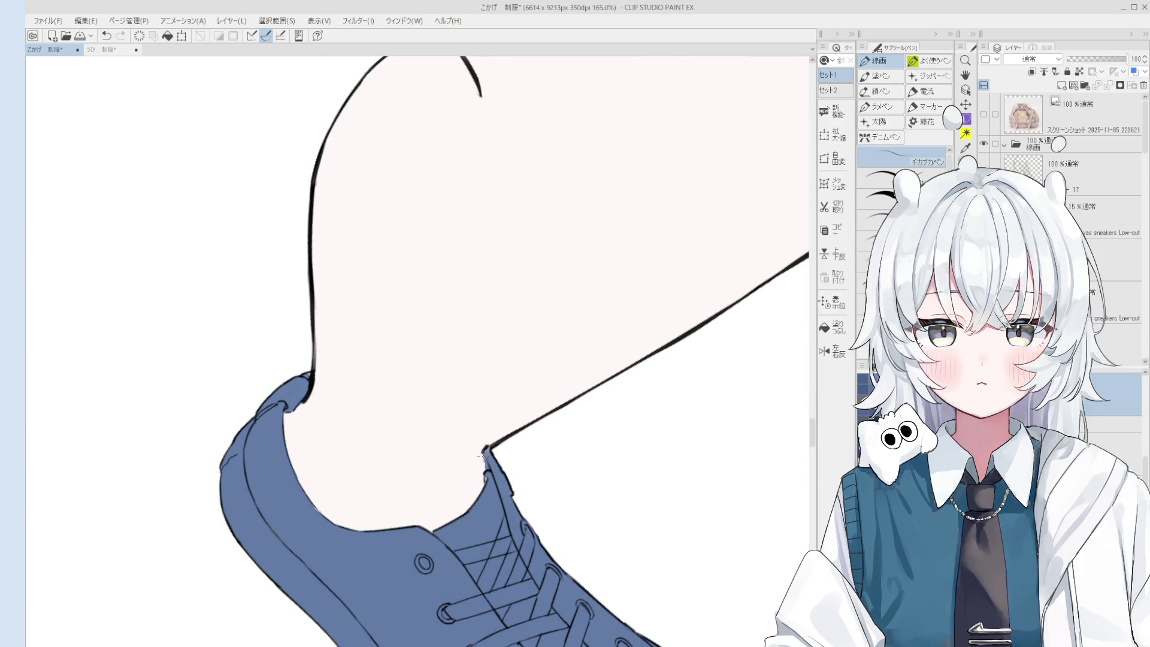
scroll(479, 480, "down", 4)
left_click_drag(480, 479, 418, 534)
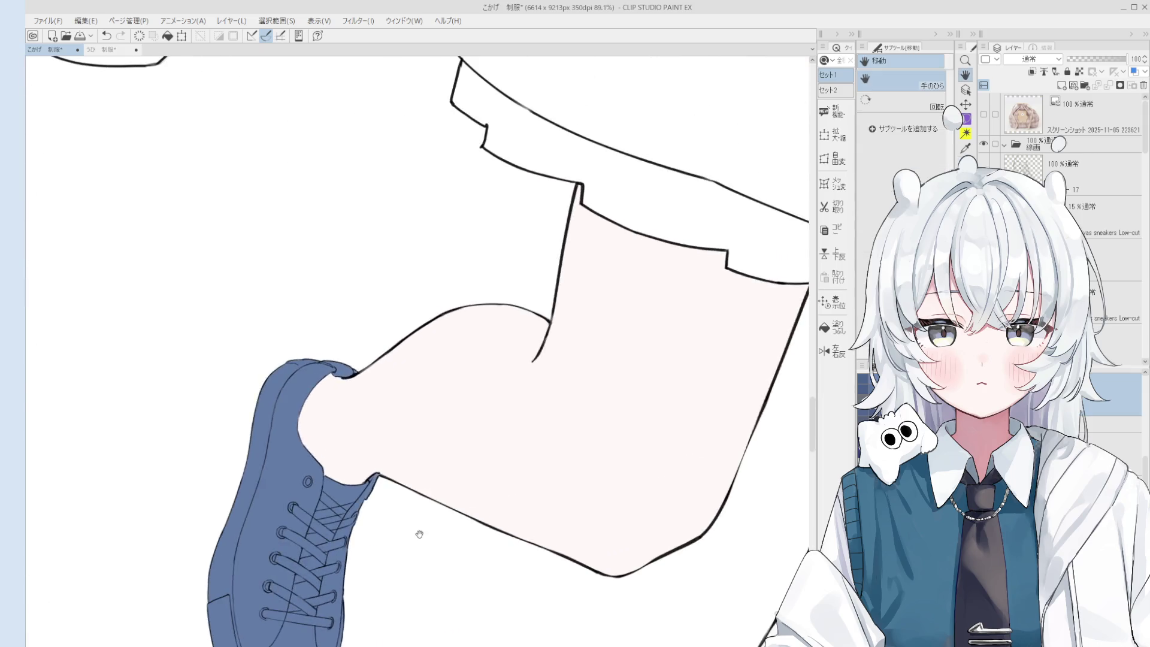
scroll(472, 467, "up", 4)
scroll(486, 479, "down", 8)
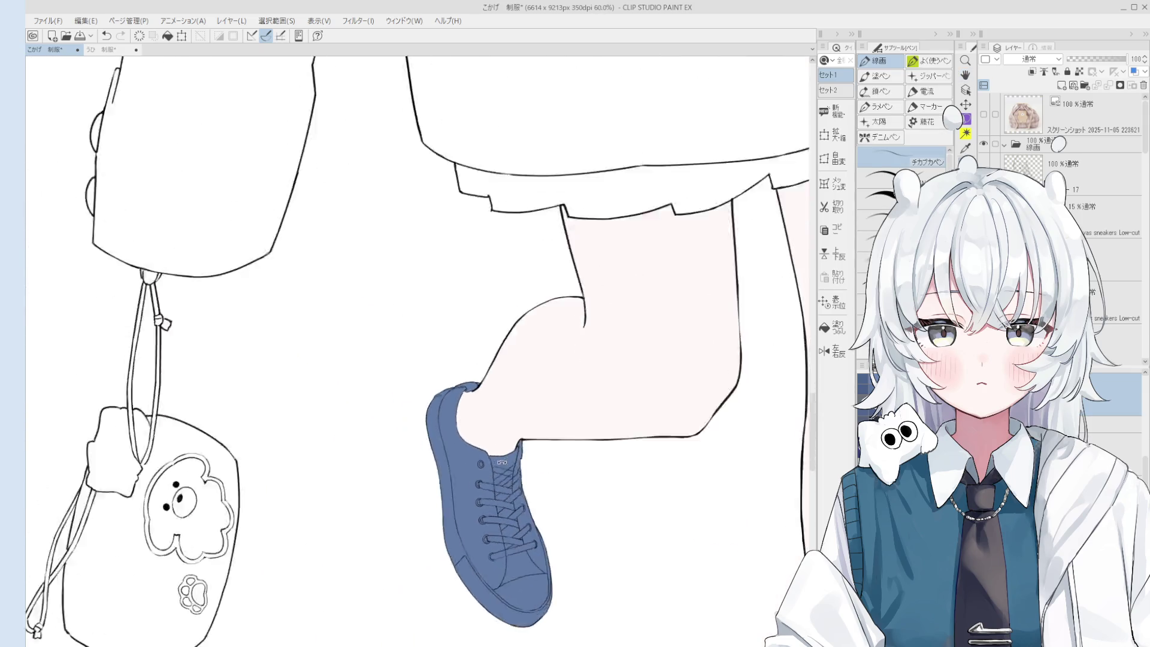
key("h")
scroll(511, 426, "down", 2)
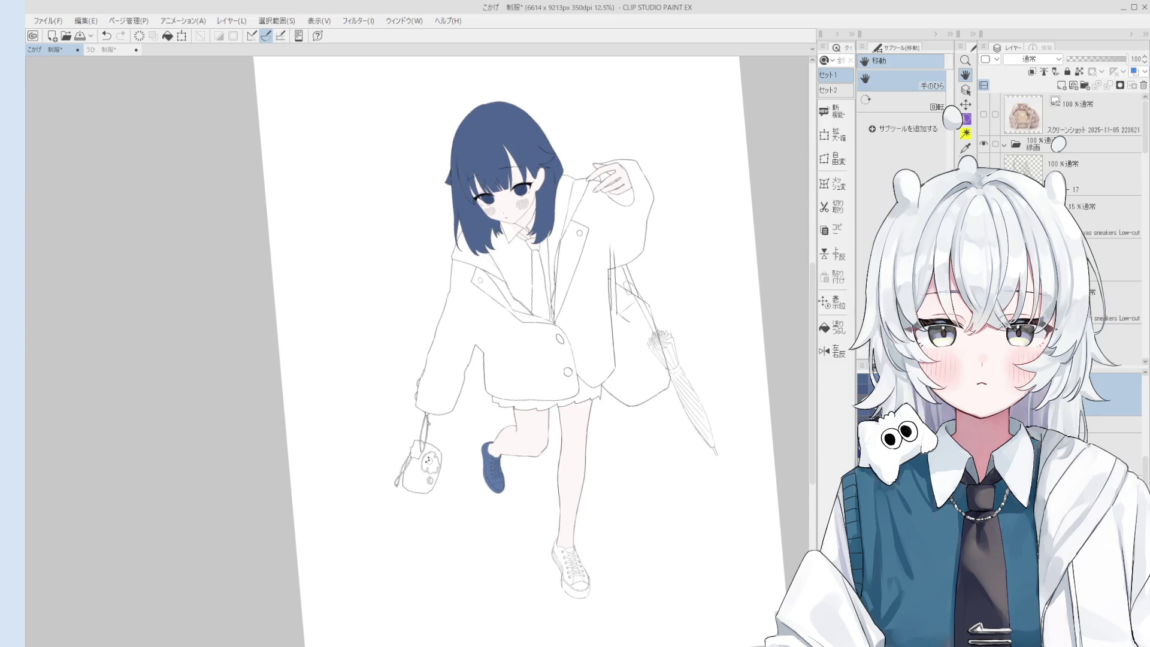
- Bucket-fill the jacket's front panel, body, left sleeve and lapel strip with blue
left_click(833, 327)
scroll(590, 297, "up", 1)
left_click(616, 226)
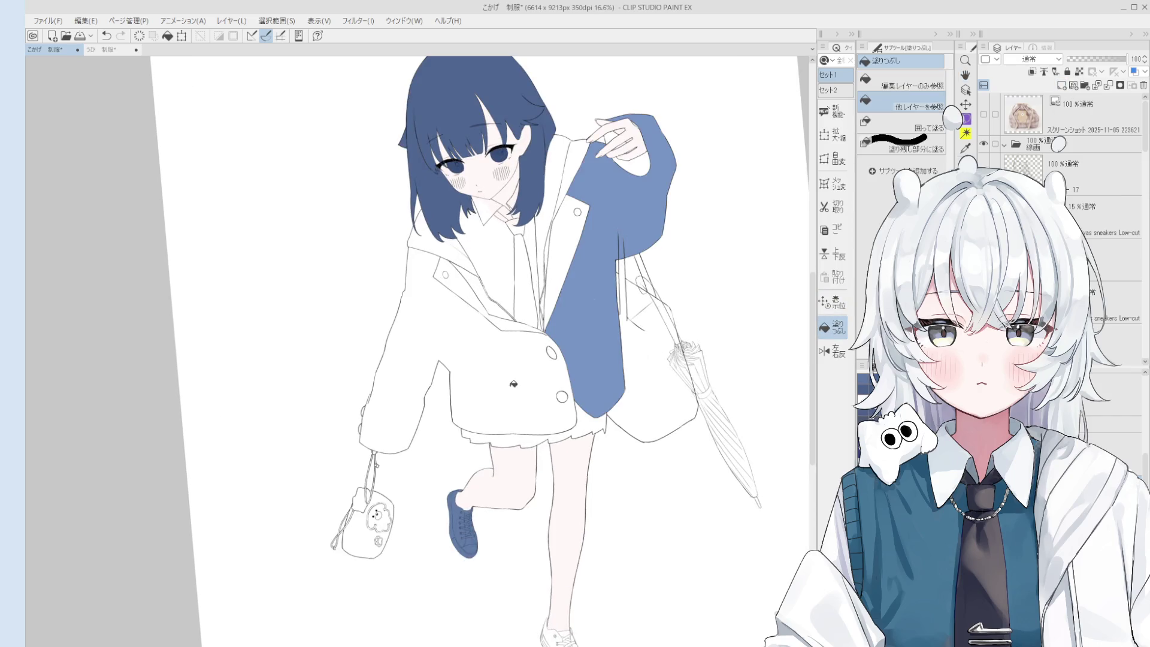
left_click(449, 363)
scroll(444, 264, "up", 1)
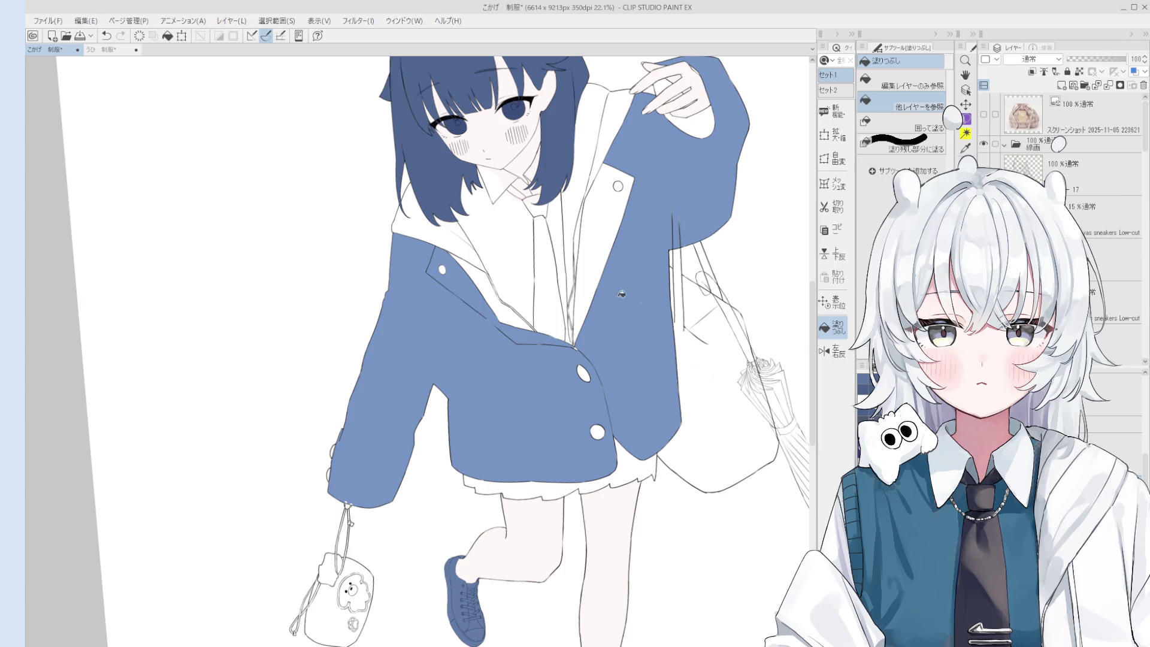
left_click(627, 196)
- Fill a leftover gap near the hand, then undo the blue that covered the hand
key("h")
scroll(683, 126, "up", 4)
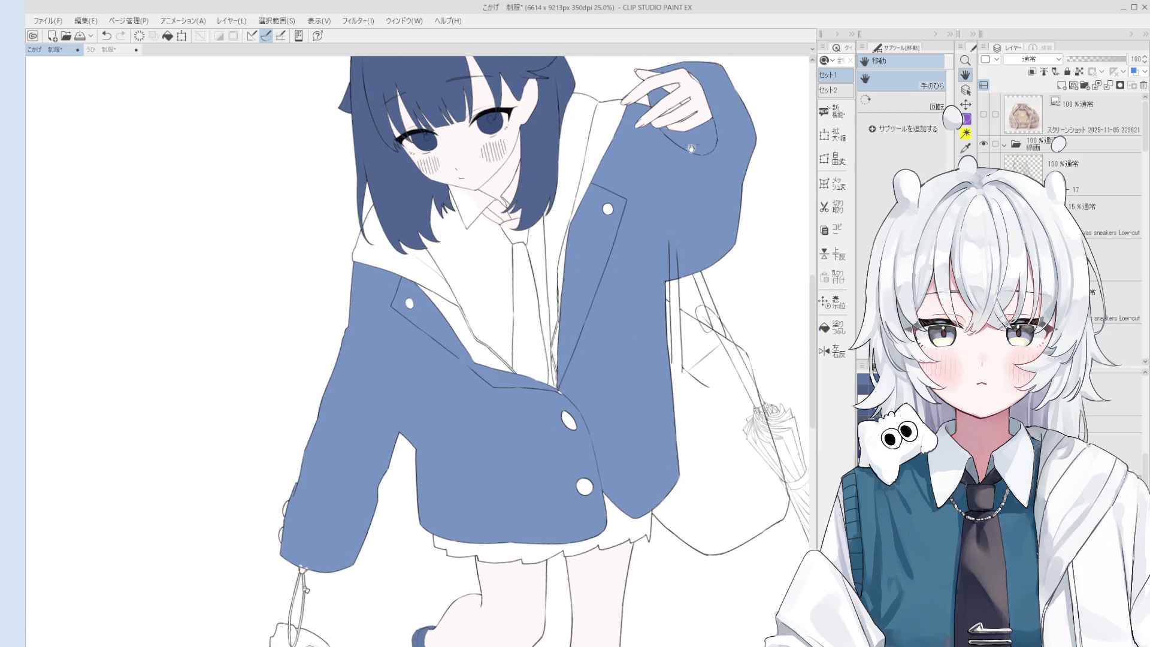
key("g")
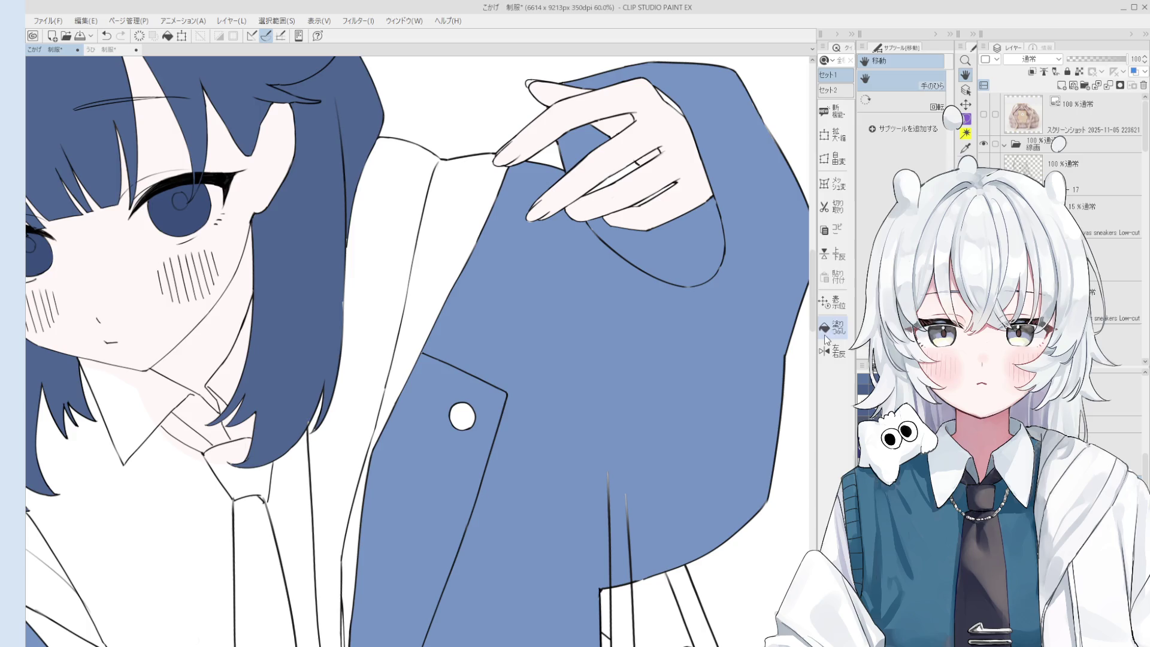
left_click(627, 168)
key("ctrl+z")
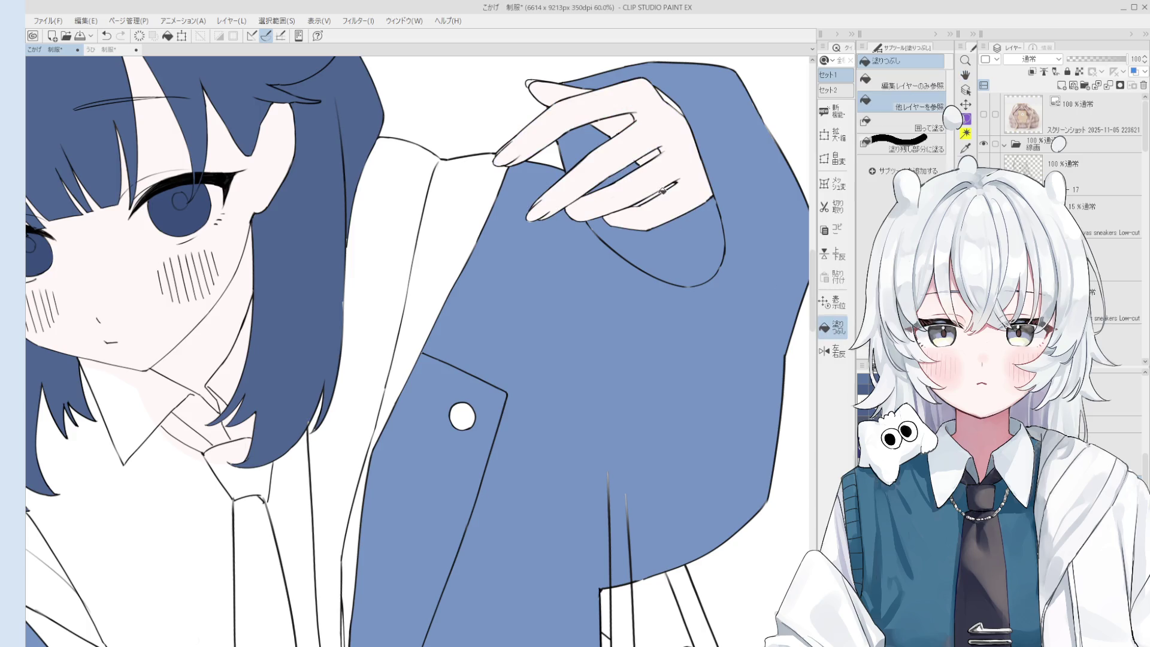
key("b")
scroll(627, 204, "up", 2)
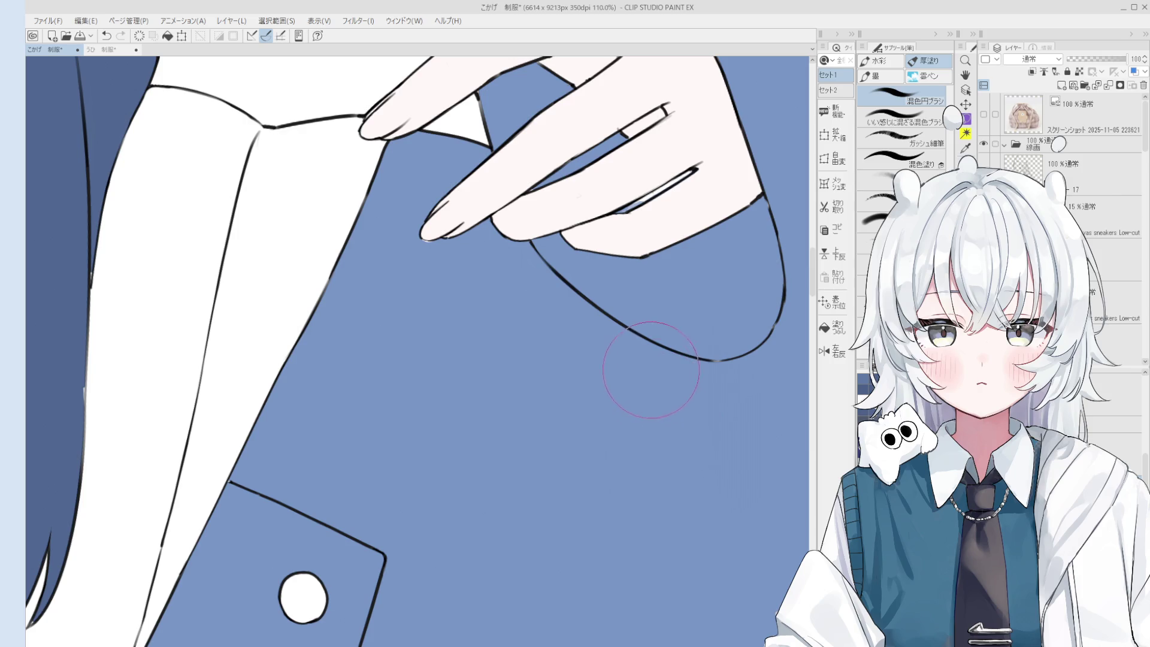
- Attempt to redraw and erase the lower curve of the sleeve cuff, undoing each try
scroll(626, 376, "down", 2)
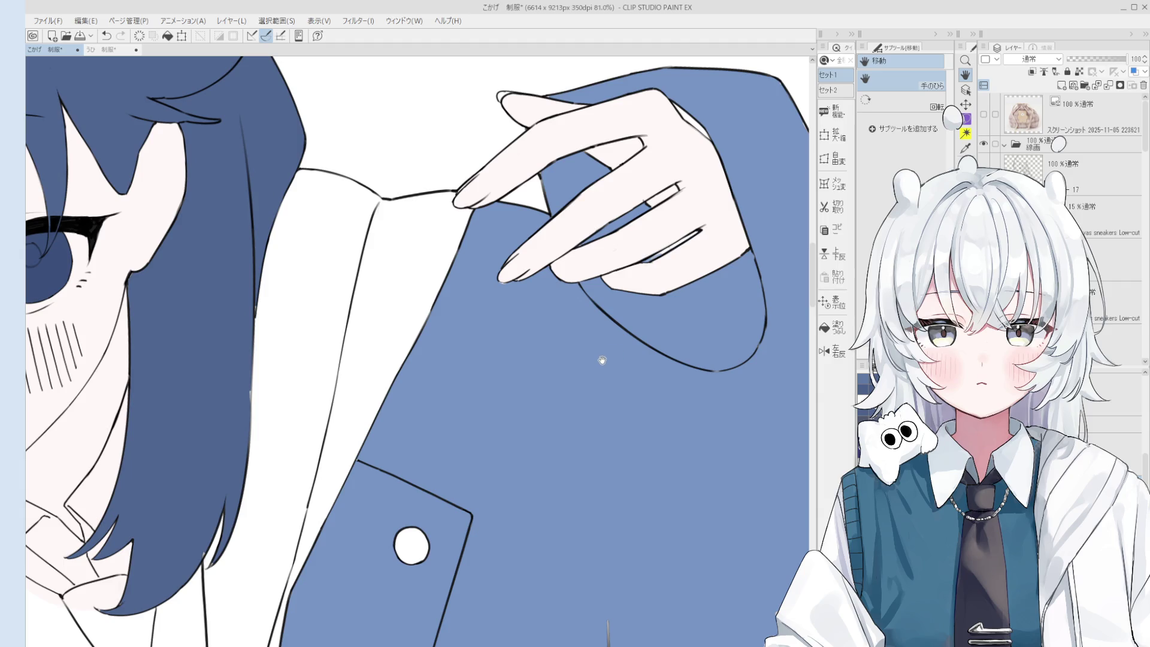
key("b")
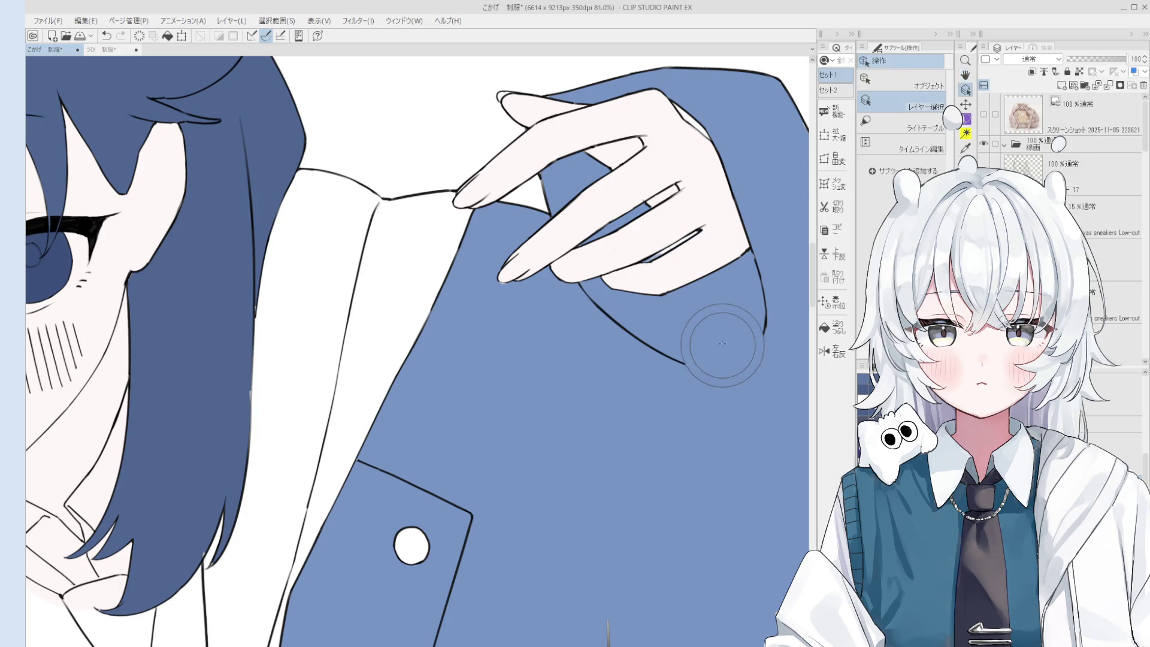
key("o")
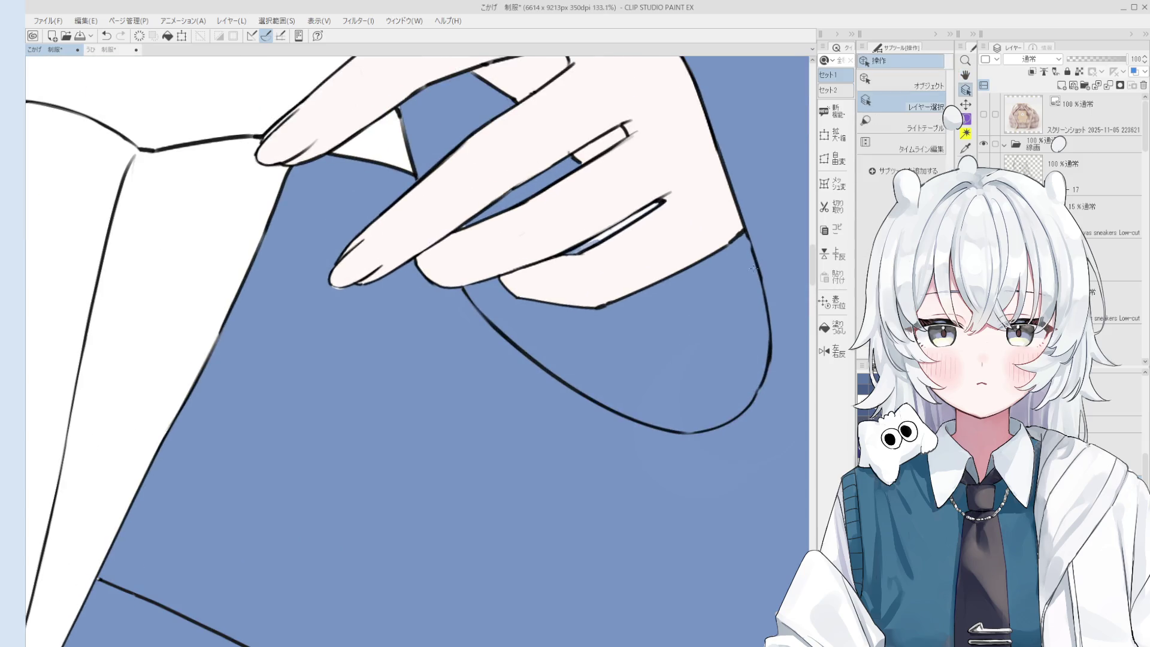
left_click(832, 353)
scroll(678, 353, "down", 1)
scroll(678, 353, "up", 5)
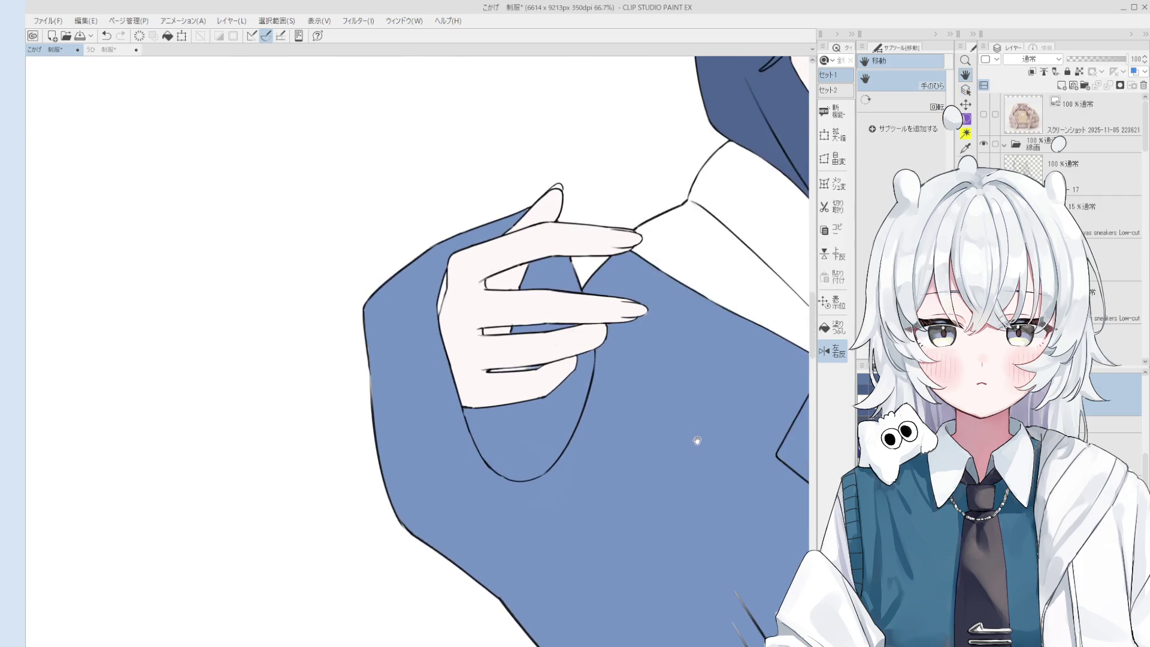
key("p")
scroll(455, 395, "up", 3)
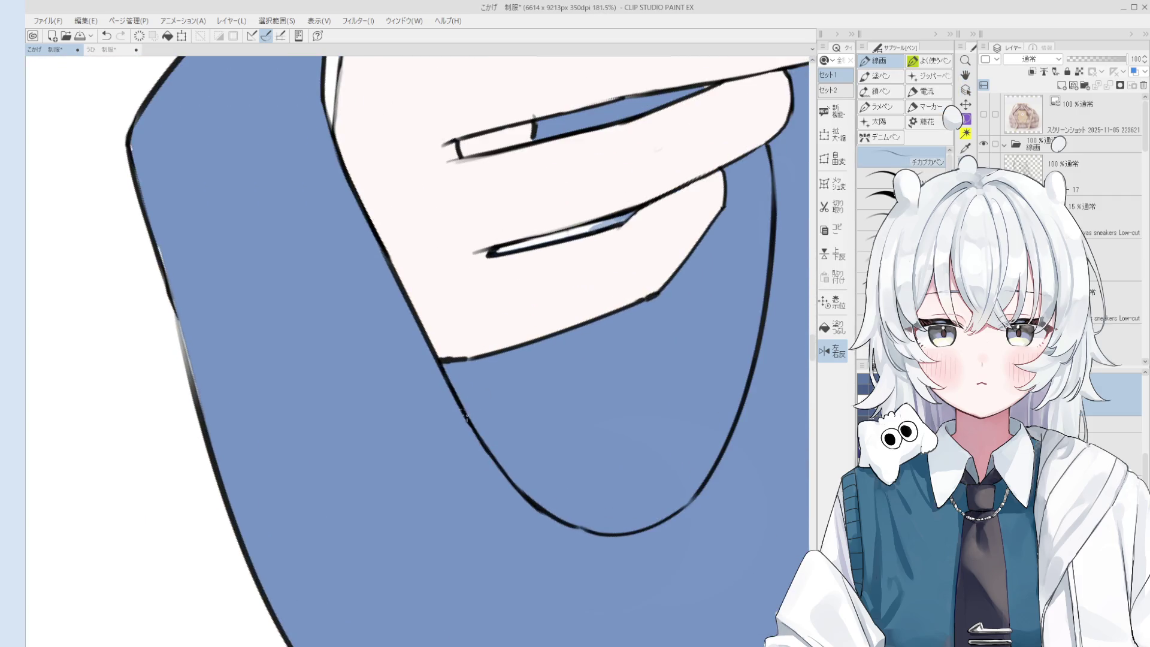
key("e")
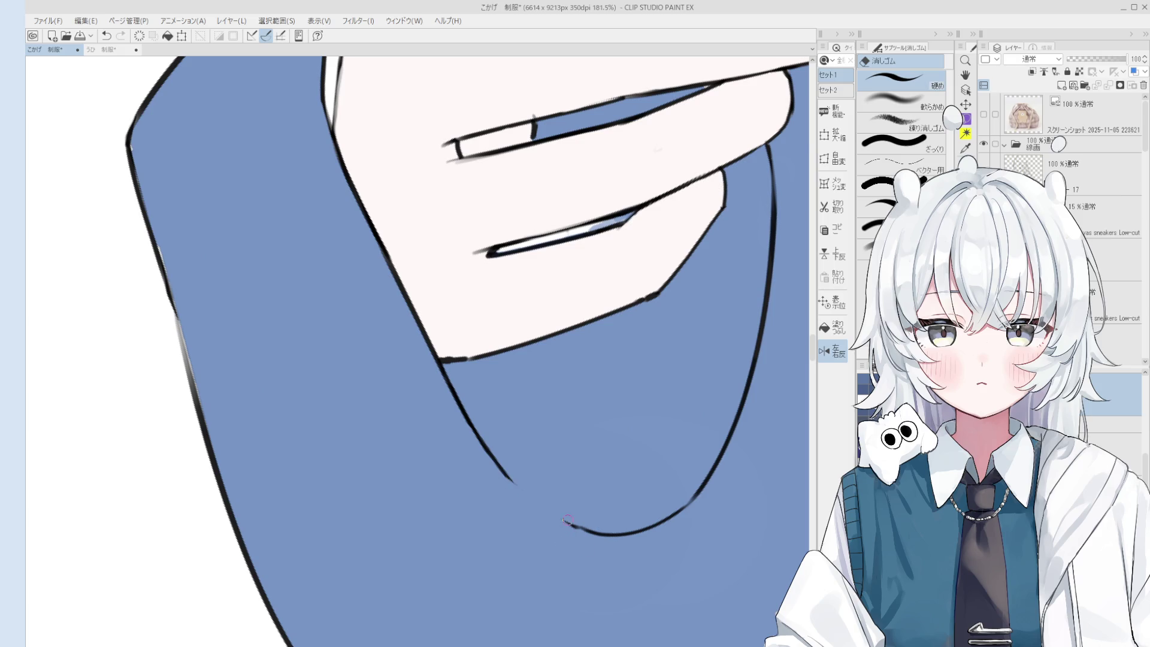
key("p")
scroll(521, 497, "up", 1)
key("ctrl+z")
left_click_drag(492, 471, 582, 550)
key("ctrl+z")
left_click_drag(492, 472, 584, 552)
key("ctrl+z")
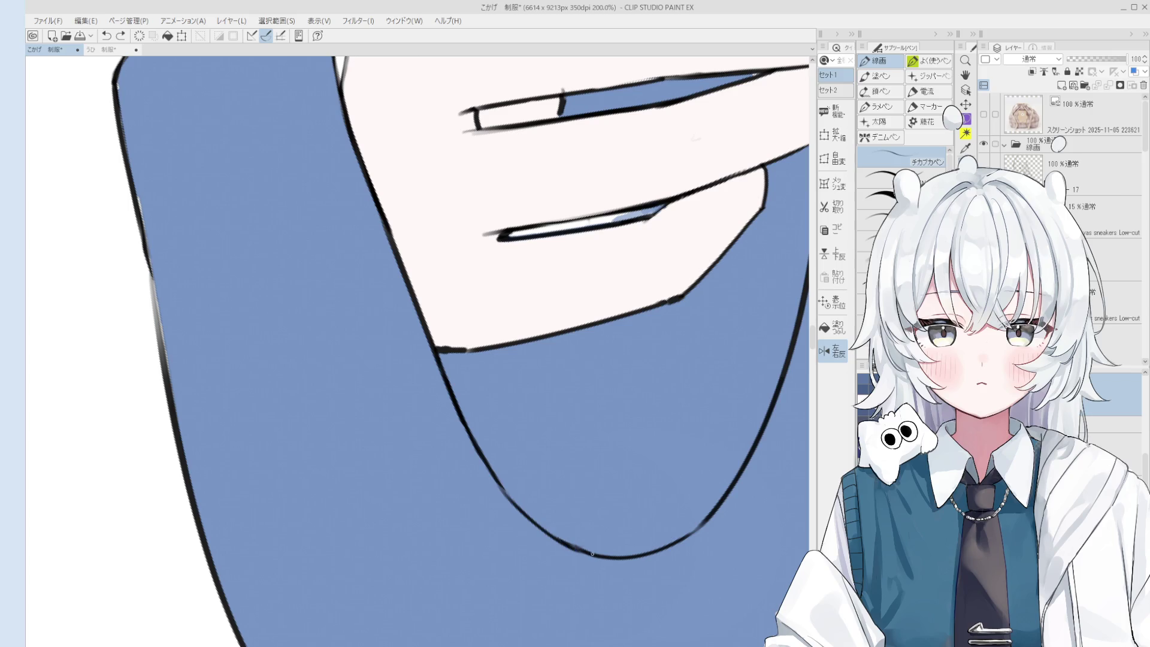
key("e")
left_click_drag(490, 470, 526, 518)
key("ctrl+z")
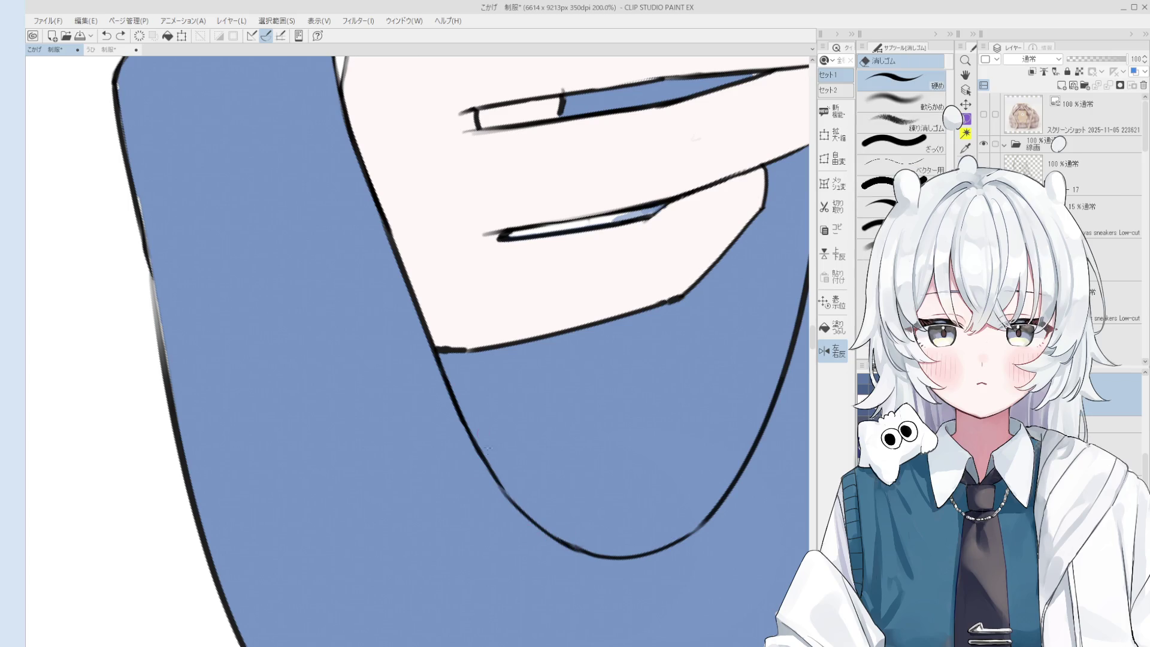
- Rotate the view slightly and fill the white gaps between the fingers with blazer blue
scroll(476, 471, "down", 3)
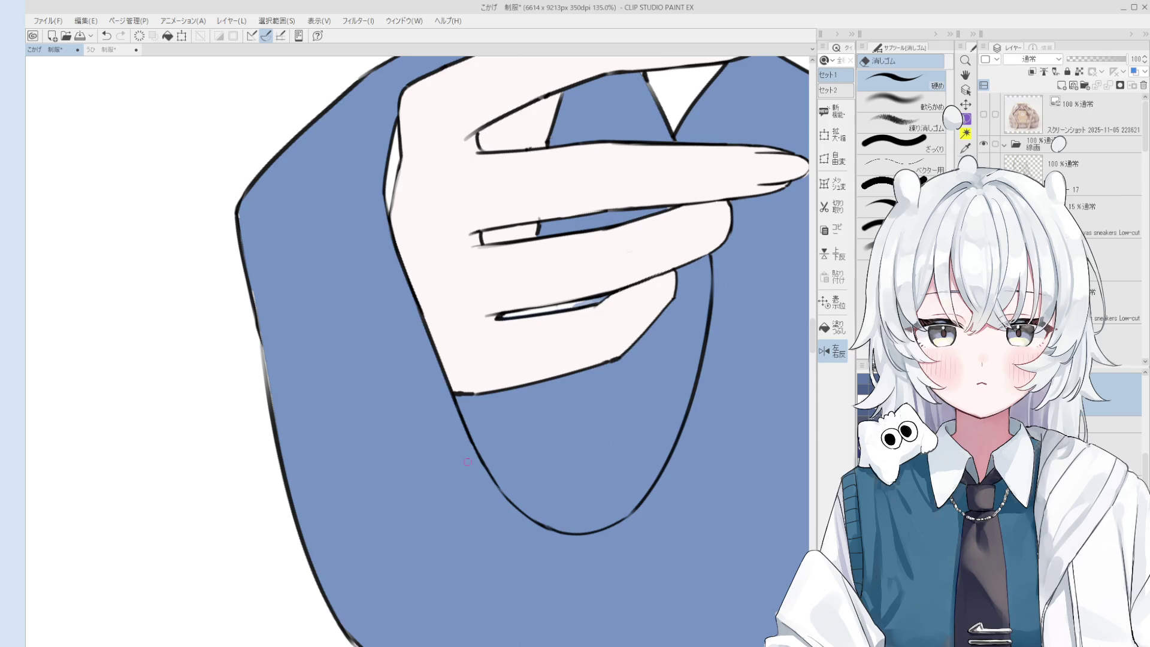
scroll(477, 443, "up", 1)
key("p")
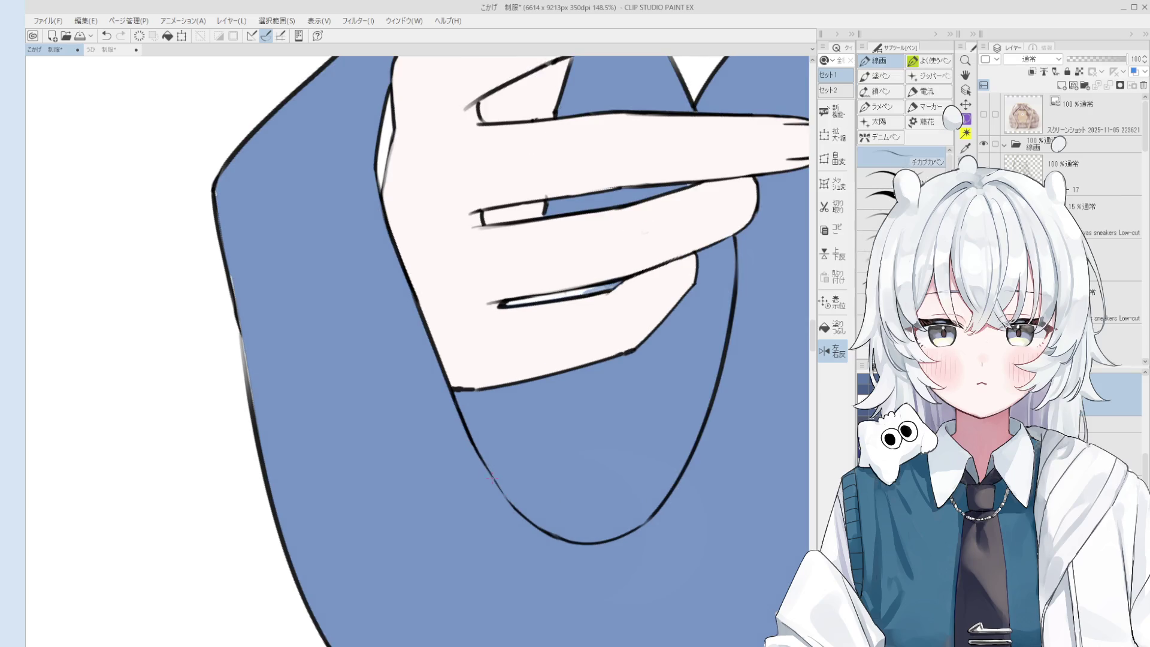
scroll(495, 476, "down", 3)
key("o")
mouse_move(526, 513)
left_mouse_down()
mouse_move(536, 538)
mouse_move(436, 449)
left_mouse_up()
scroll(485, 521, "up", 3)
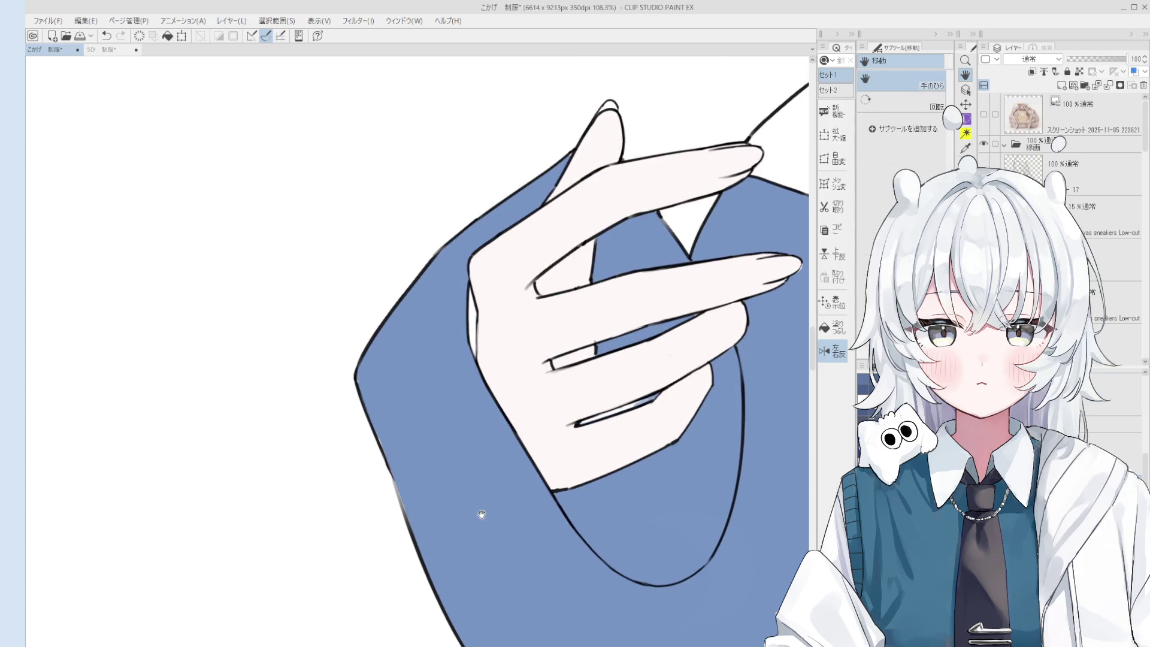
left_click(825, 325)
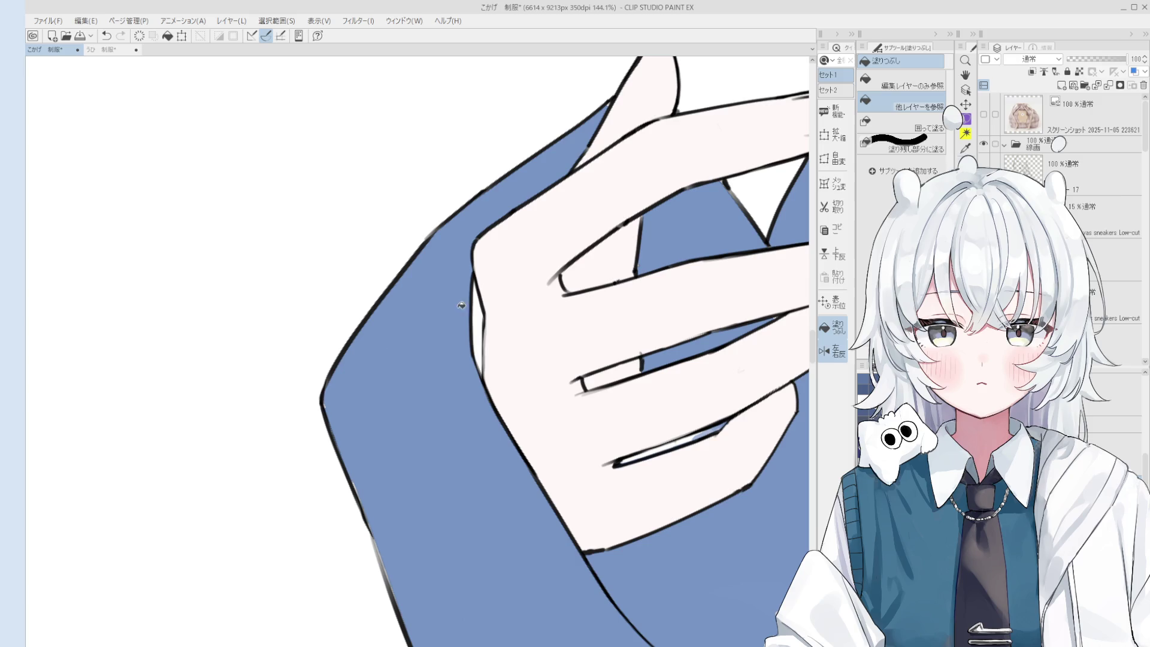
left_click(486, 322)
key("b")
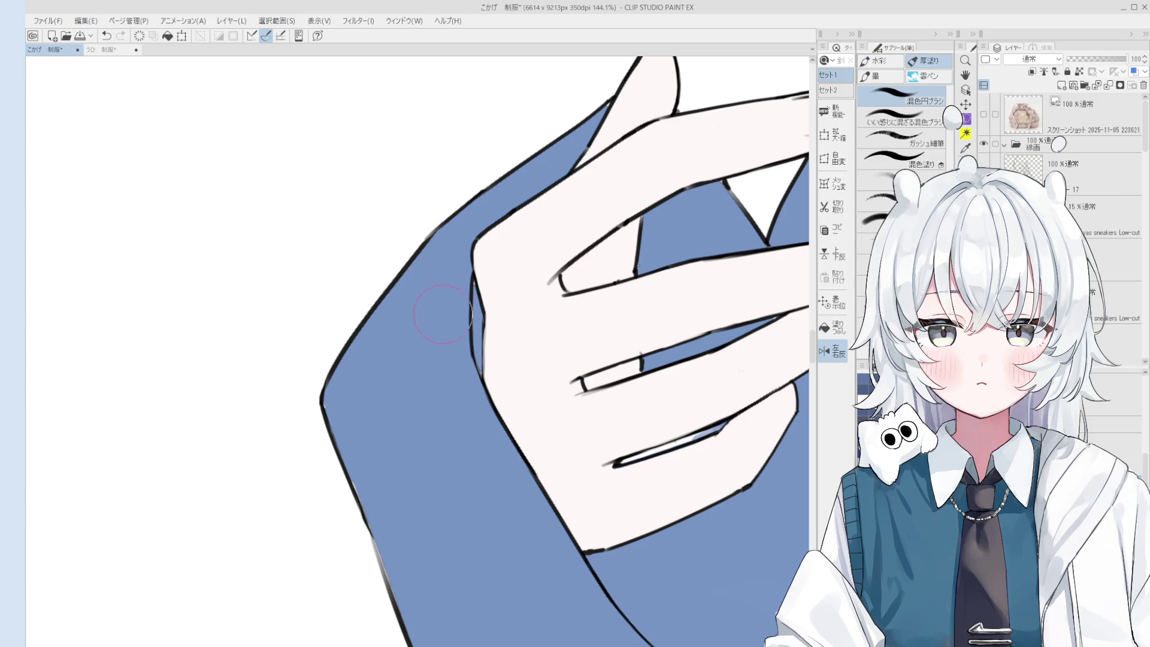
scroll(454, 389, "down", 3)
key("space")
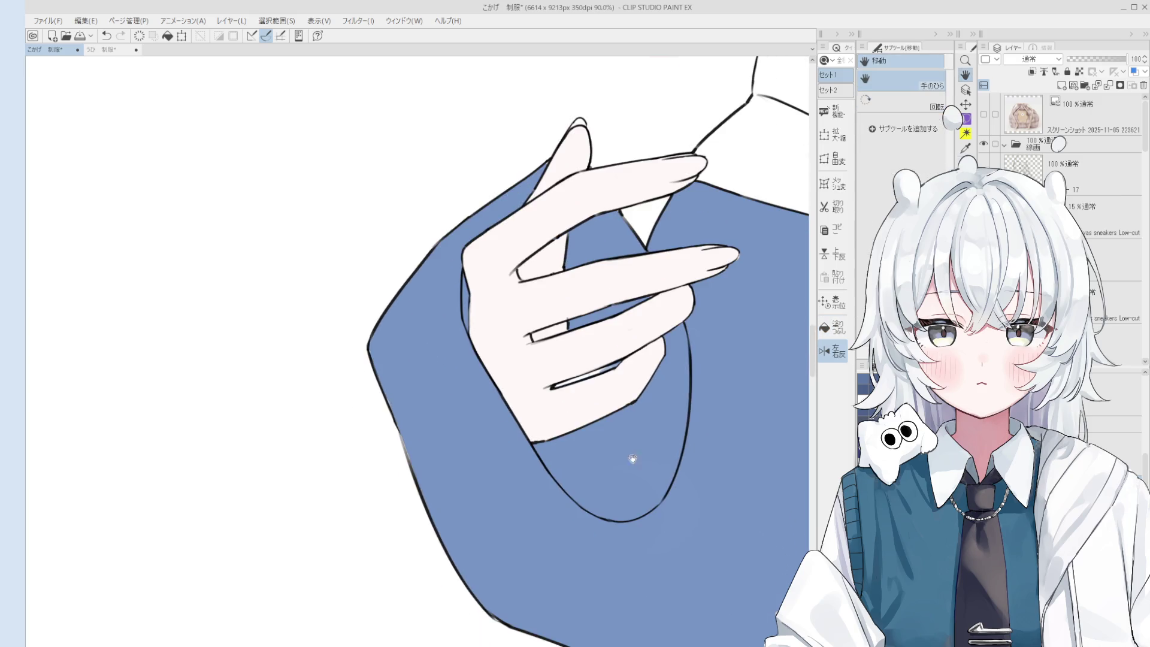
scroll(630, 390, "up", 3)
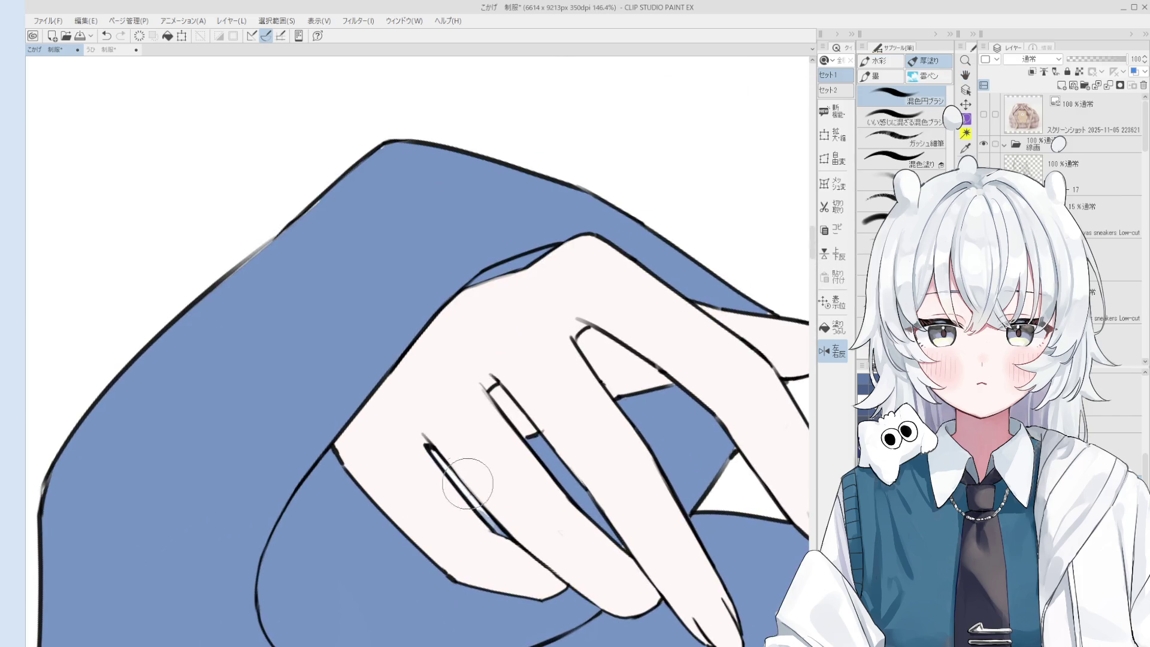
mouse_move(470, 506)
left_mouse_down()
mouse_move(443, 467)
mouse_move(481, 512)
left_mouse_up()
- Toggle between the pen, eraser and blending brush while inspecting the finger gaps
key("p")
scroll(461, 479, "up", 3)
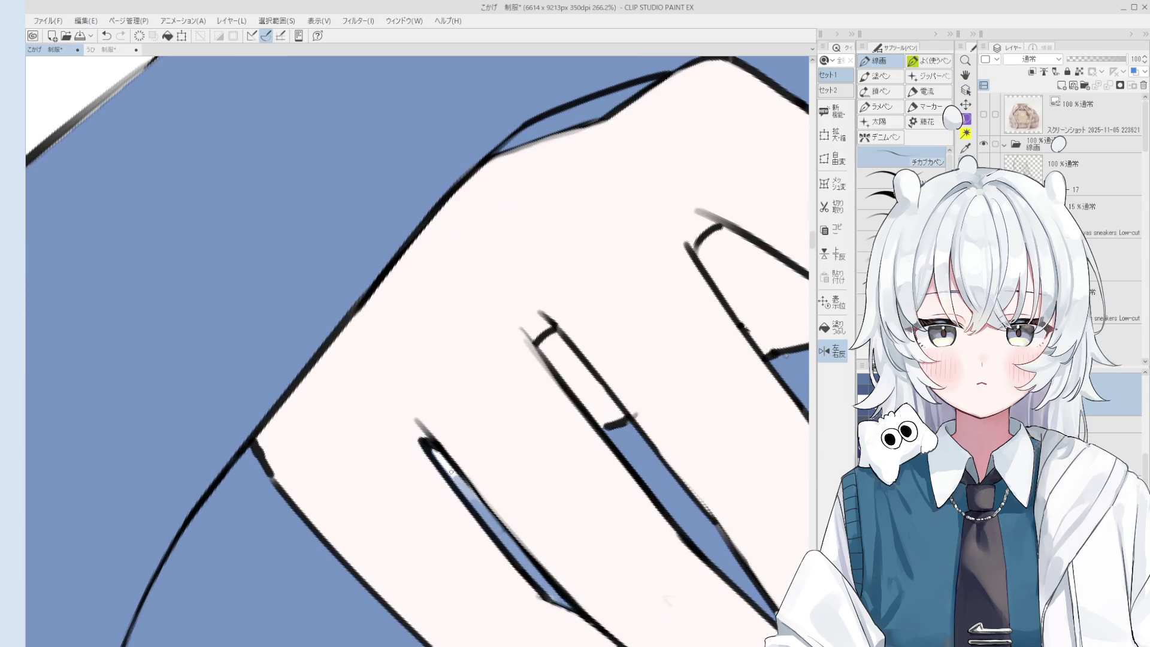
scroll(461, 485, "down", 4)
scroll(479, 503, "up", 4)
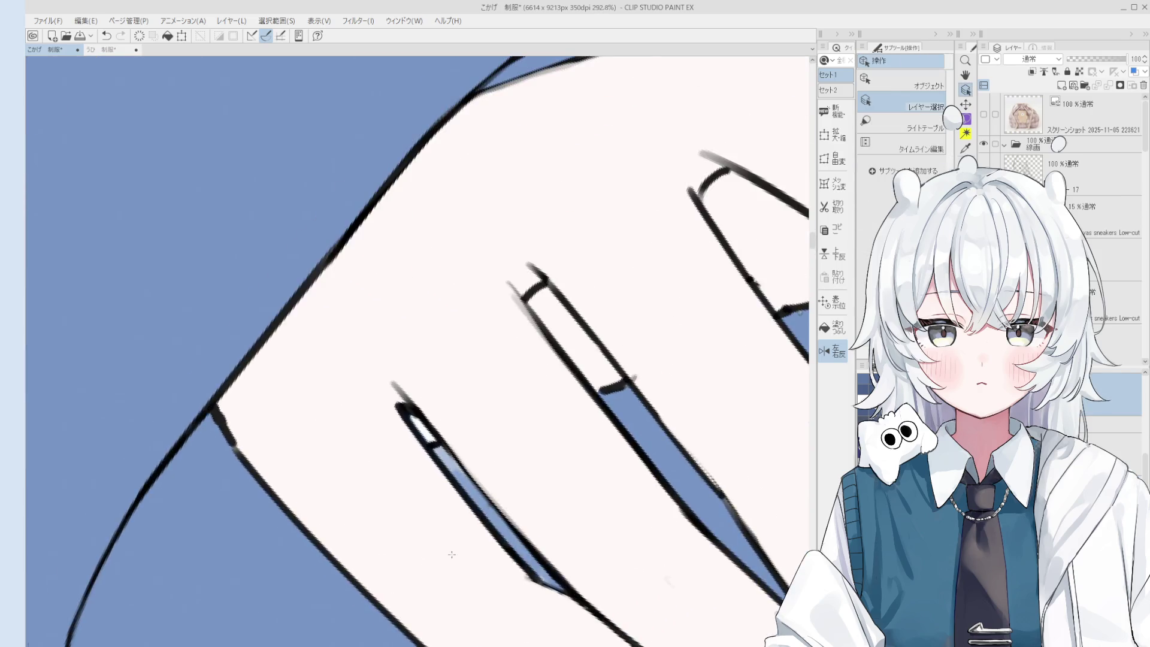
key("e")
scroll(499, 522, "down", 3)
key("o")
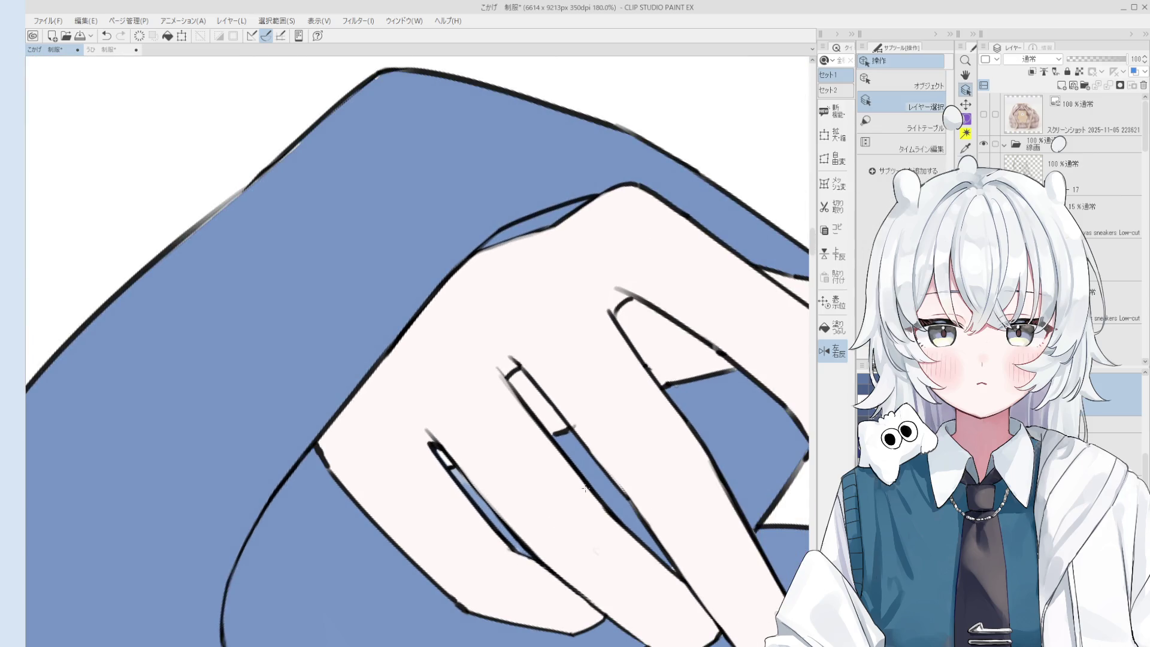
key("b")
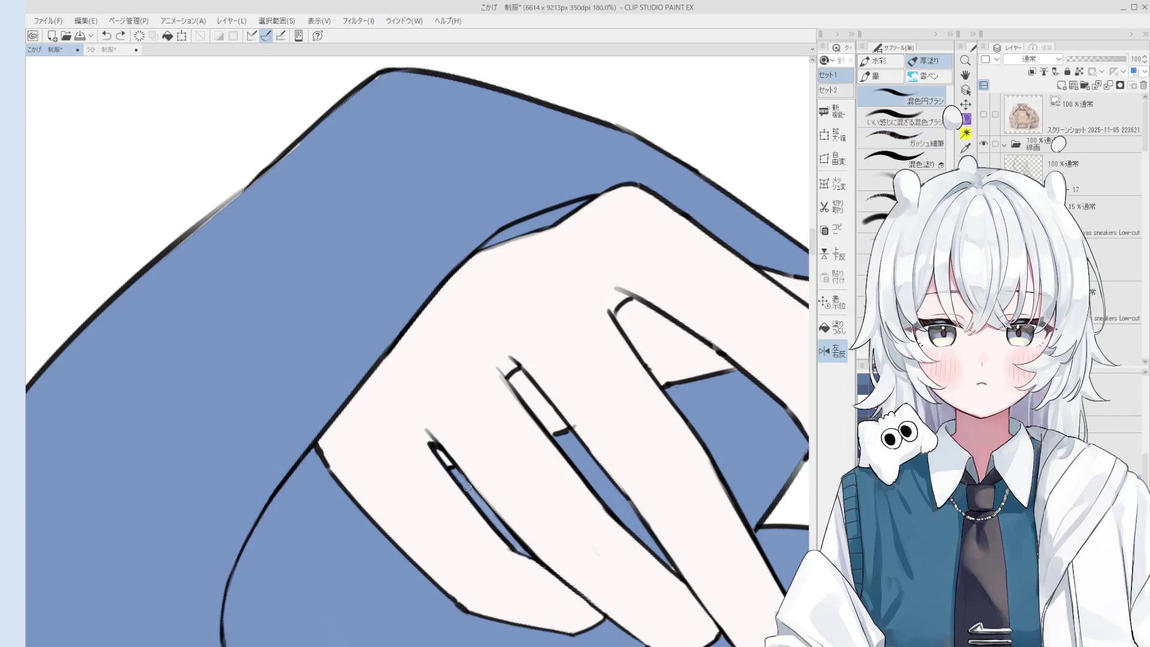
scroll(518, 547, "down", 2)
scroll(518, 547, "up", 3)
key("p")
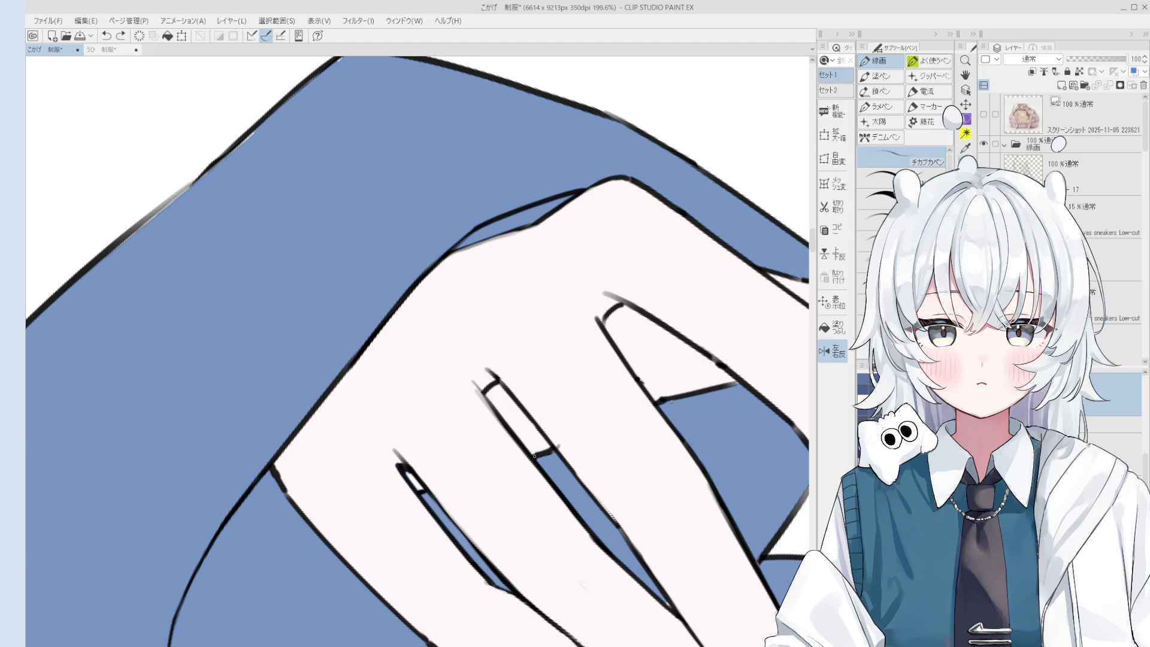
key("e")
scroll(563, 446, "down", 3)
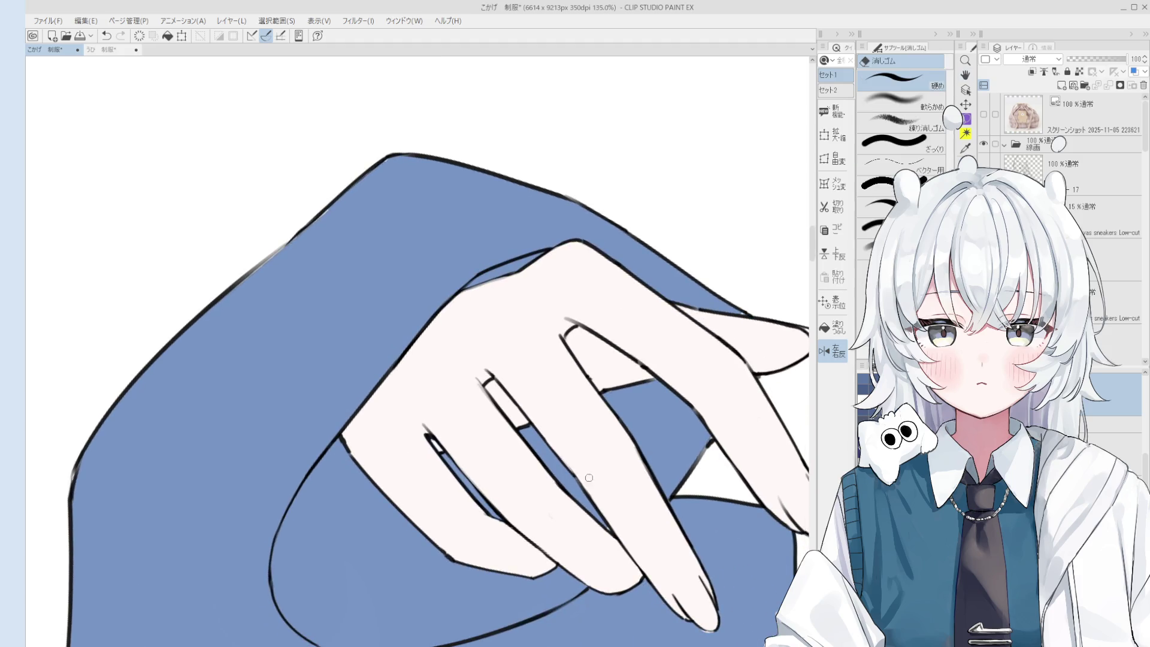
key("b")
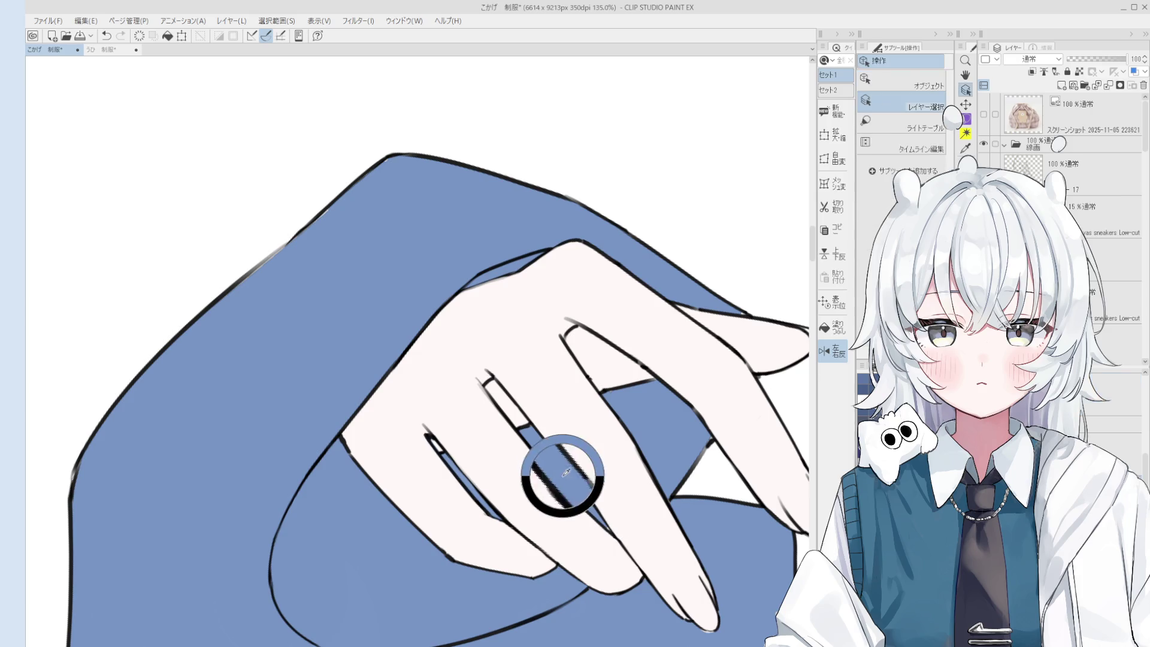
key("o")
scroll(601, 392, "up", 3)
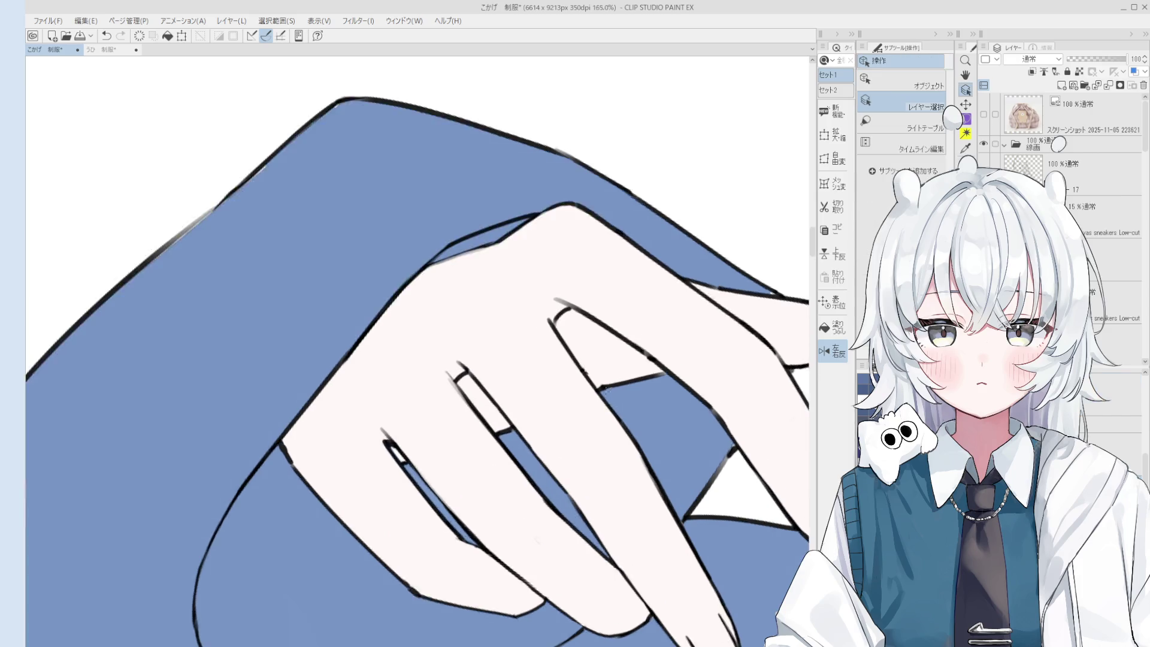
key("e")
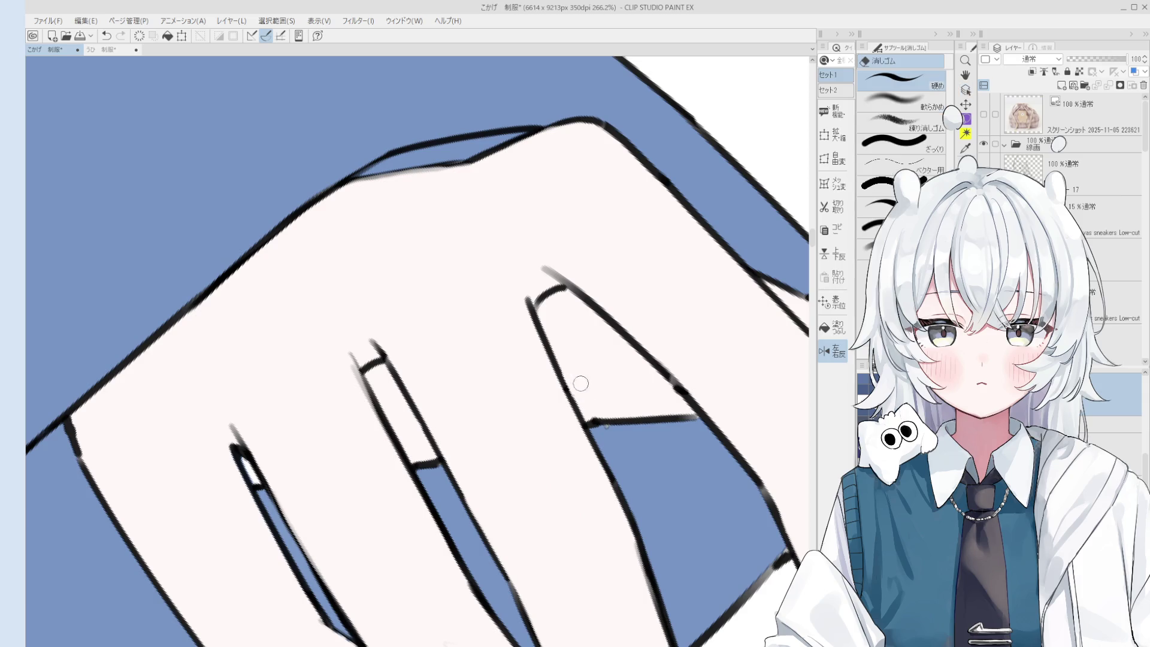
scroll(560, 412, "down", 2)
key("p")
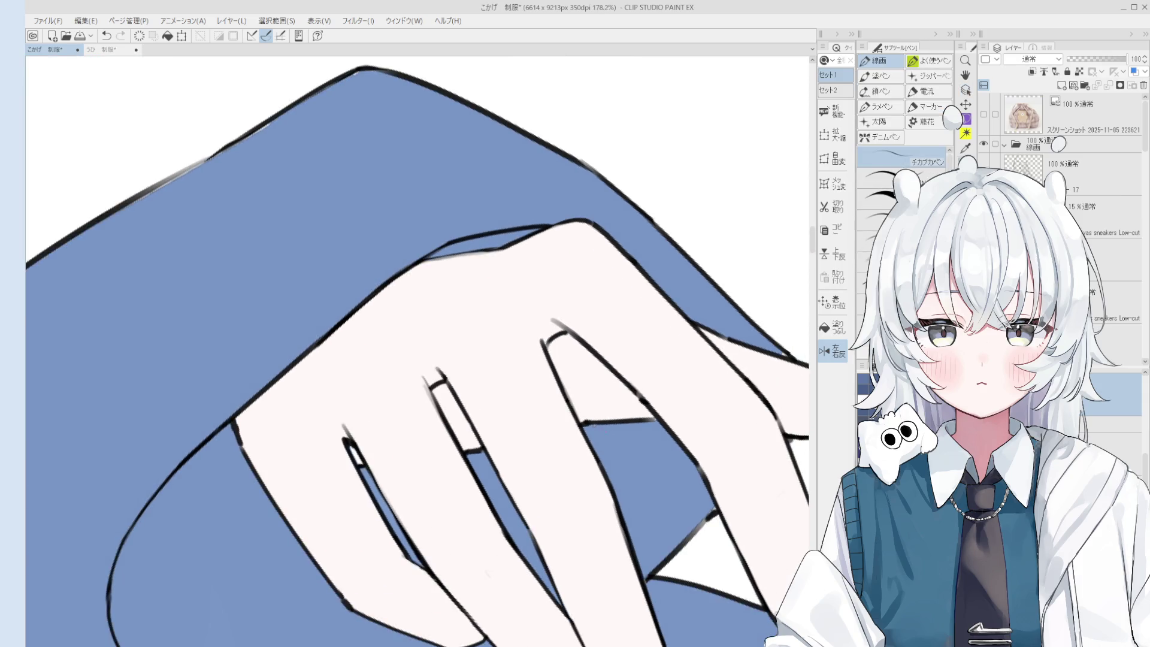
key("e")
key("b")
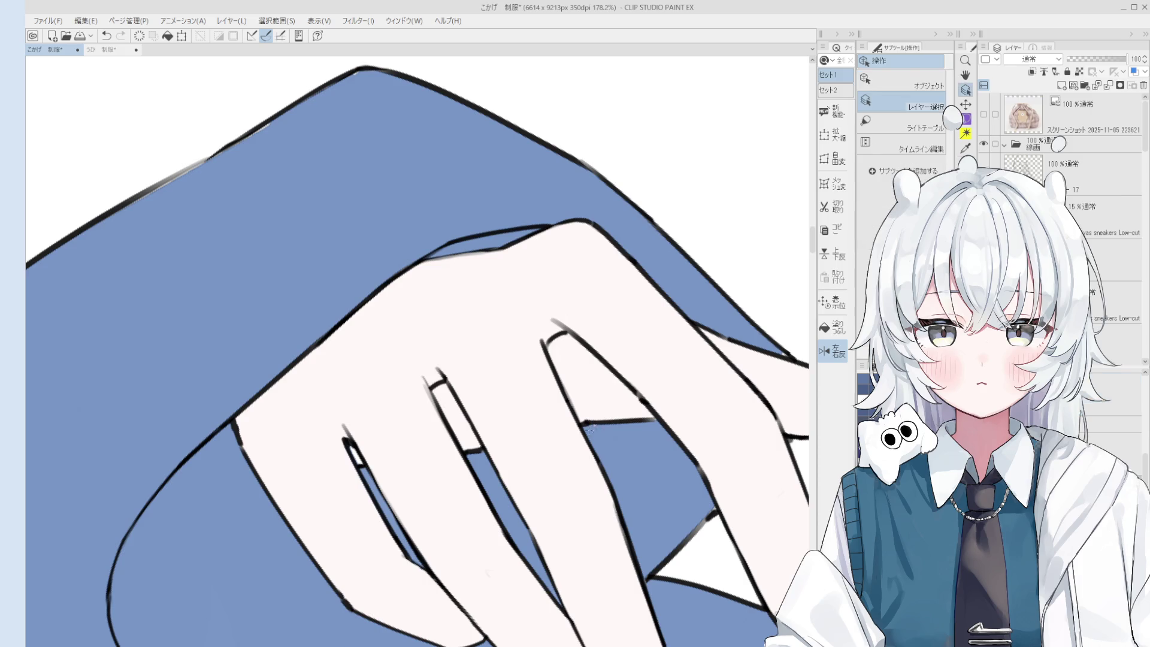
- Rotate the canvas so the fingers point upward, then zoom out
key("minus")
key("minus")
key("minus")
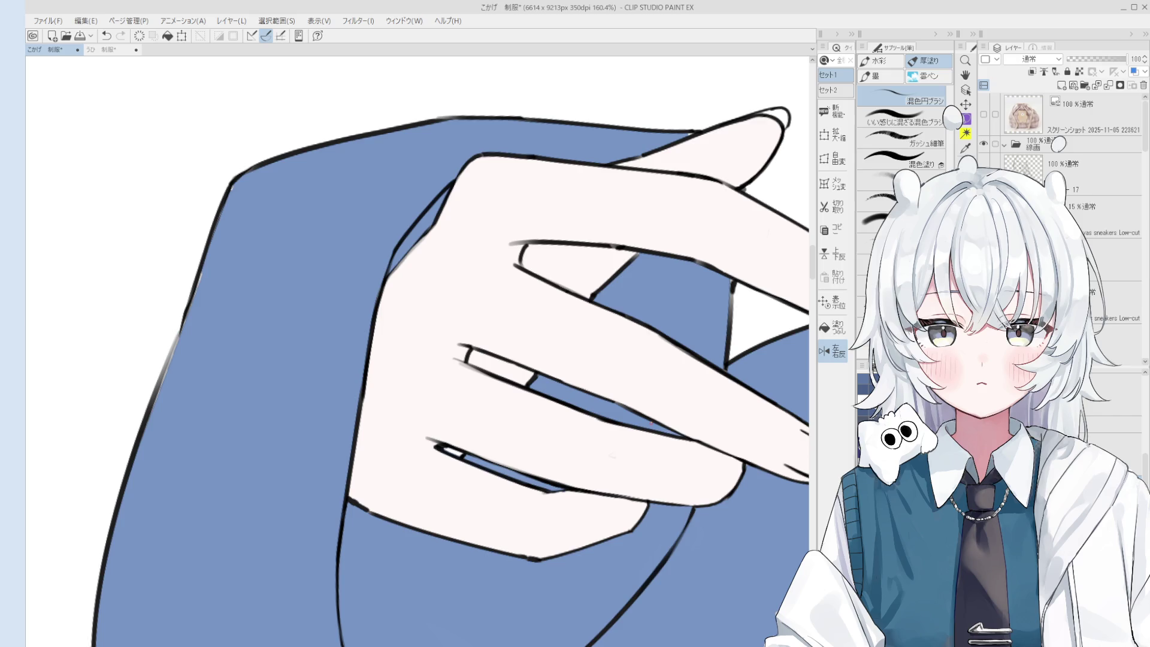
scroll(672, 415, "up", 2)
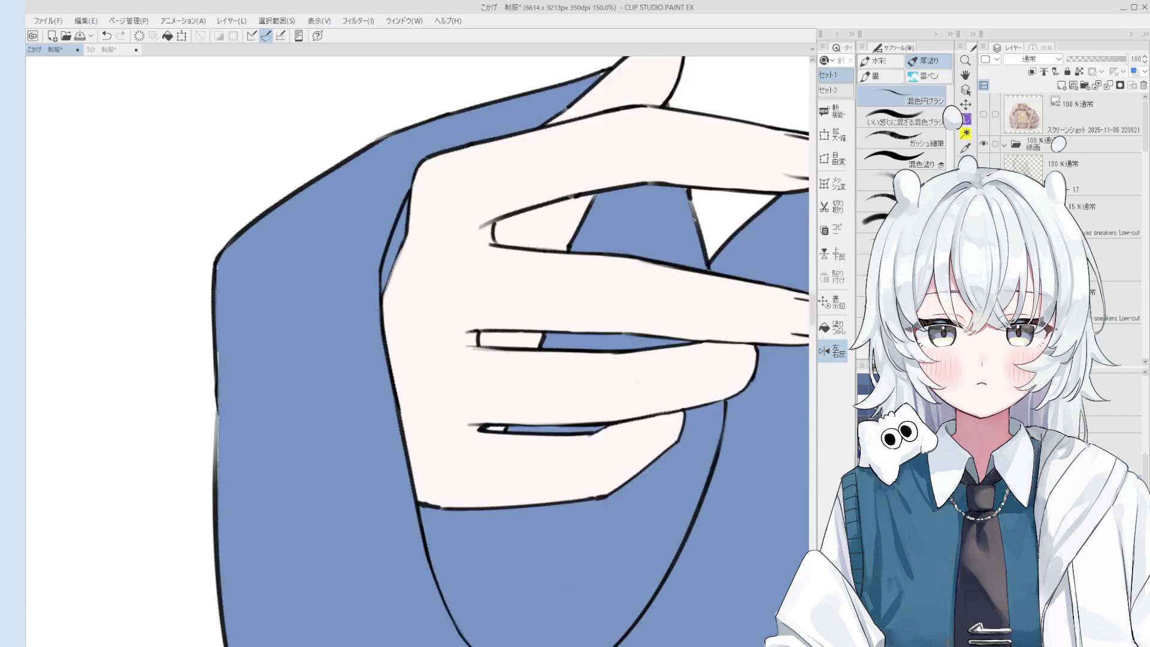
key("o")
scroll(711, 264, "up", 3)
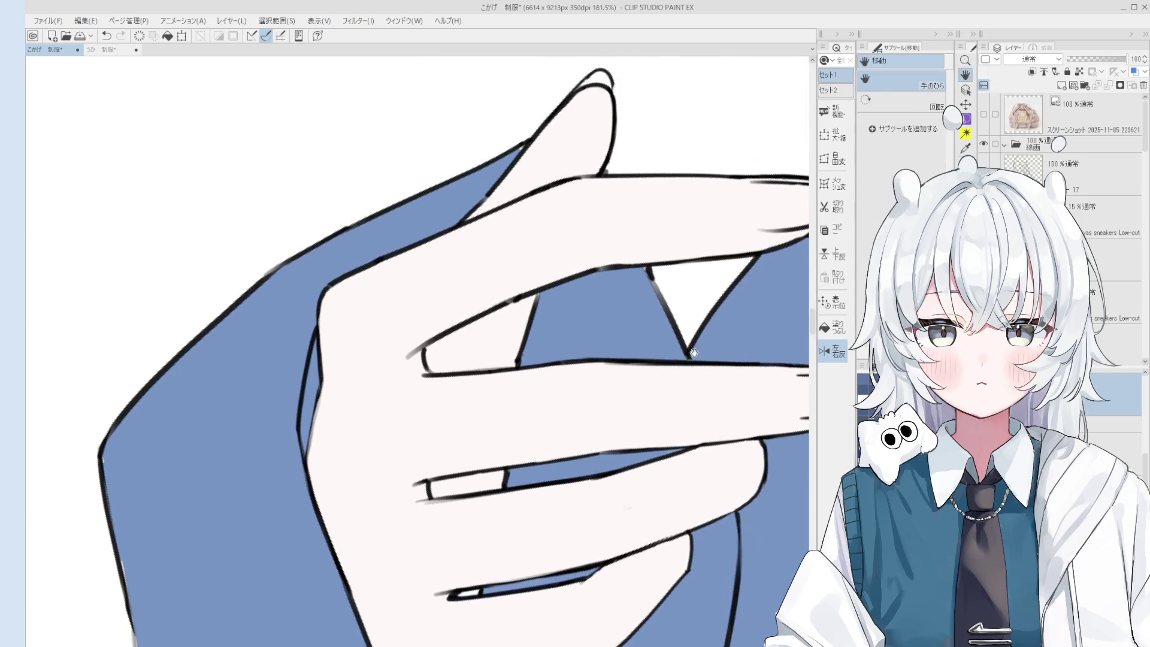
key("p")
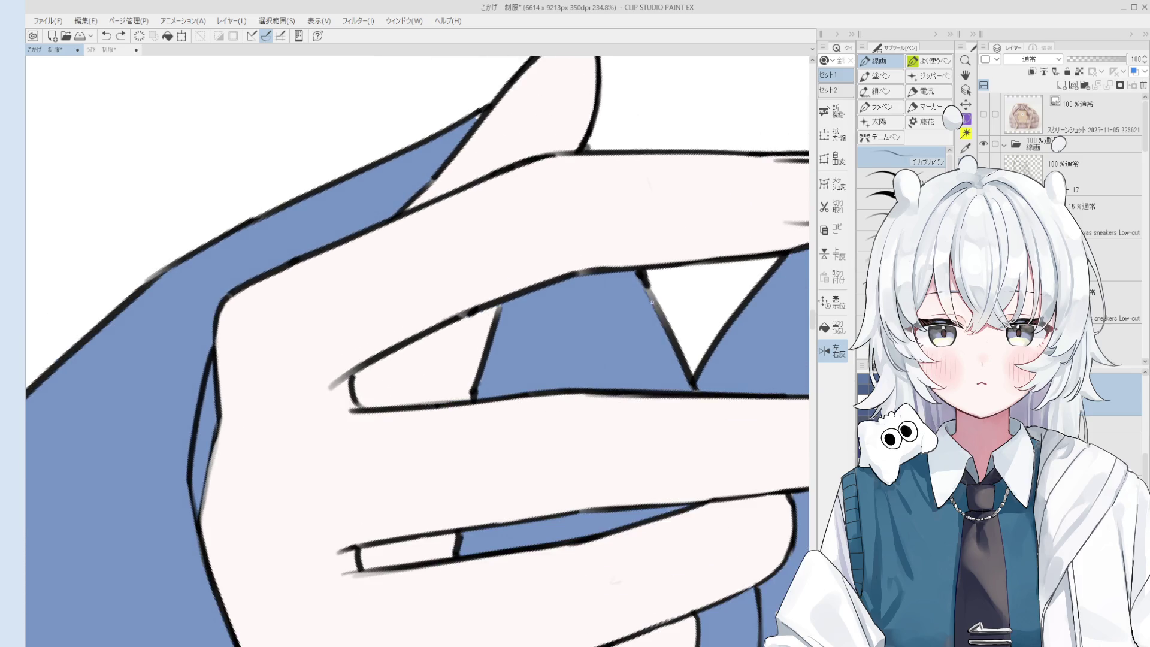
key("e")
key("p")
scroll(670, 329, "down", 3)
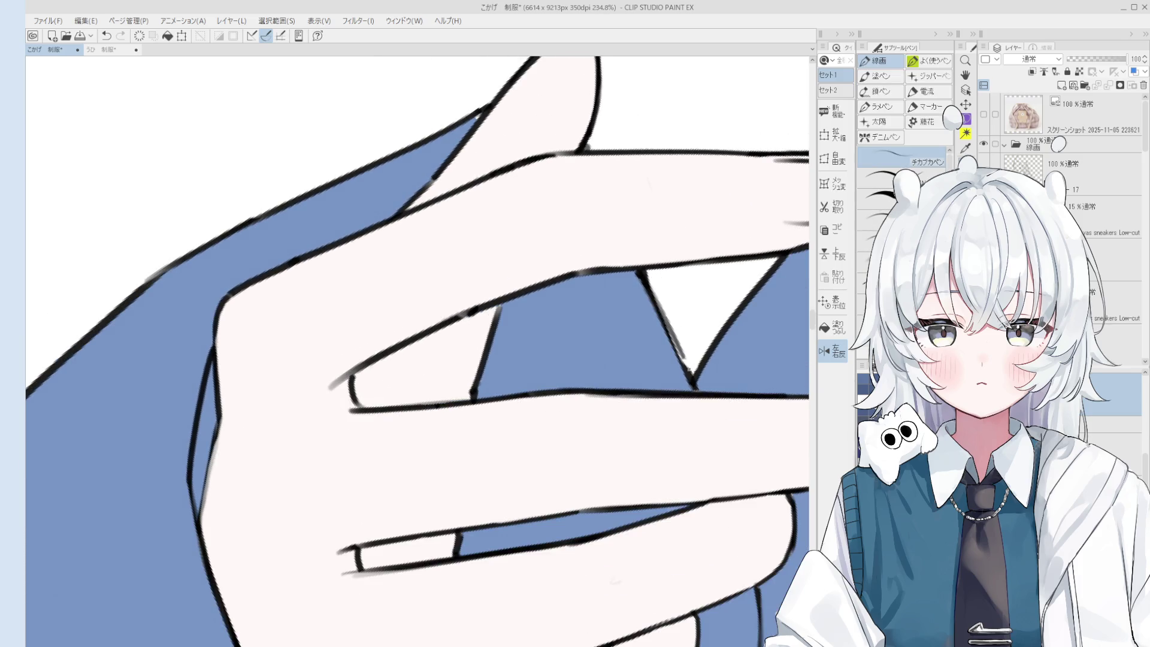
scroll(625, 352, "up", 3)
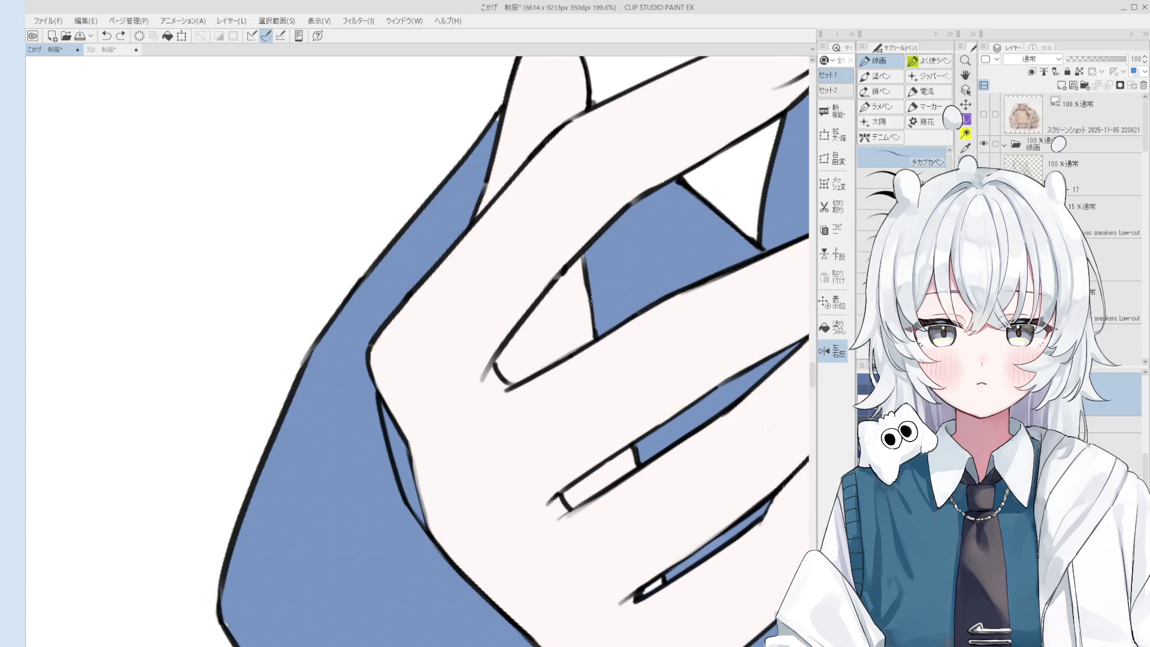
scroll(584, 284, "down", 2)
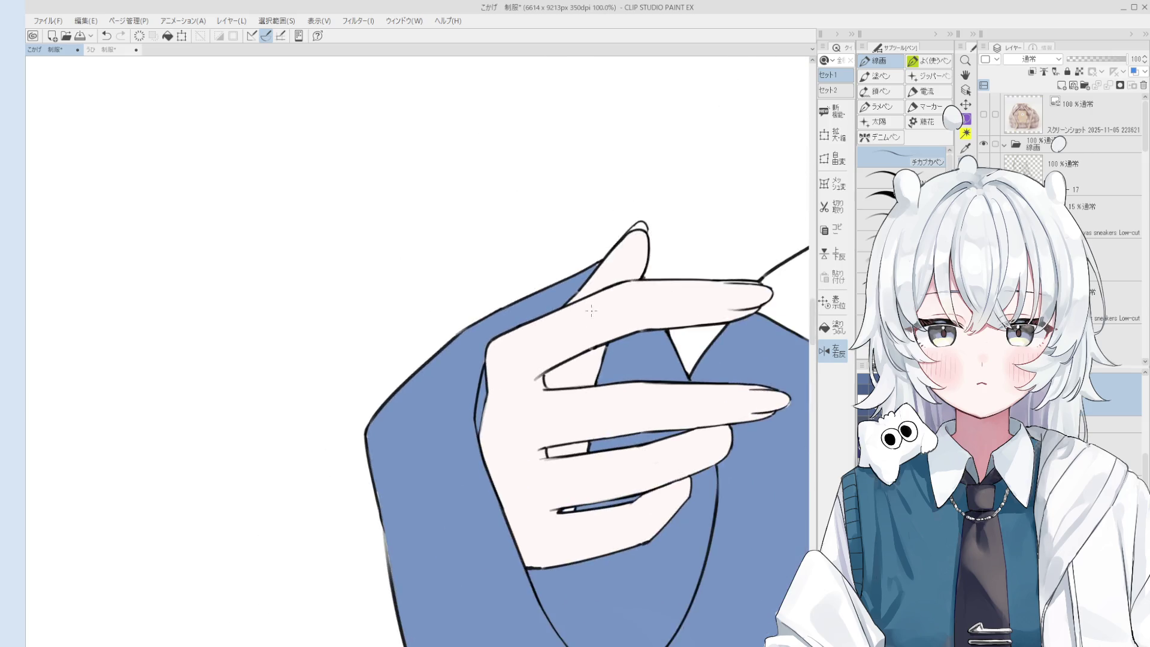
key("o")
scroll(480, 371, "up", 1)
key("b")
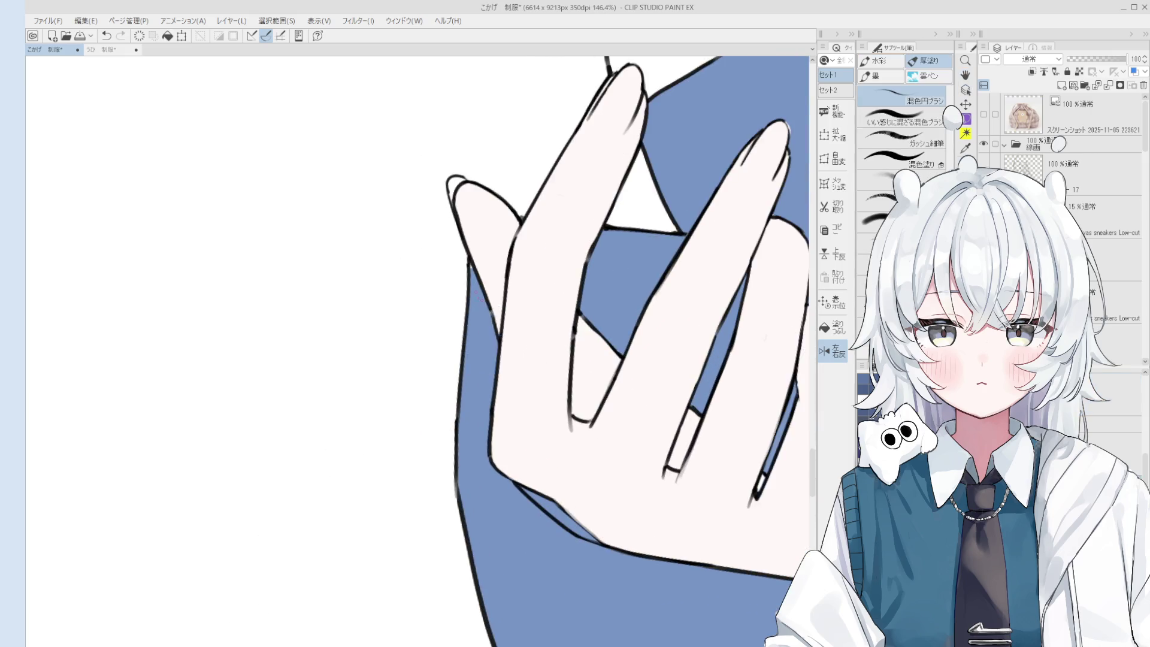
scroll(469, 259, "up", 3)
scroll(474, 276, "down", 8)
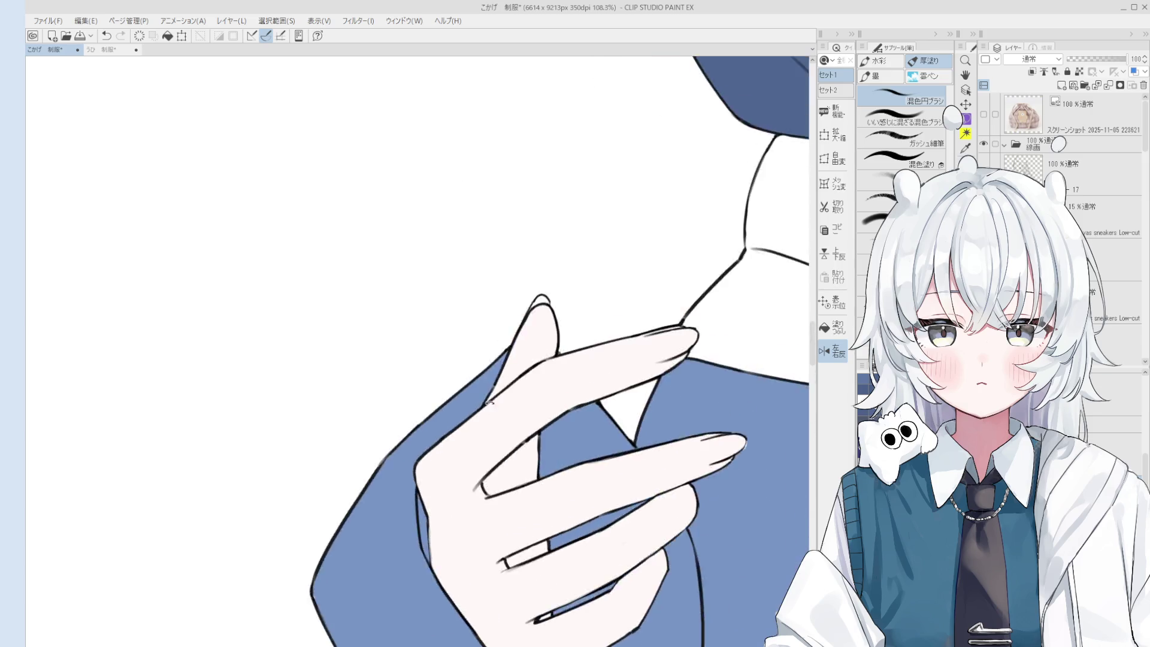
key("h")
scroll(473, 458, "down", 2)
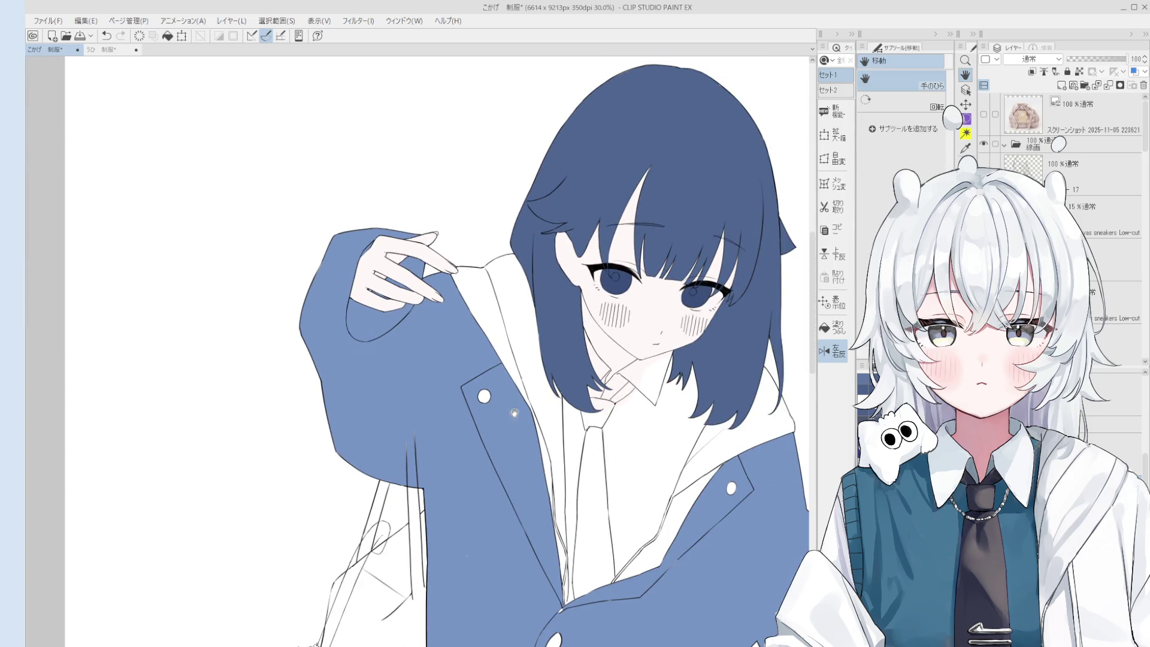
- Paint blue over the white sleeve, seam and diagonal lines on the jacket
key("b")
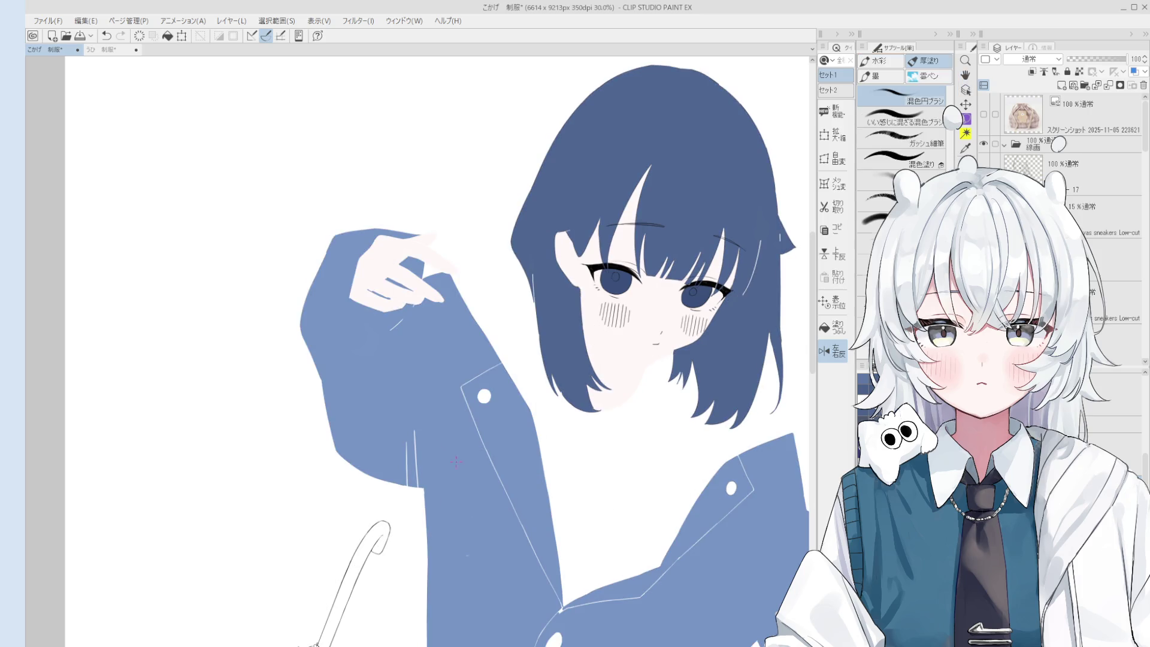
scroll(416, 433, "up", 2)
left_click_drag(416, 432, 407, 451)
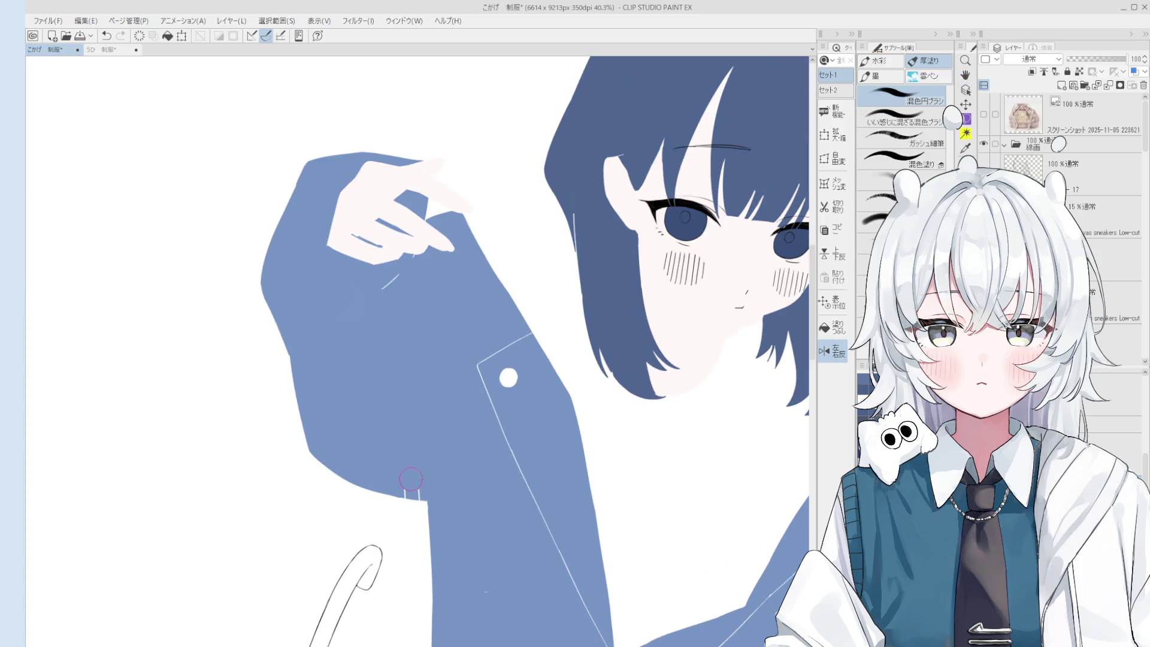
scroll(502, 569, "down", 3)
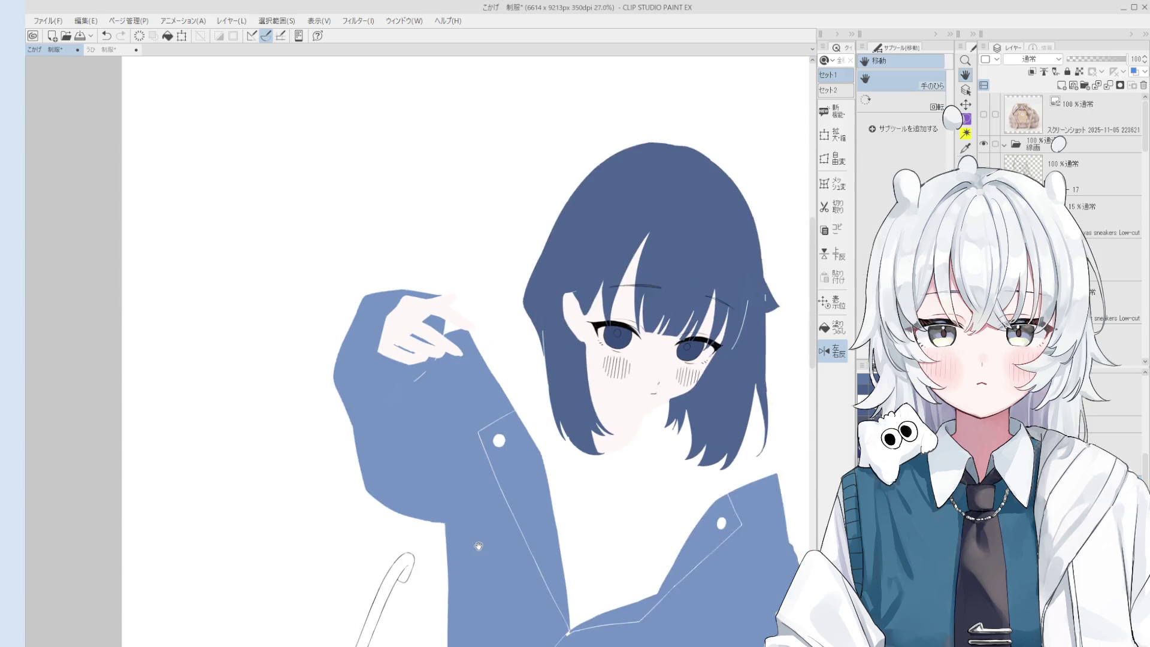
scroll(503, 419, "down", 5)
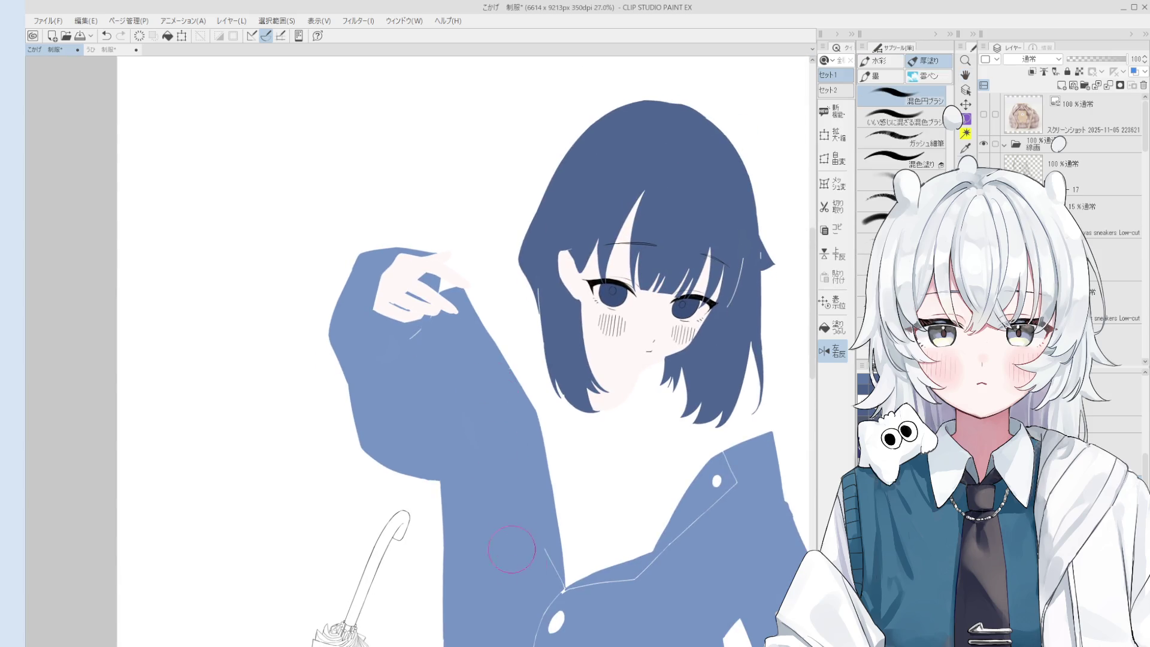
left_click_drag(511, 488, 527, 510)
left_click_drag(599, 432, 562, 436)
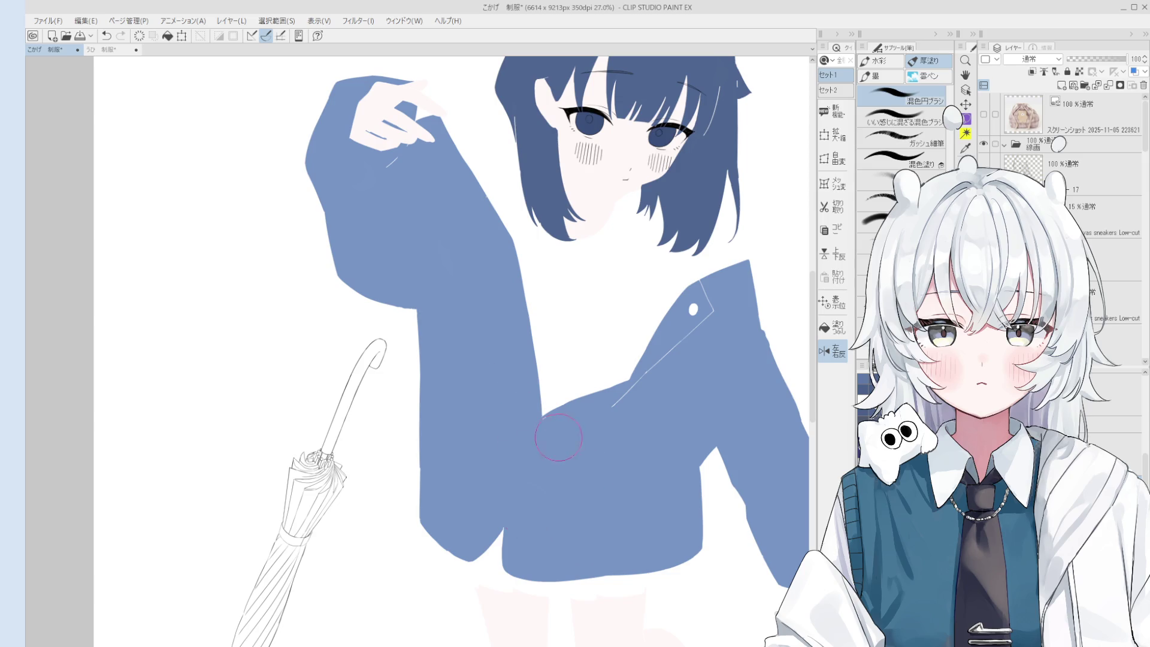
mouse_move(657, 387)
left_mouse_down()
mouse_move(570, 446)
mouse_move(617, 379)
left_mouse_up()
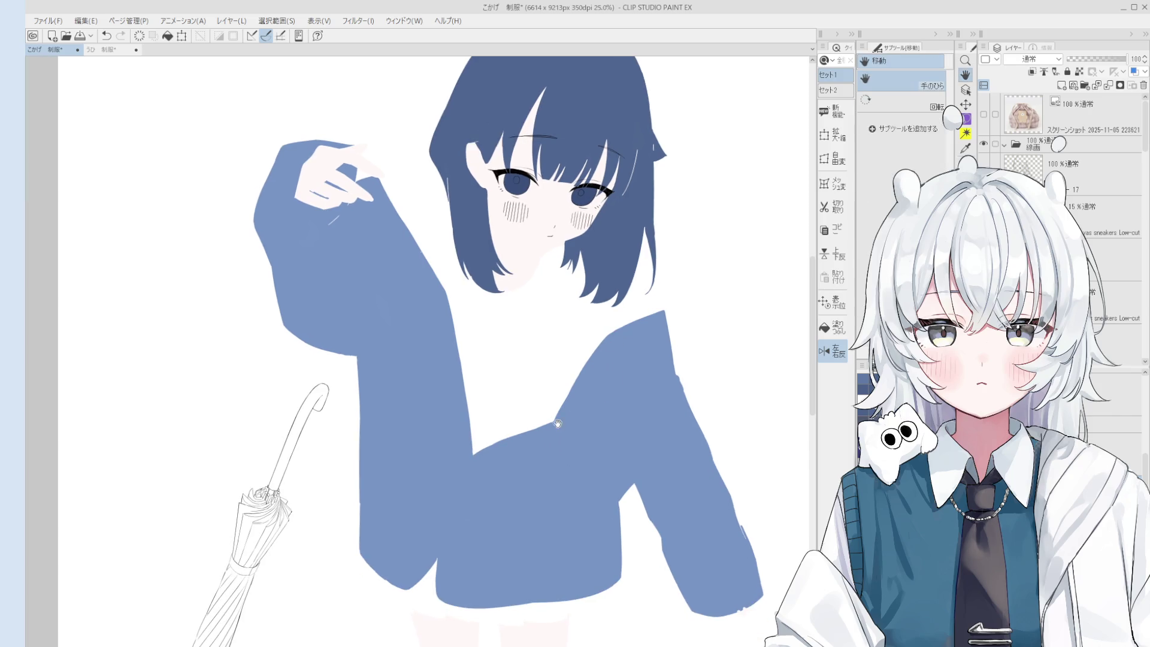
- Pan and zoom out to frame the whole figure
mouse_move(511, 322)
left_mouse_down()
mouse_move(497, 303)
mouse_move(509, 309)
left_mouse_up()
scroll(509, 310, "down", 2)
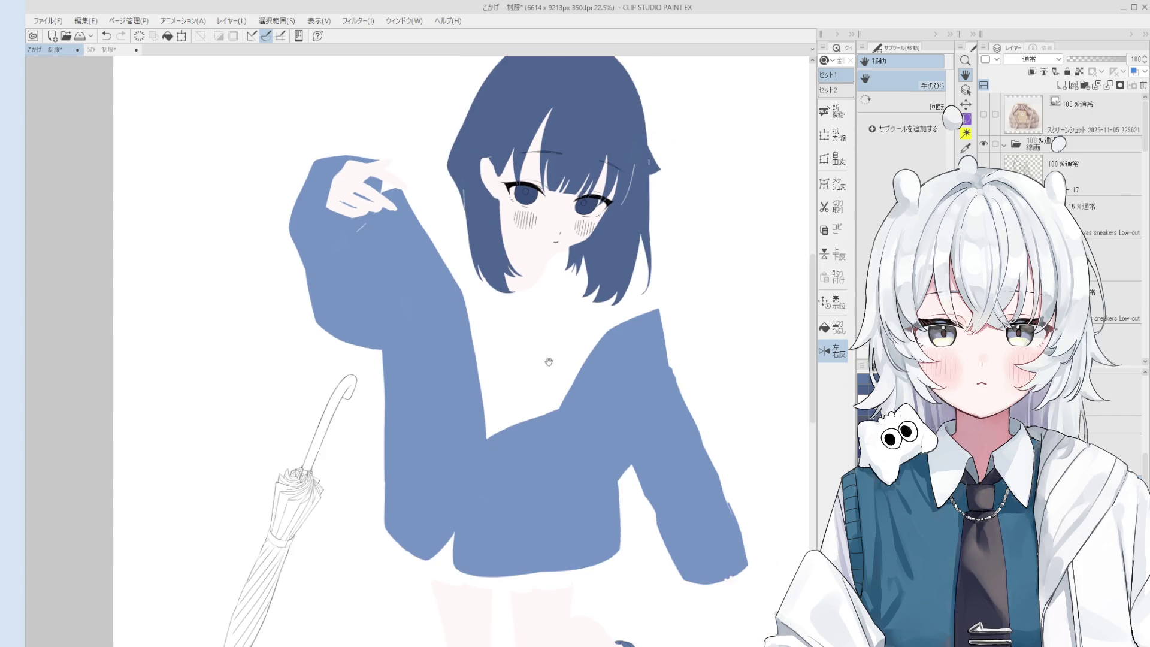
left_click_drag(563, 378, 589, 428)
key("b")
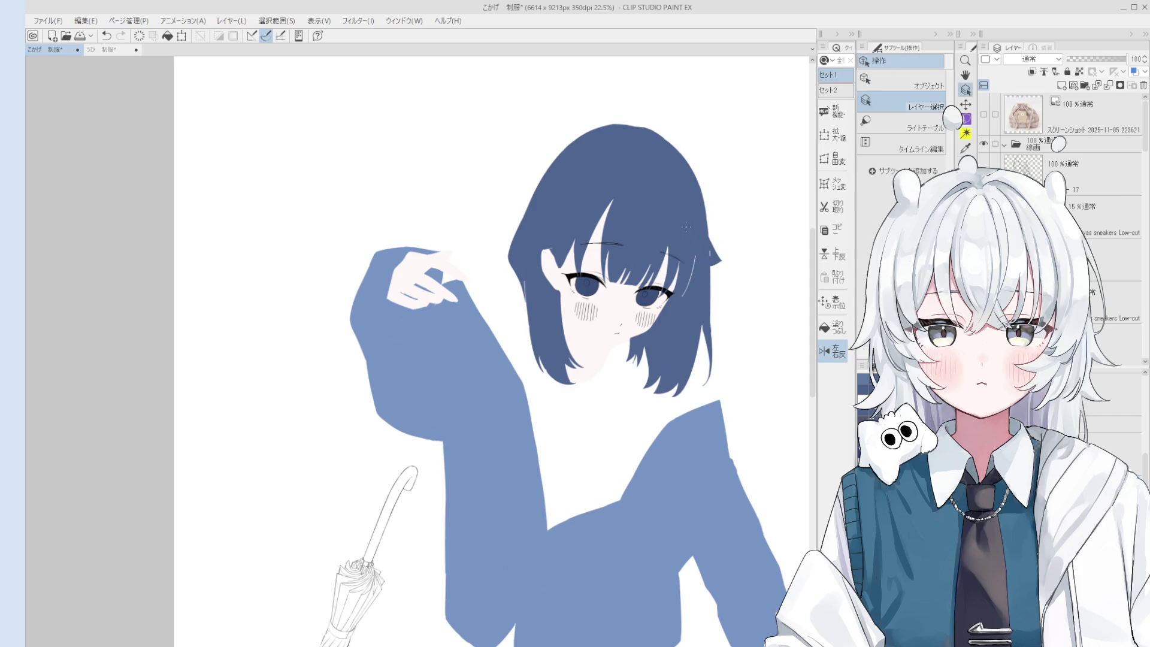
scroll(686, 263, "up", 1)
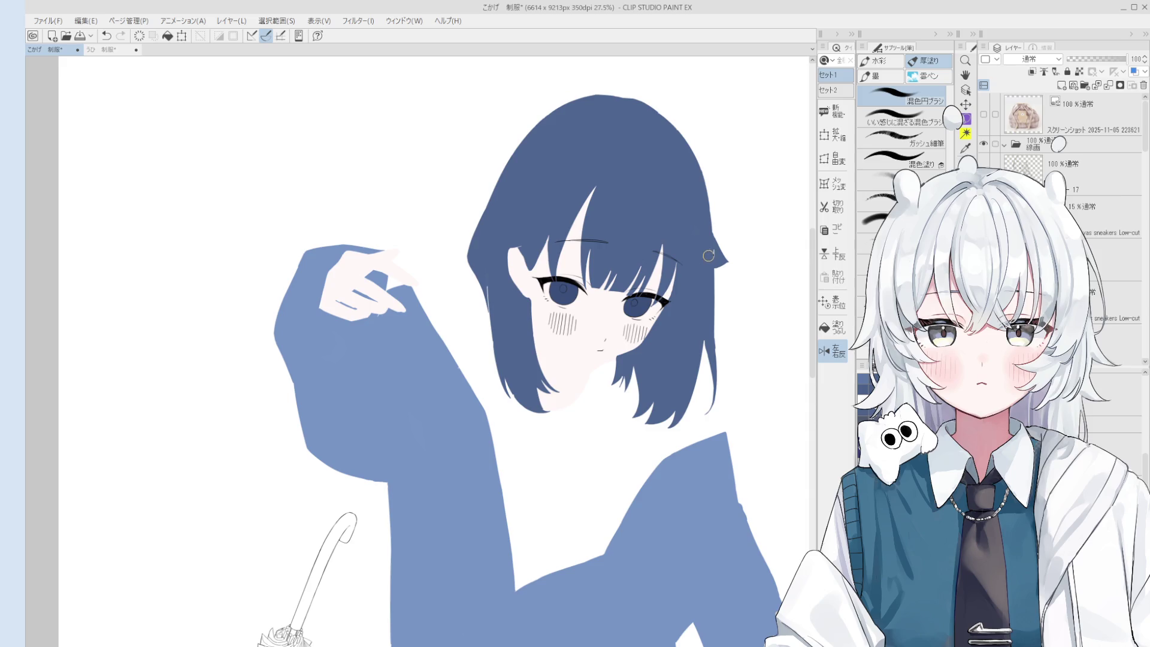
scroll(491, 295, "down", 1)
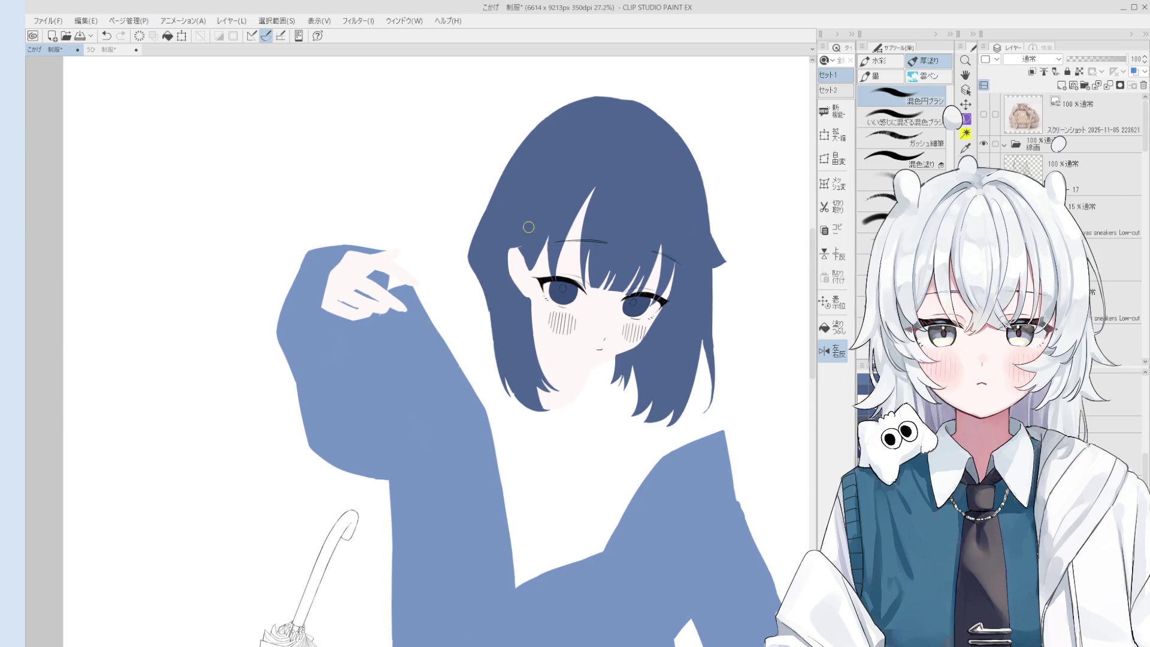
scroll(634, 295, "down", 1)
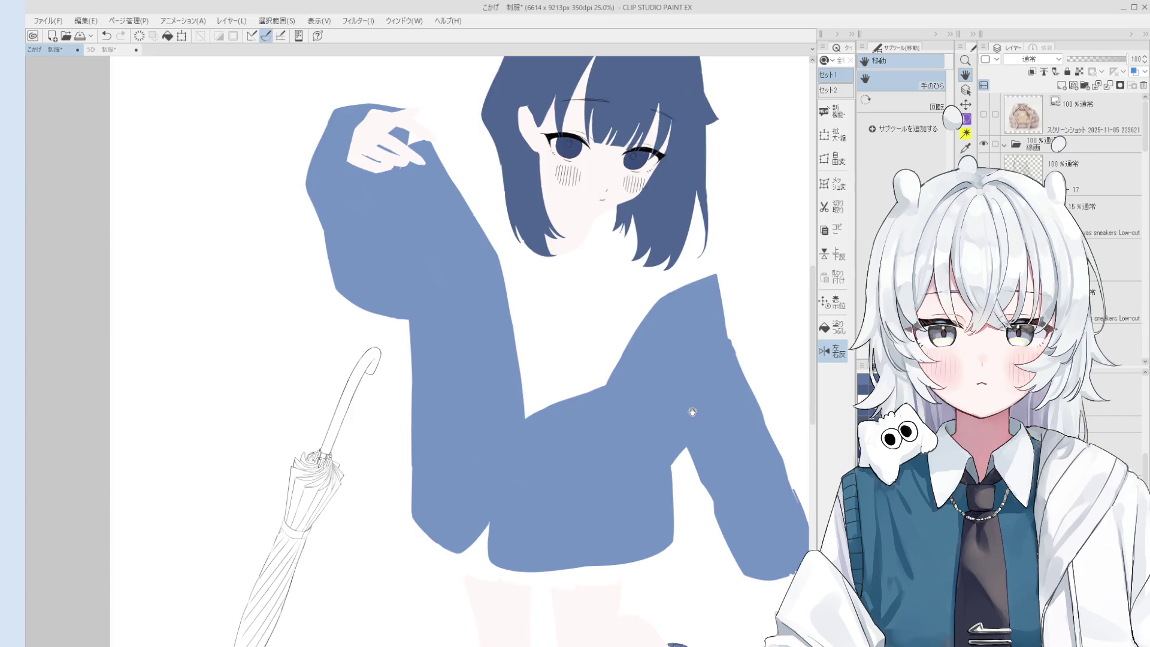
scroll(688, 416, "down", 1)
scroll(689, 433, "down", 1)
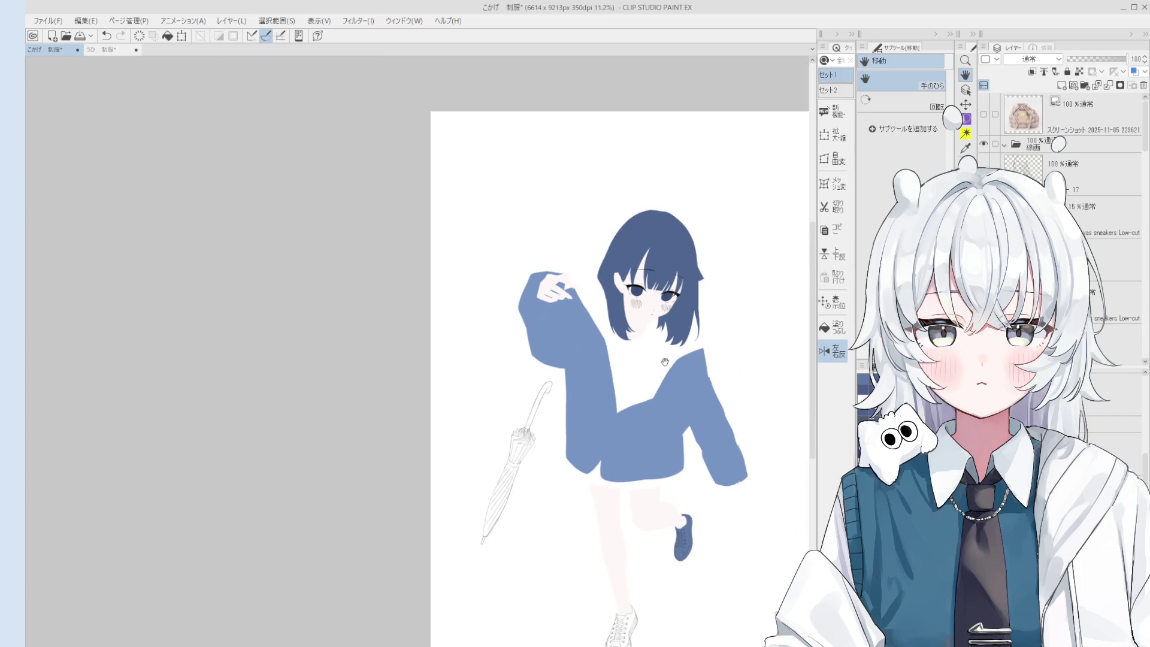
scroll(1108, 407, "down", 1)
key("o")
scroll(657, 278, "up", 1)
scroll(657, 278, "up", 1)
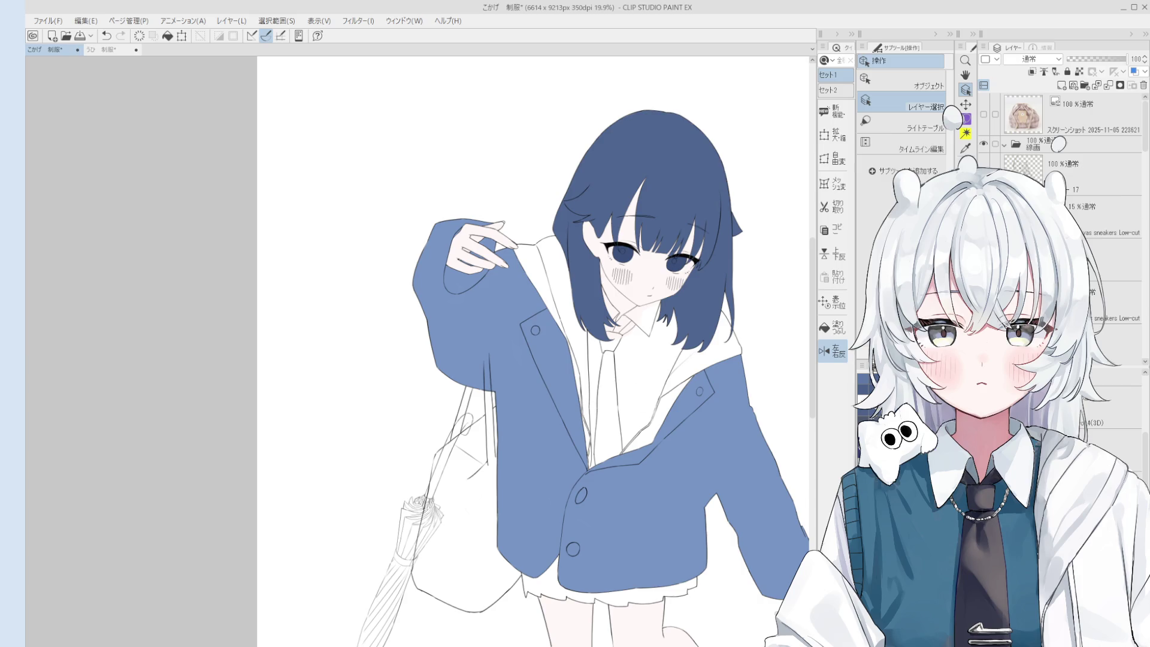
- Fill the area around the tie, including the narrow strip to its left, with purple
left_click(1129, 467)
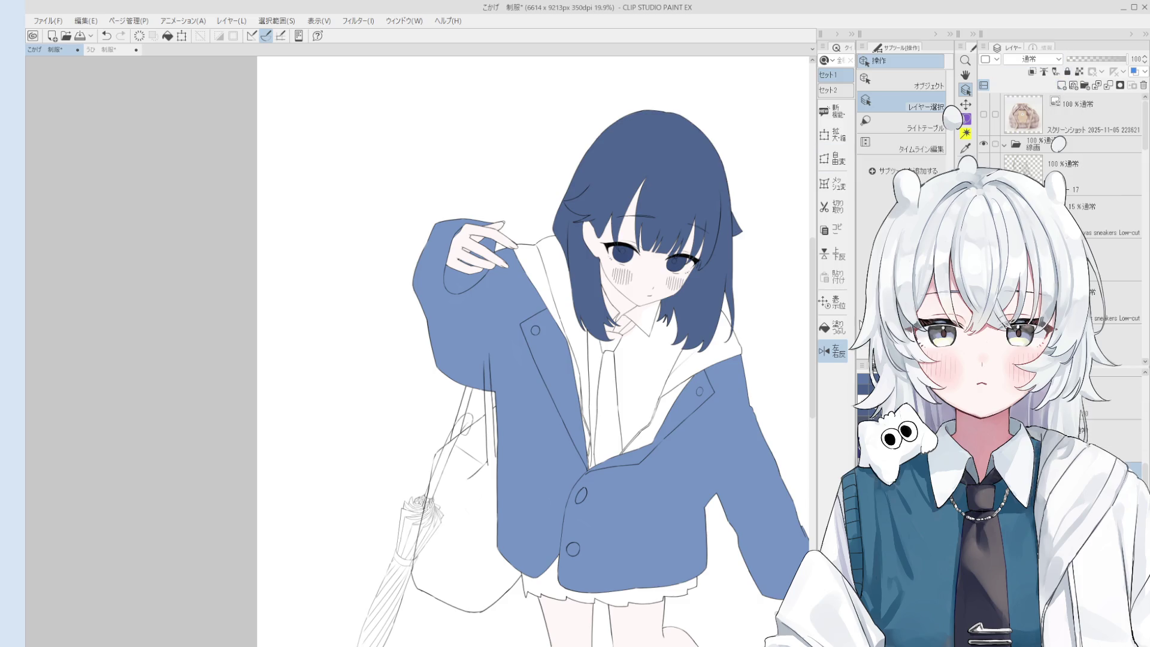
key("g")
scroll(590, 359, "up", 1)
left_click(590, 359)
scroll(589, 359, "up", 3)
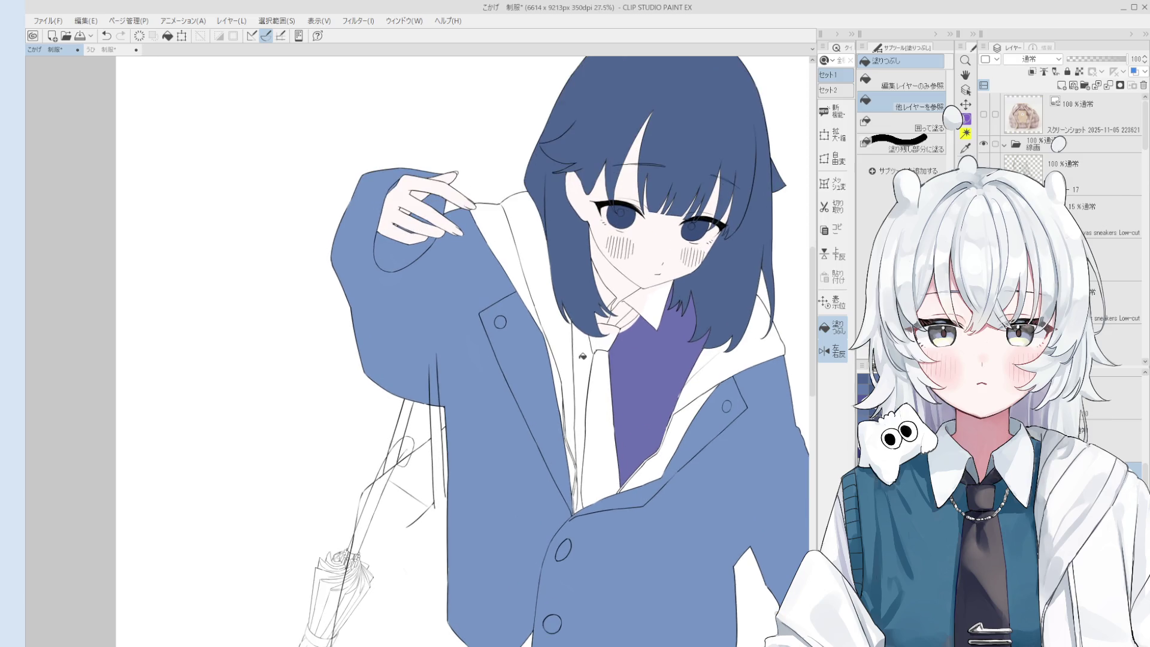
left_click(581, 356)
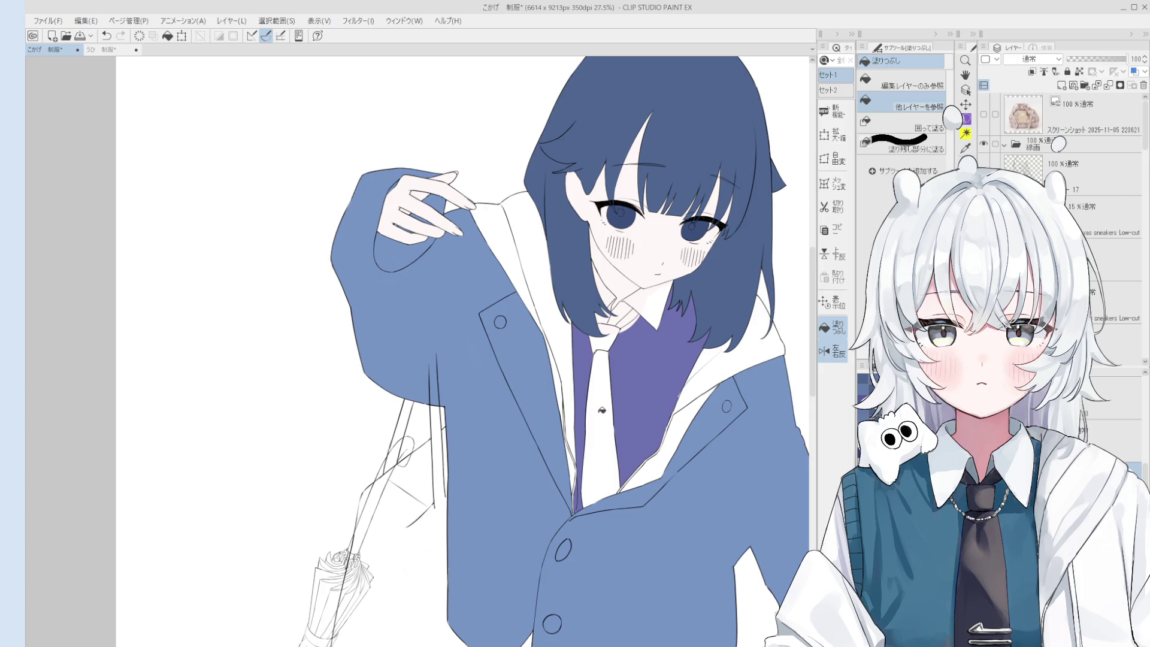
- Erase stray line bits near the bottom of the tie, then undo the erase
scroll(602, 410, "up", 3)
key("e")
scroll(573, 477, "up", 1)
mouse_move(579, 479)
left_mouse_down()
mouse_move(581, 515)
mouse_move(572, 470)
left_mouse_up()
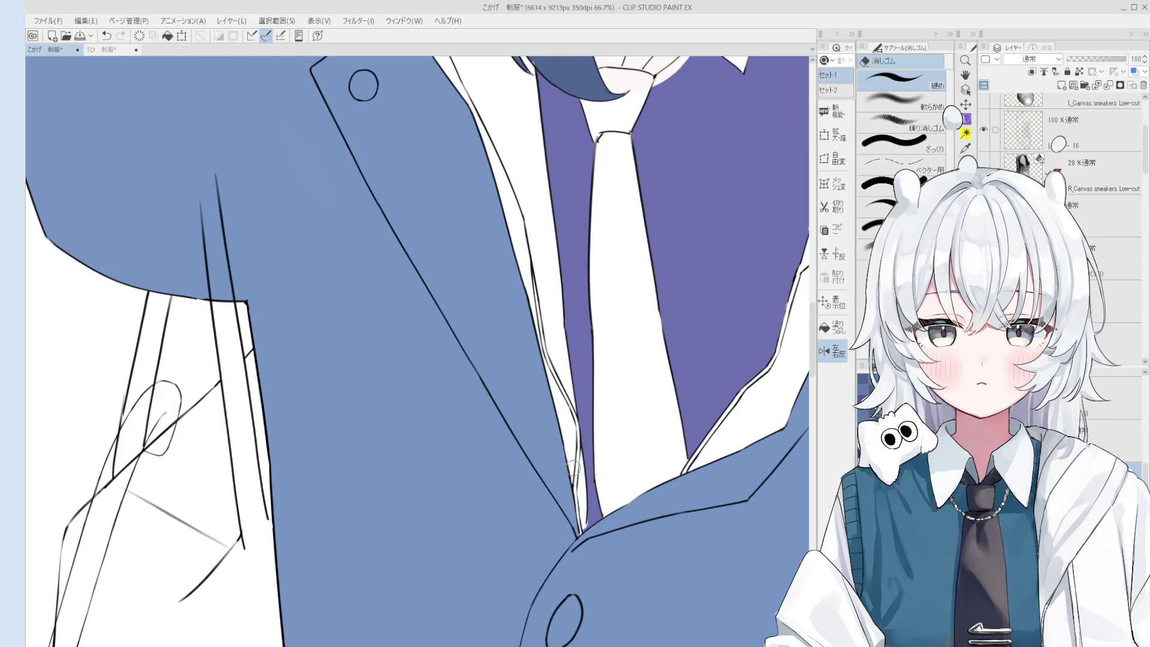
scroll(590, 508, "up", 2)
key("b")
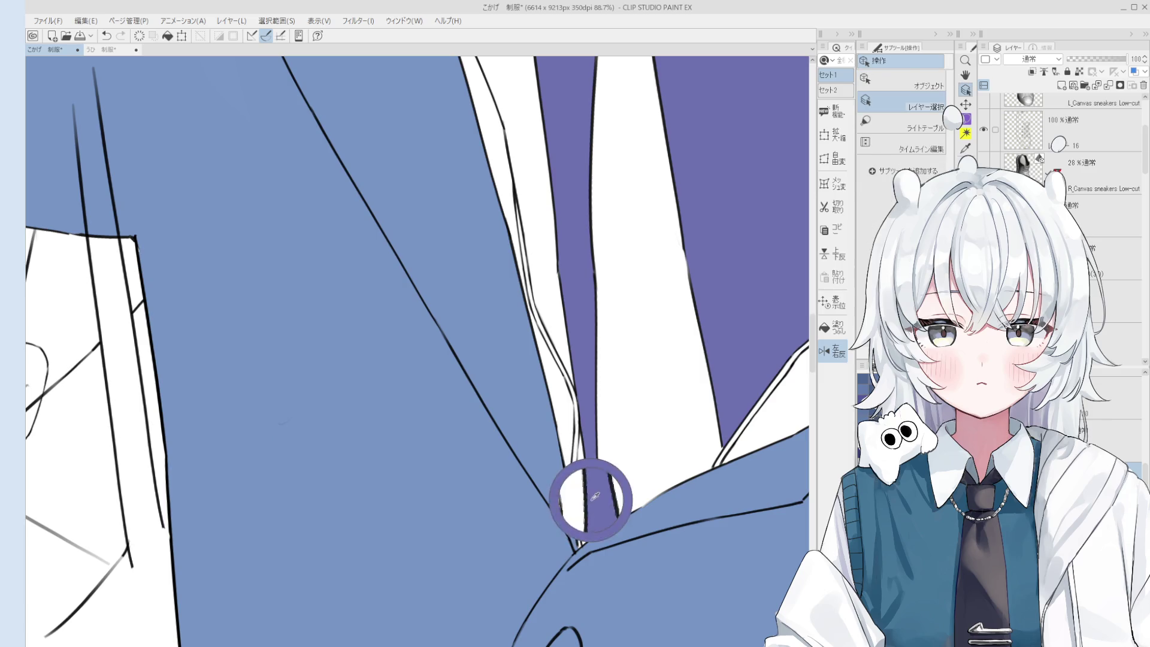
key("ctrl+z")
- Undo a purple fill on the hair lock and repaint the hair tips over the tie
scroll(582, 537, "down", 4)
key("o")
left_click(604, 401)
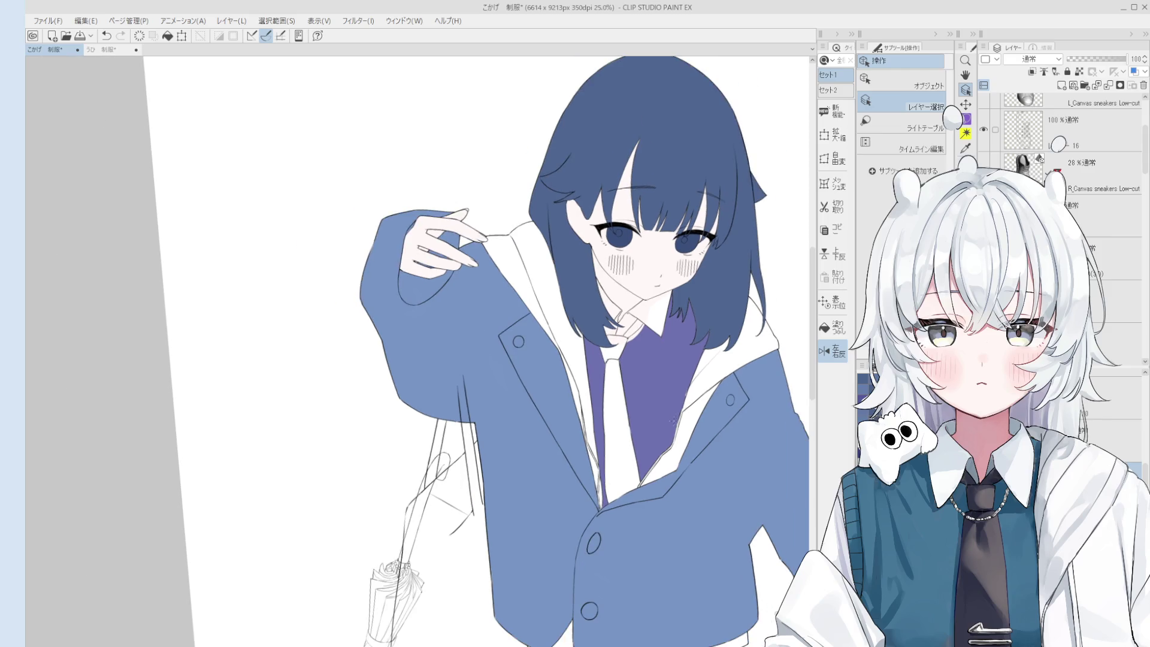
key("g")
scroll(653, 359, "up", 3)
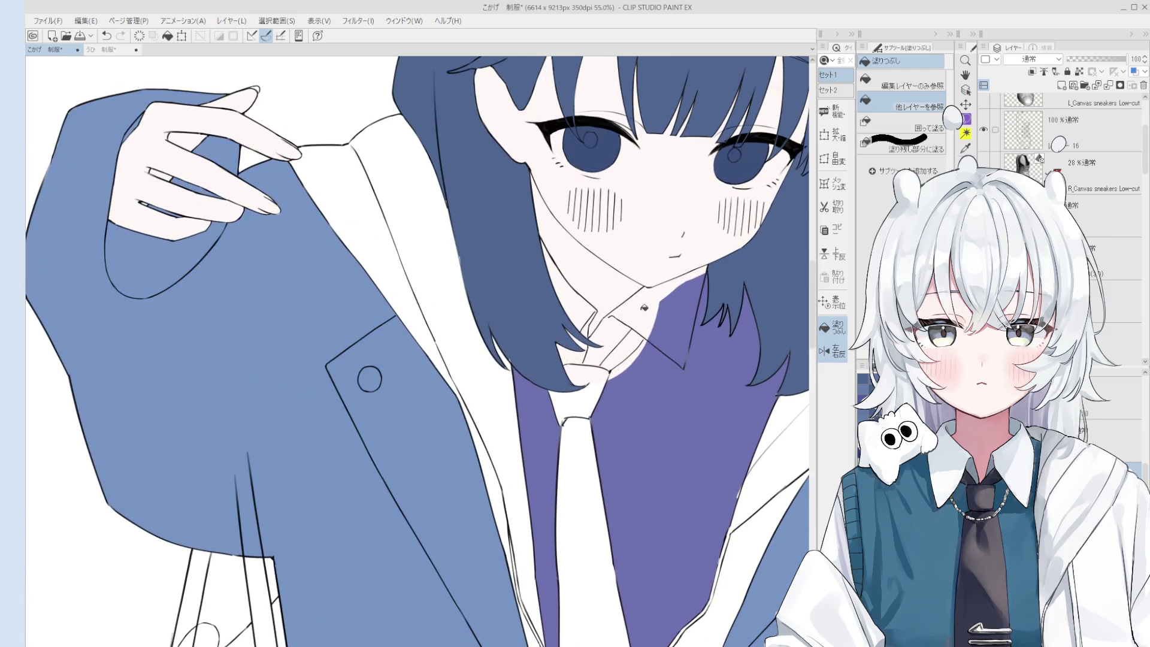
left_click(575, 314)
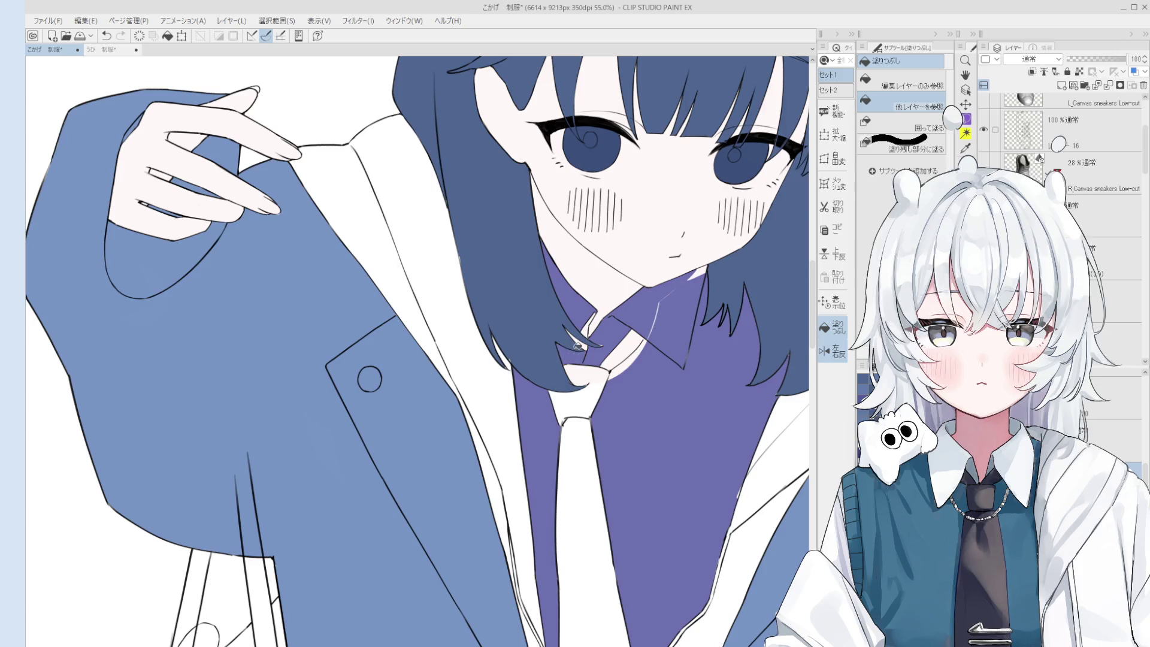
scroll(582, 342, "up", 2)
key("ctrl+z")
key("b")
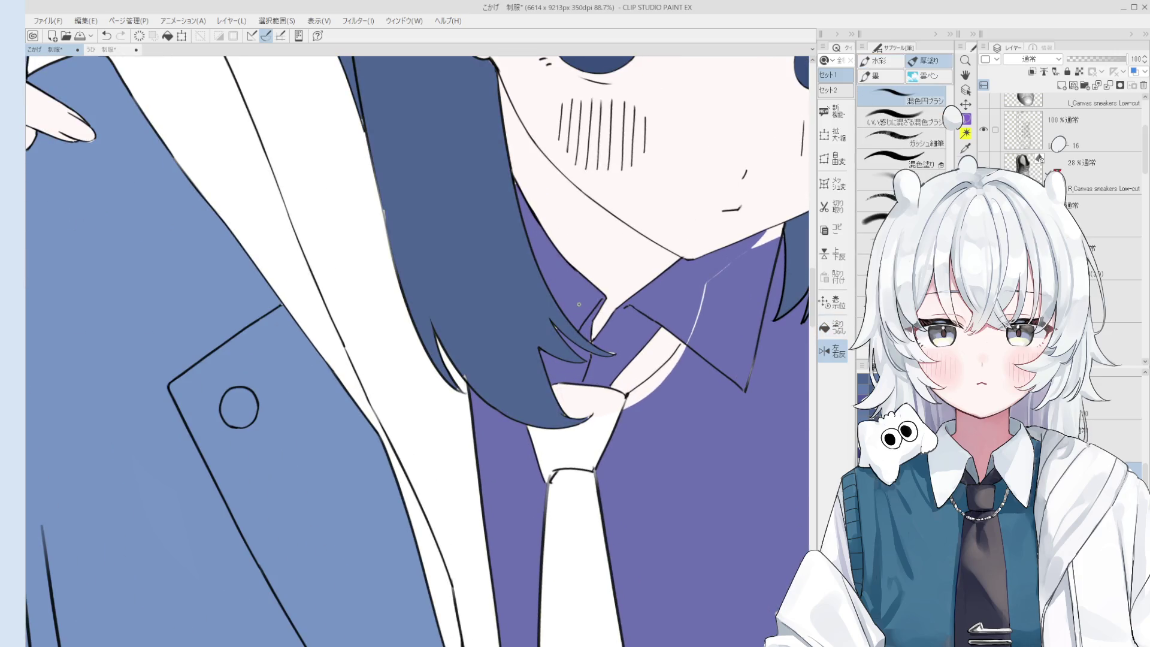
mouse_move(554, 327)
left_mouse_down()
mouse_move(560, 345)
mouse_move(555, 326)
mouse_move(566, 348)
mouse_move(605, 353)
mouse_move(610, 367)
mouse_move(569, 368)
mouse_move(573, 384)
left_mouse_up()
left_click_drag(470, 350, 485, 359)
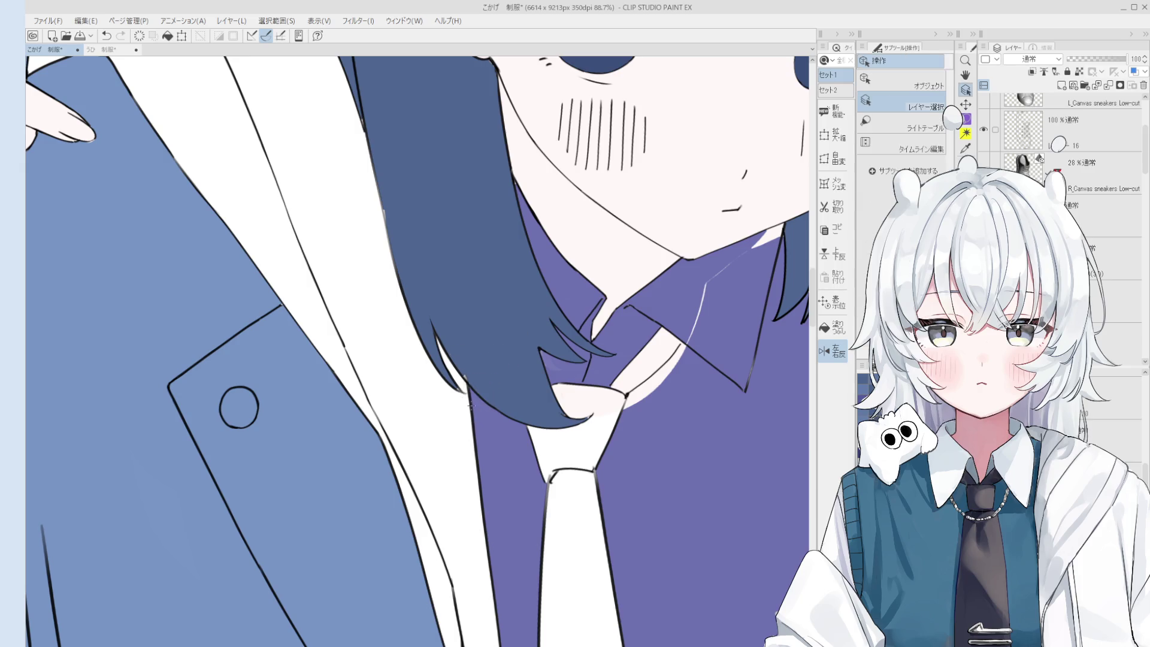
- Paint purple over the pink collar edge and white streak beside the tie knot
scroll(472, 375, "up", 3)
key("o")
scroll(457, 398, "up", 2)
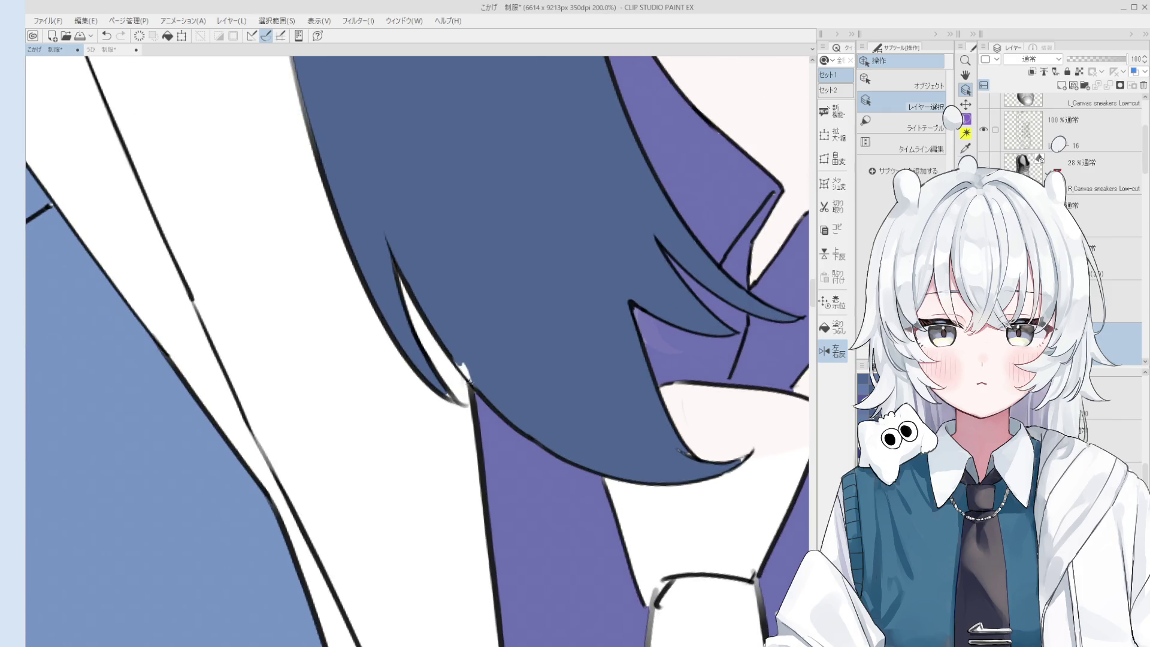
key("b")
scroll(464, 378, "down", 3)
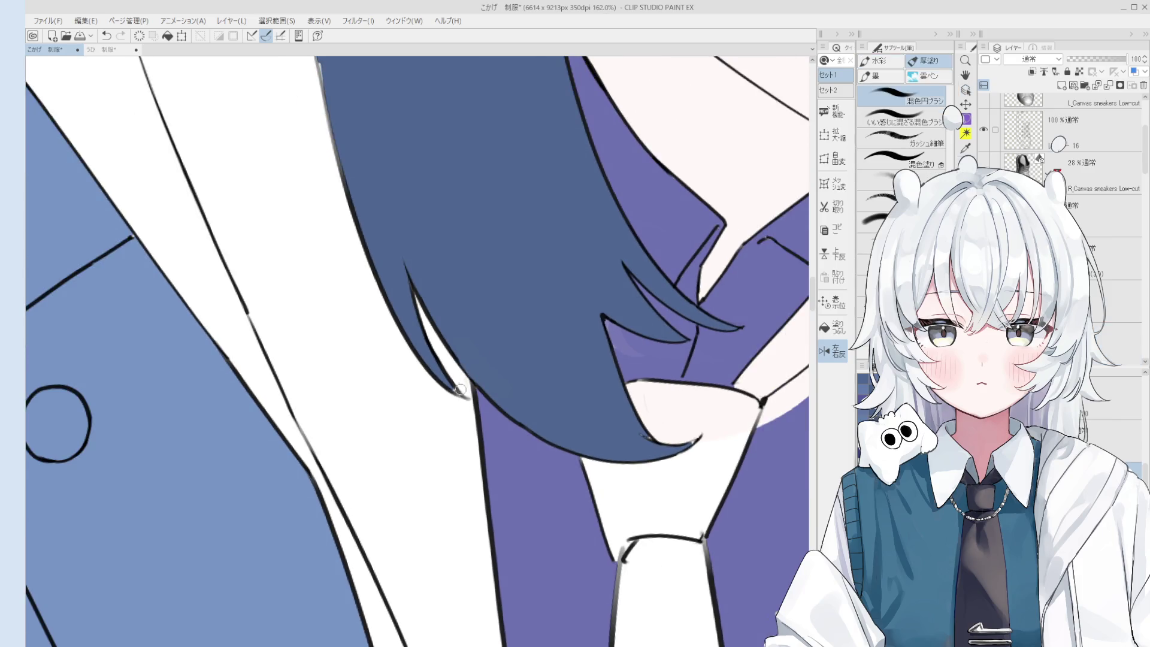
scroll(464, 383, "down", 4)
key("o")
key("b")
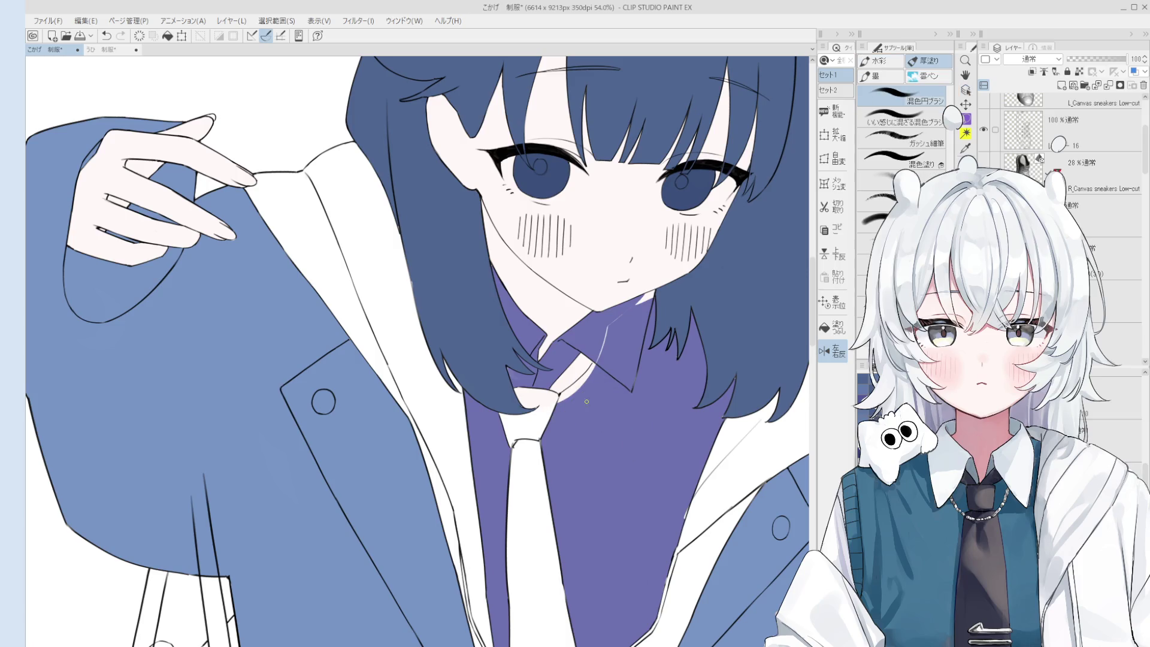
scroll(572, 404, "up", 3)
mouse_move(557, 396)
left_mouse_down()
mouse_move(618, 333)
mouse_move(639, 280)
mouse_move(626, 311)
mouse_move(683, 254)
mouse_move(657, 322)
left_mouse_up()
scroll(549, 400, "down", 1)
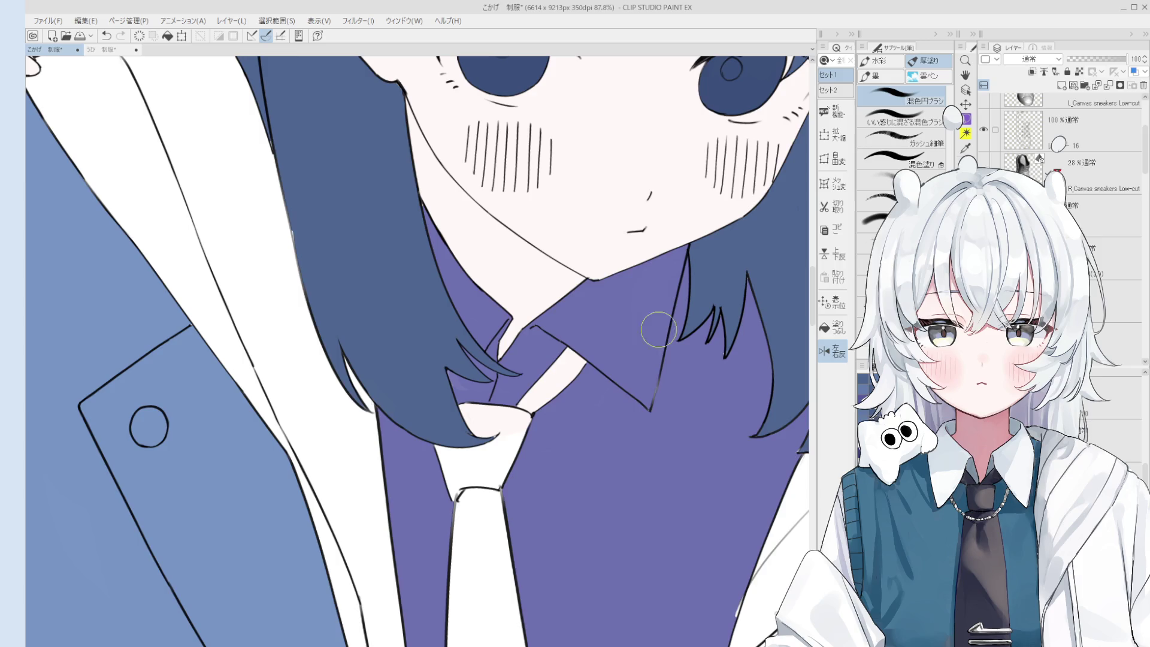
scroll(653, 317, "down", 3)
scroll(688, 315, "up", 1)
scroll(713, 314, "up", 2)
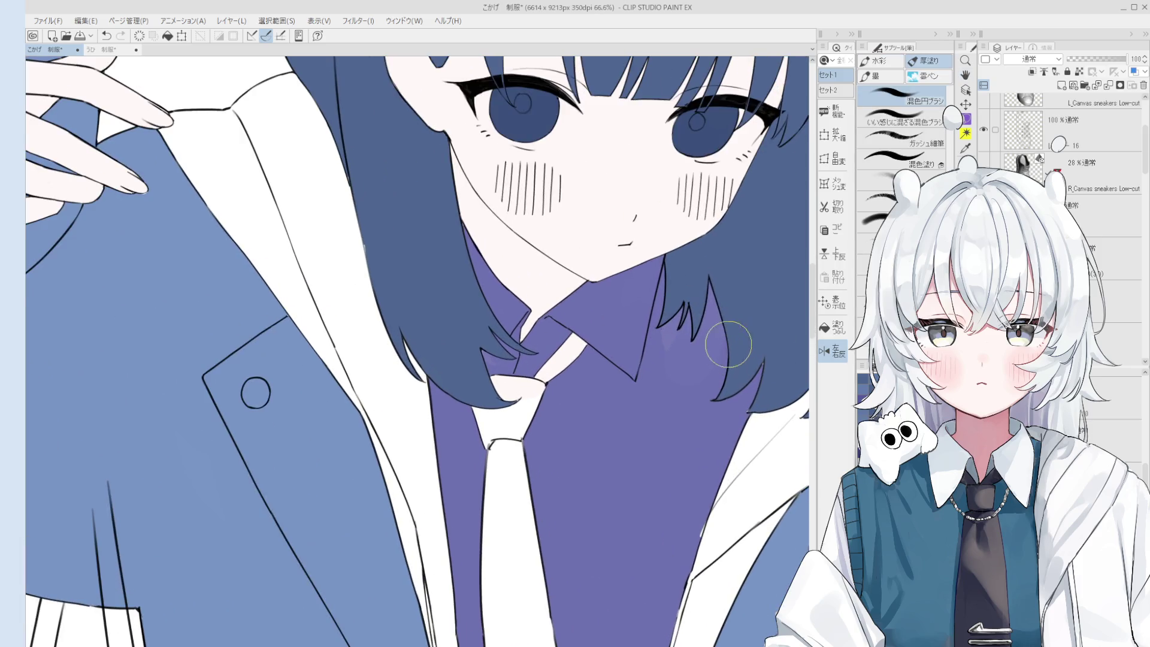
scroll(672, 380, "down", 1)
scroll(673, 380, "down", 3)
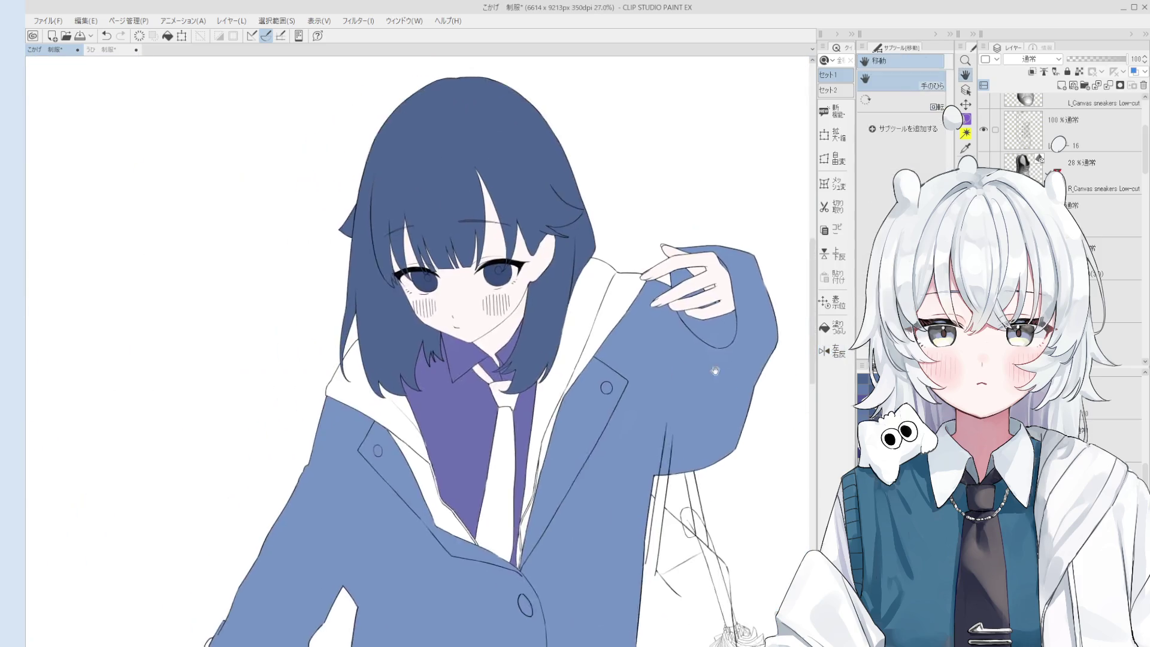
- Zoom around the collar corner while cycling through the layer picker, eraser and brush
scroll(642, 369, "up", 2)
scroll(577, 395, "up", 1)
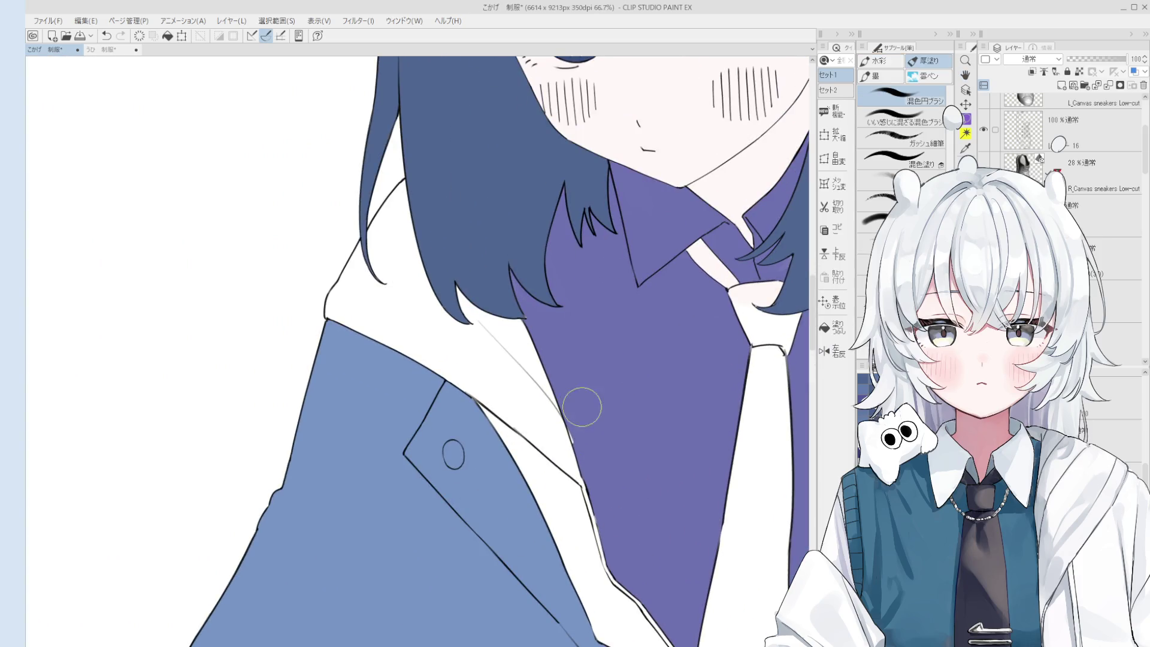
key("o")
scroll(588, 441, "up", 3)
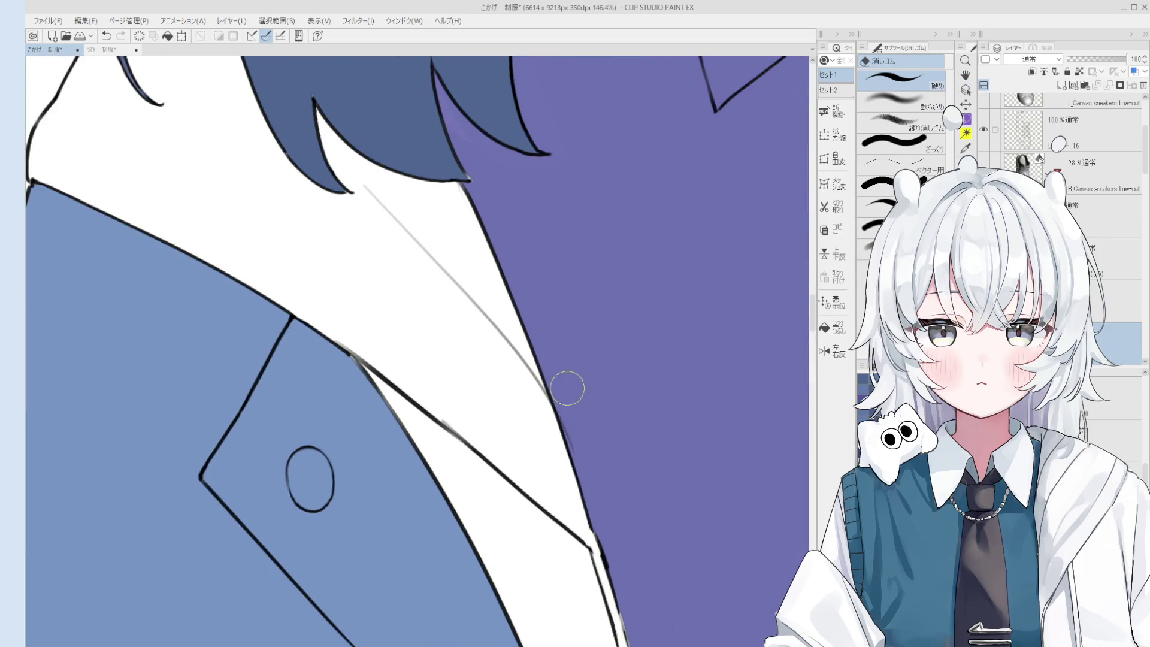
scroll(590, 461, "down", 3)
scroll(598, 480, "up", 2)
scroll(599, 481, "up", 2)
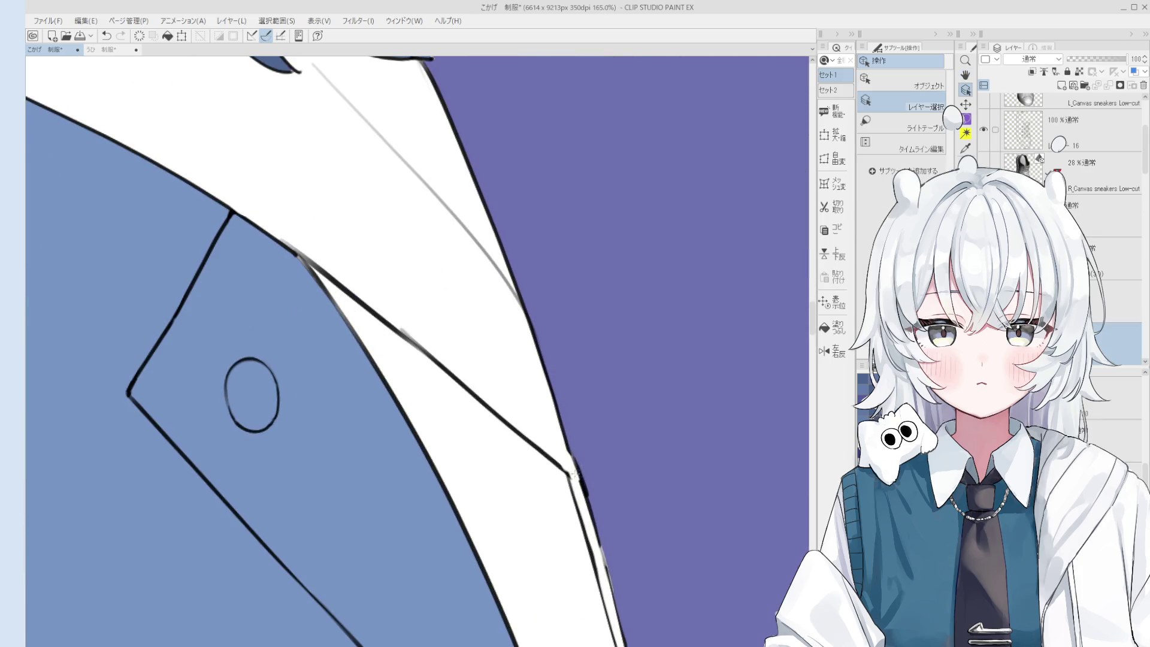
key("e")
scroll(575, 413, "down", 2)
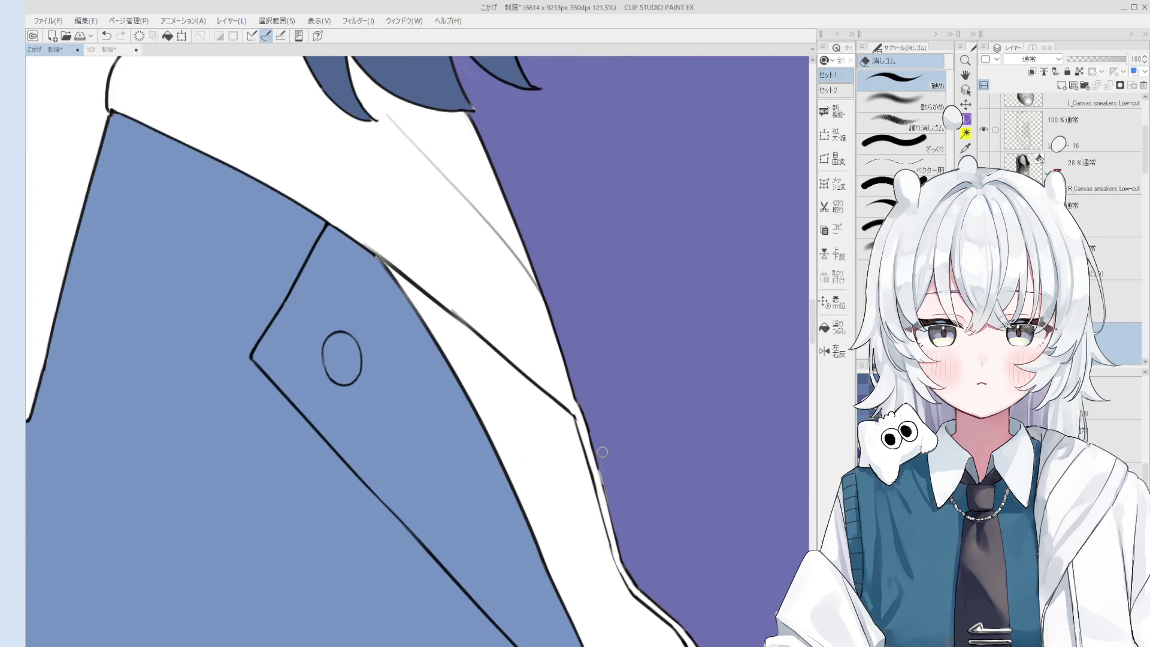
key("b")
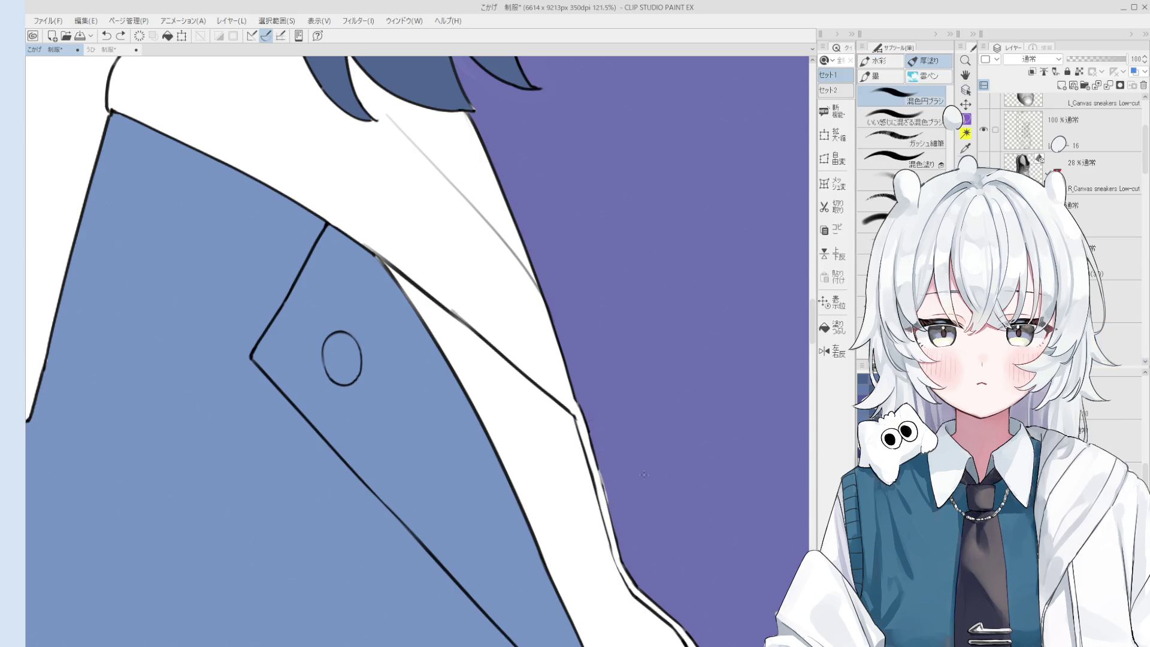
- Pan the canvas to bring the lower jacket lapel into view
scroll(652, 509, "down", 2)
key("h")
left_click_drag(663, 532, 653, 444)
scroll(653, 445, "down", 3)
scroll(644, 407, "up", 5)
key("b")
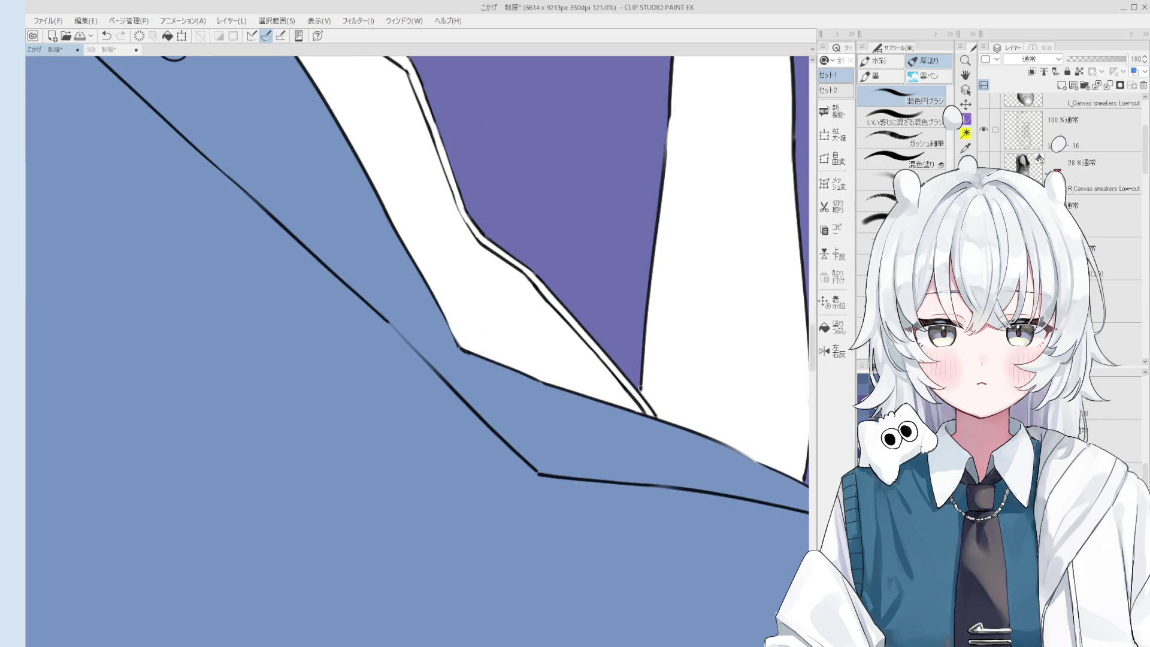
- Try erasing part of the jacket line with the eraser, then undo it
key("p")
scroll(647, 390, "up", 2)
scroll(641, 394, "up", 1)
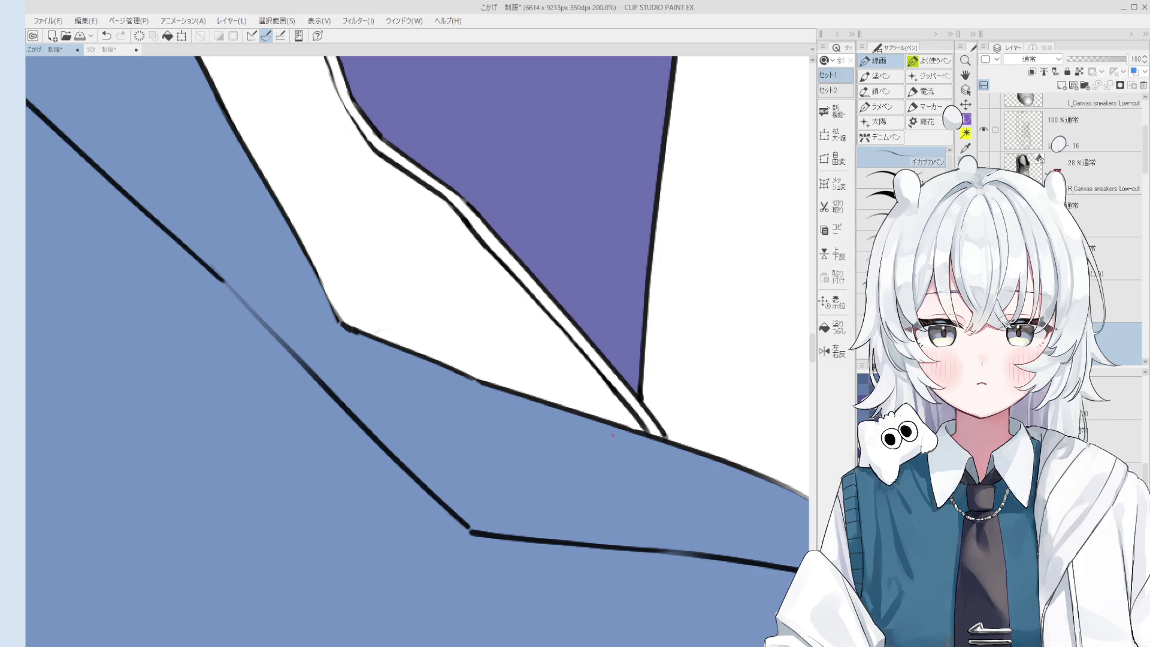
scroll(601, 398, "down", 5)
key("e")
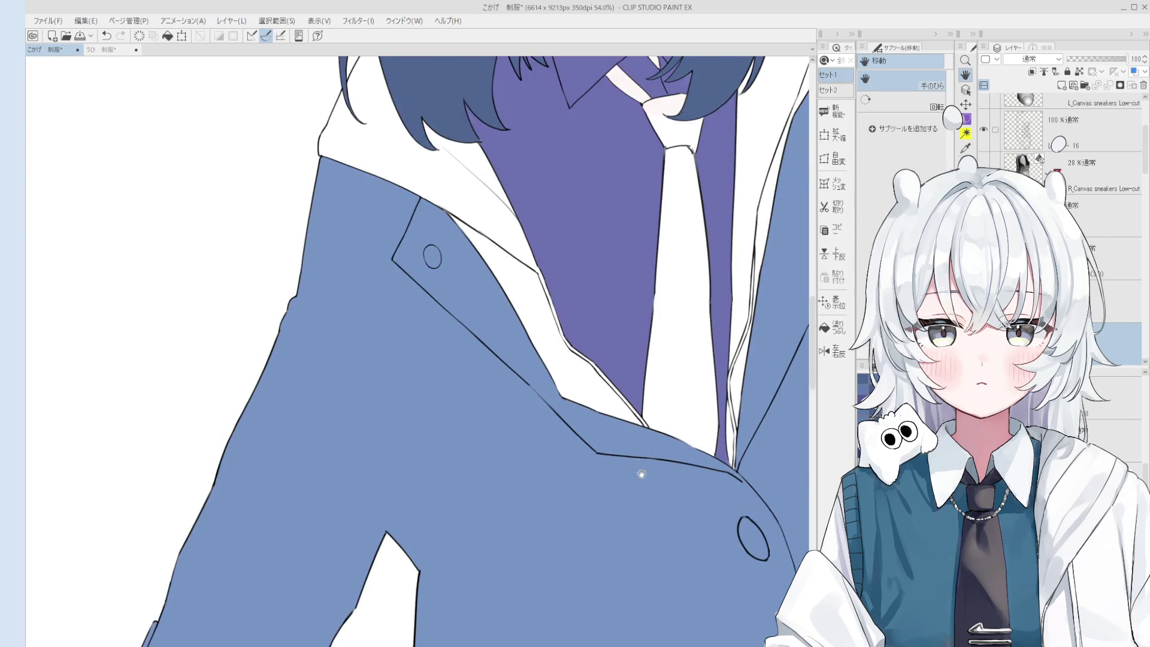
scroll(516, 390, "up", 2)
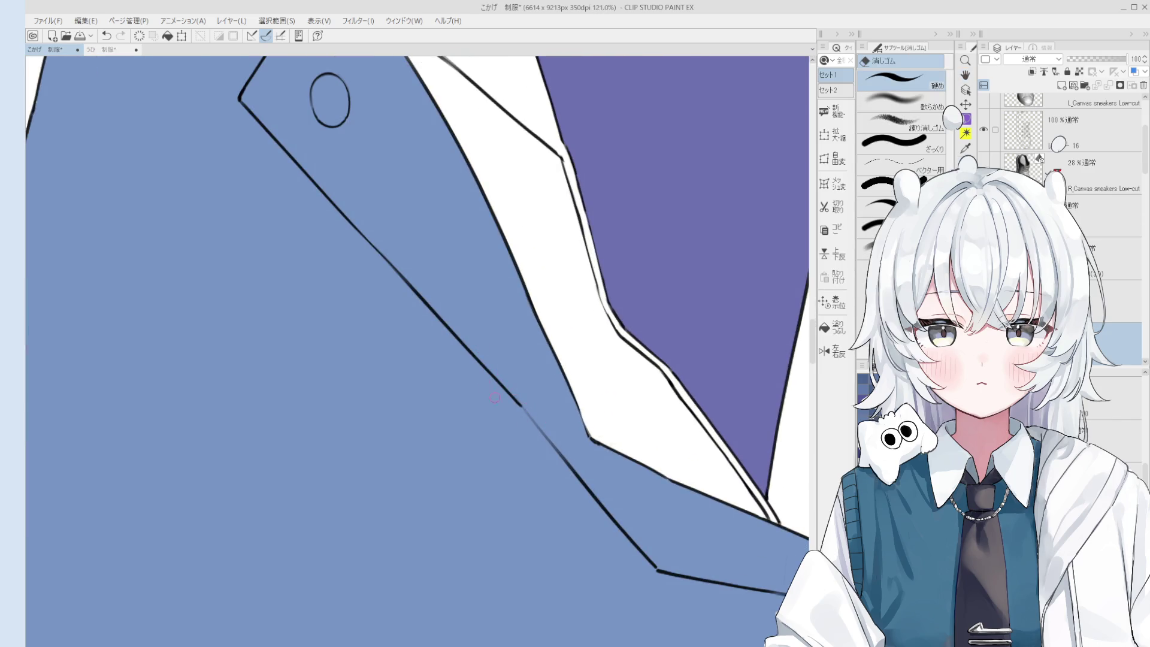
mouse_move(524, 419)
left_mouse_down()
mouse_move(506, 390)
mouse_move(537, 425)
left_mouse_up()
key("ctrl+z")
key("ctrl+z")
- Rotate the canvas view clockwise and back upright while toggling pen and eraser
key("p")
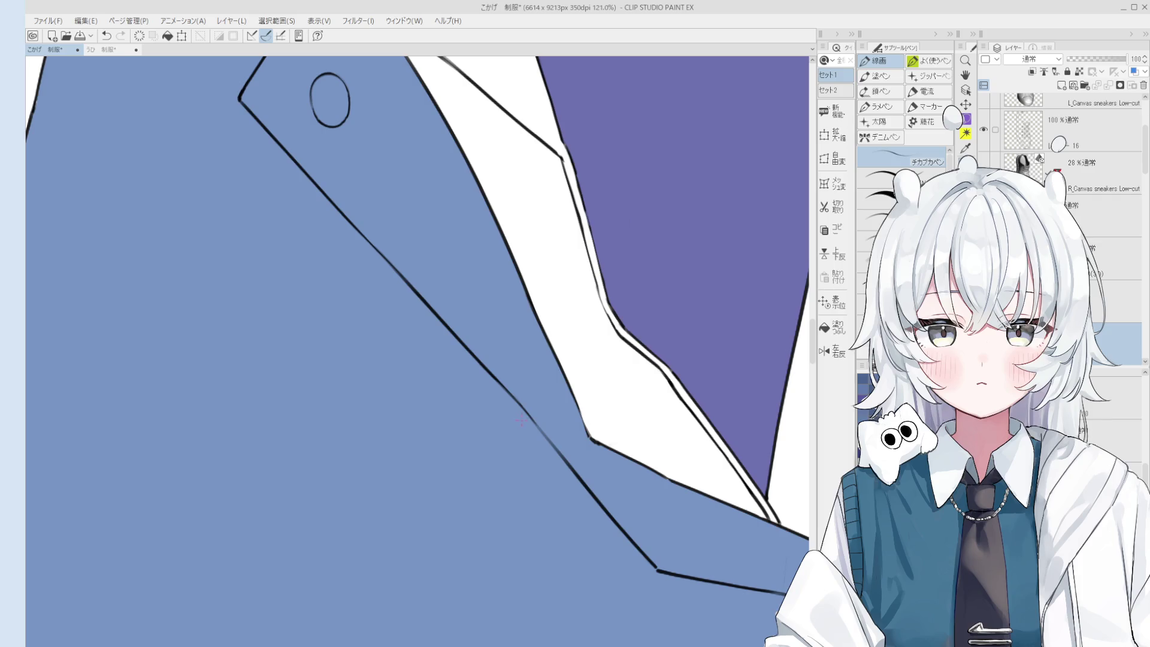
scroll(515, 429, "down", 2)
scroll(542, 399, "up", 3)
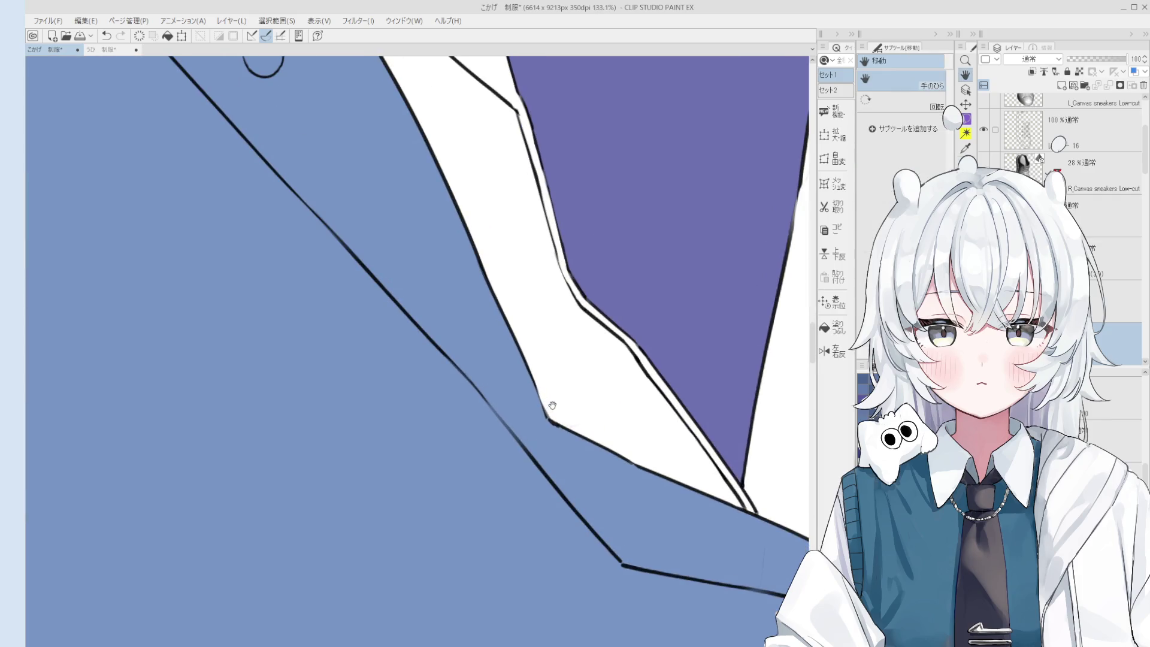
key("e")
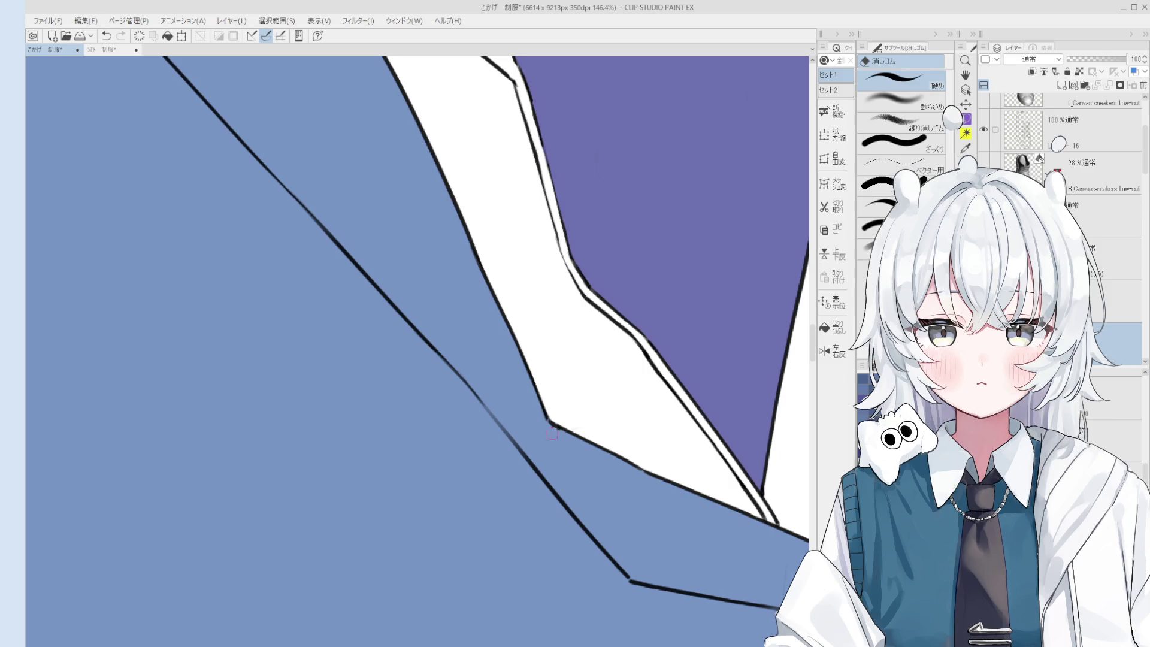
key("p")
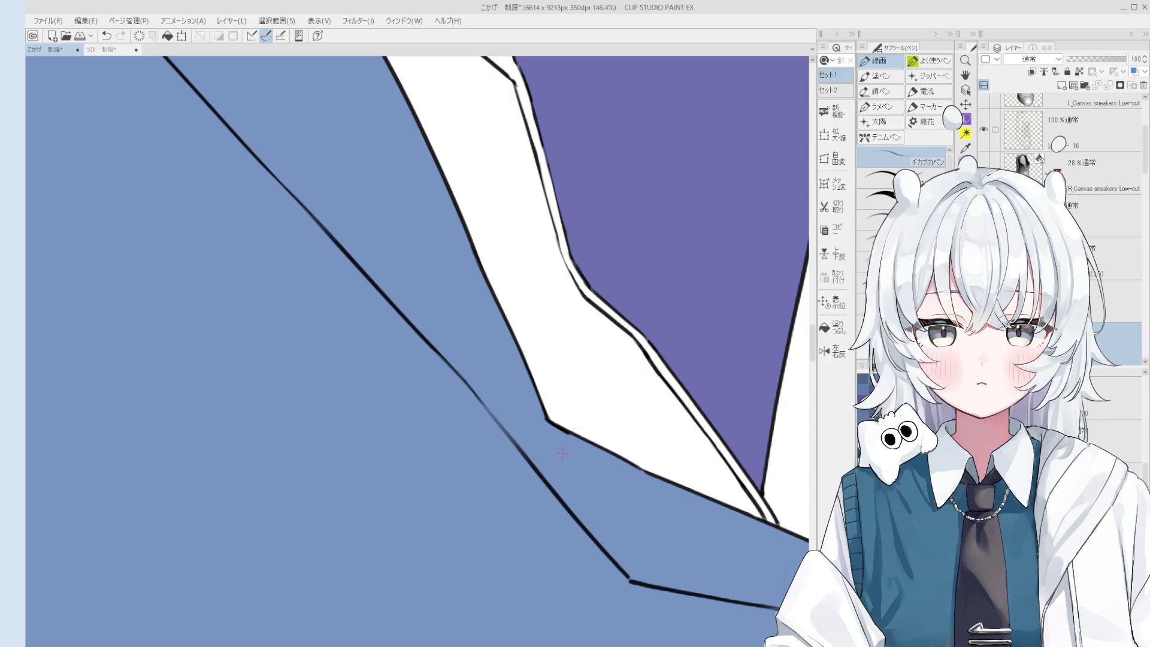
key("asciicircum")
key("asciicircum")
key("e")
scroll(542, 508, "down", 2)
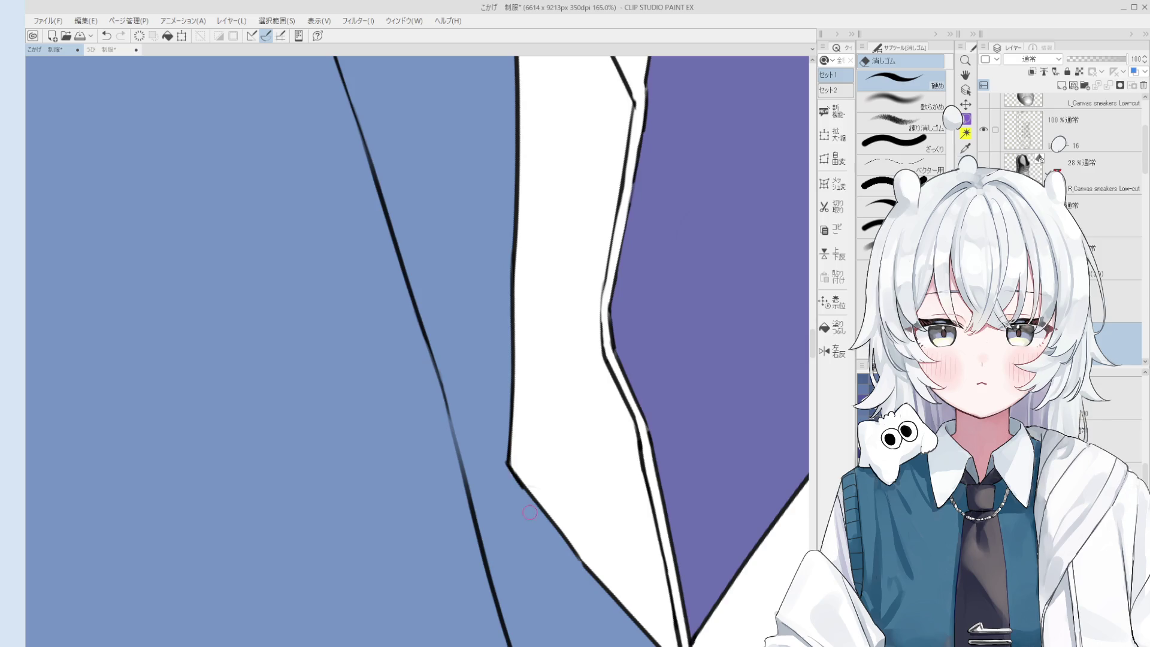
key("minus")
key("minus")
scroll(543, 432, "up", 1)
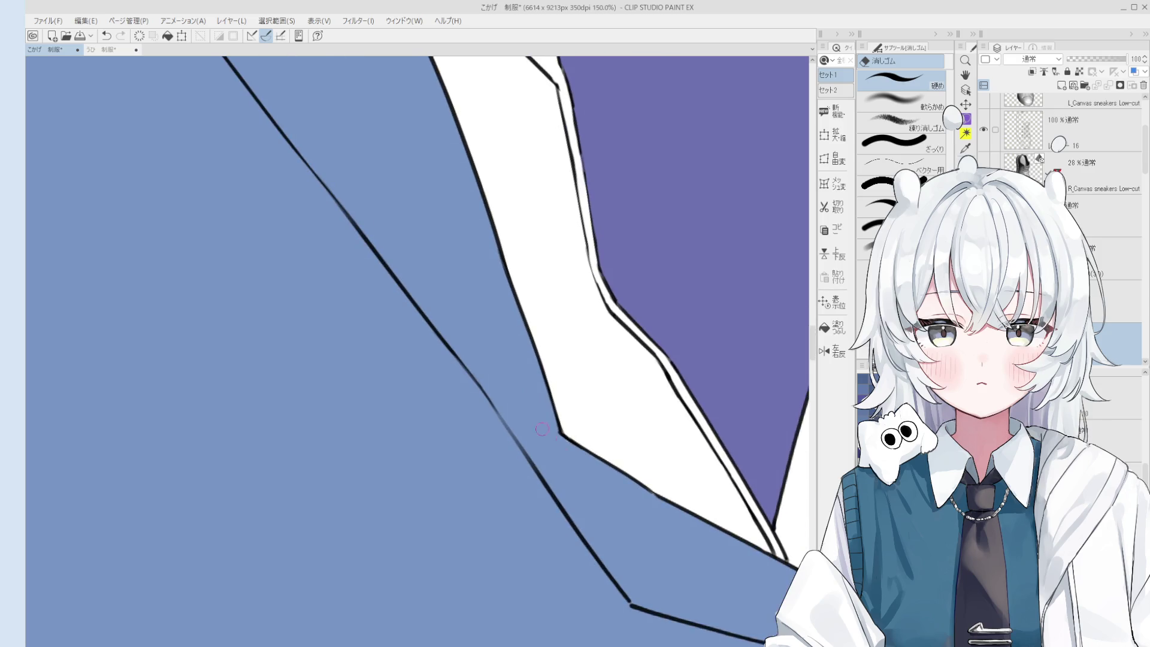
key("p")
- Erase the stray line at the collar corner, undo once, and zoom out
scroll(561, 429, "up", 2)
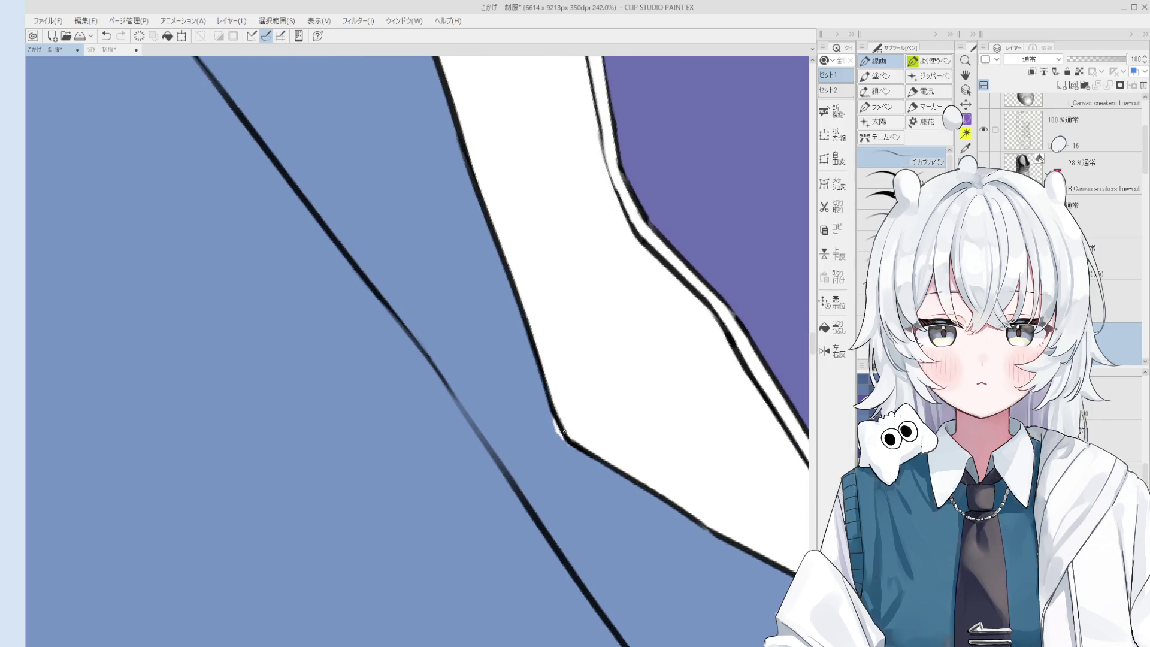
scroll(561, 431, "up", 1)
key("e")
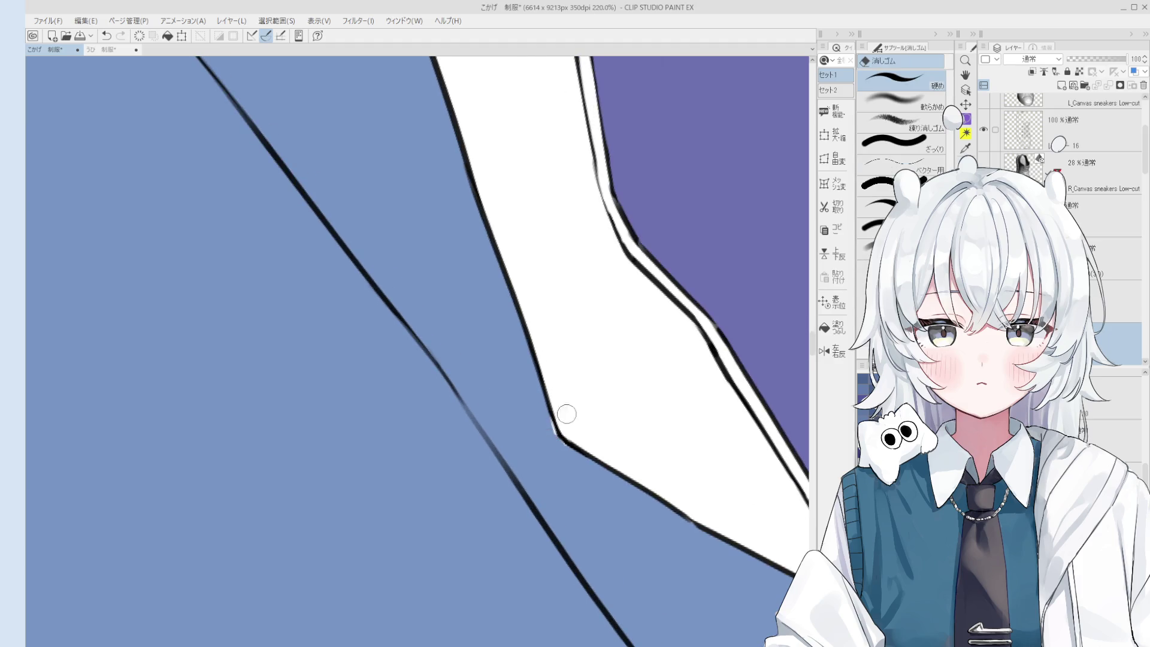
left_click_drag(570, 432, 577, 441)
key("p")
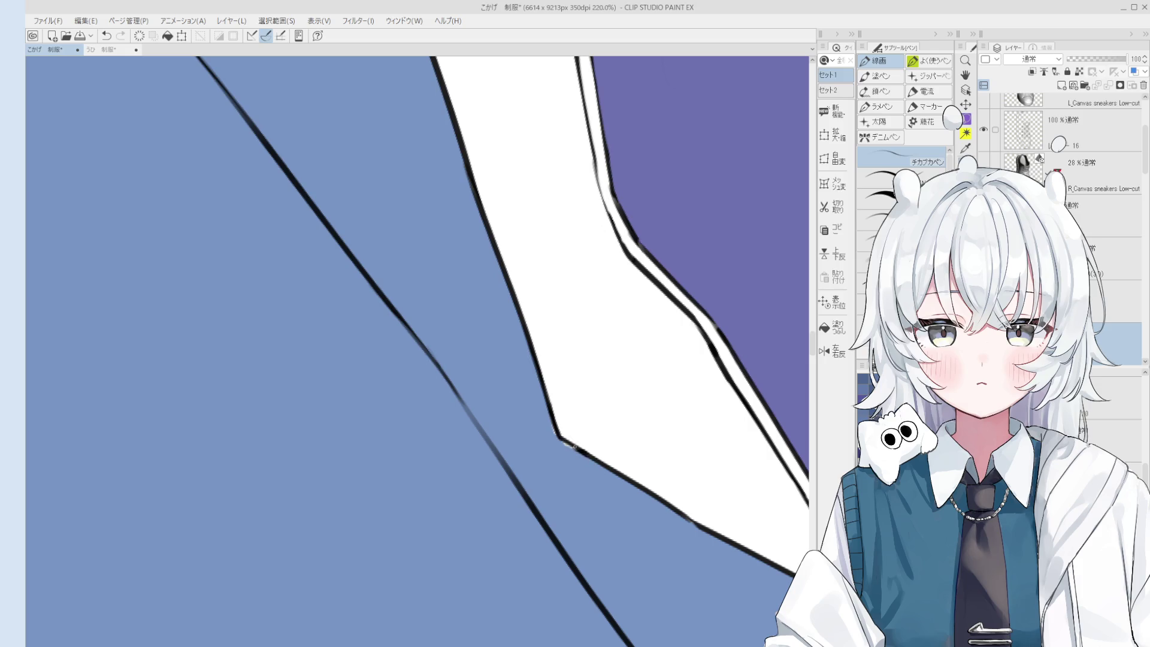
scroll(559, 428, "down", 1)
key("ctrl+z")
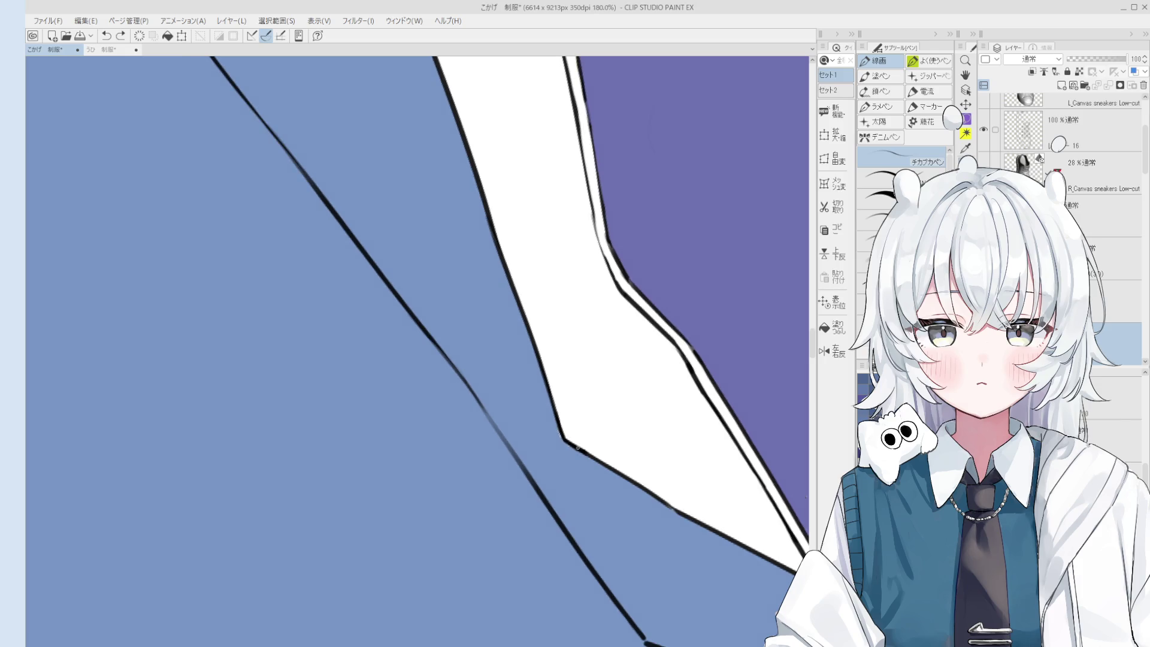
scroll(576, 446, "down", 8)
- Pan the view and pick the flat colour layer directly from the canvas
key("h")
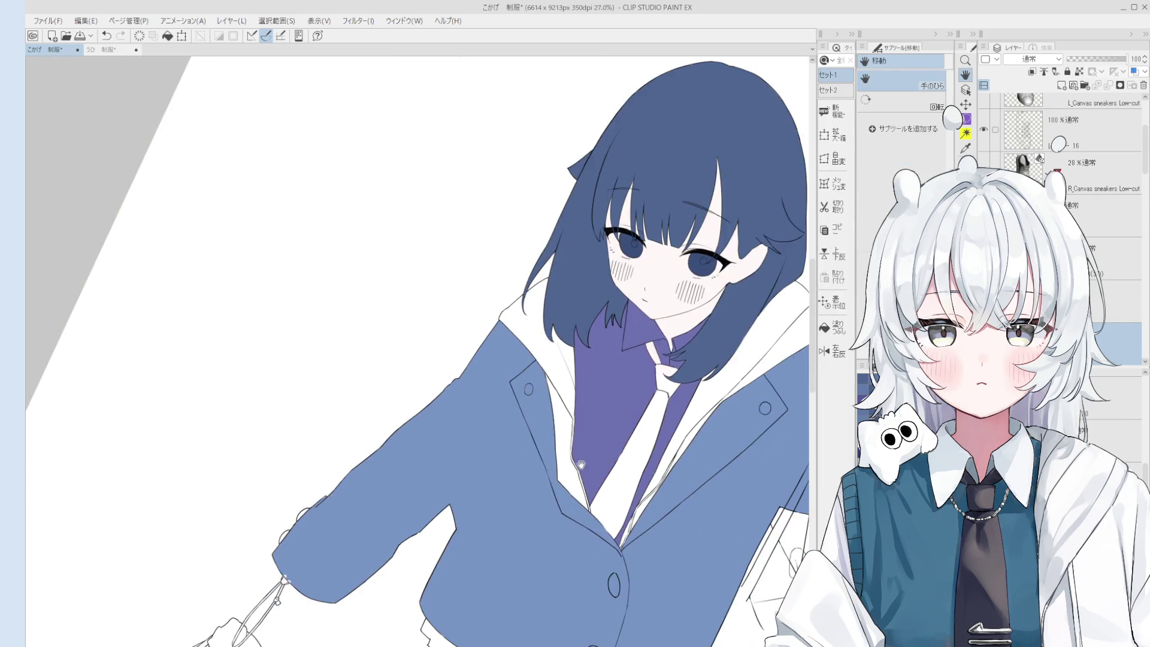
scroll(580, 468, "down", 2)
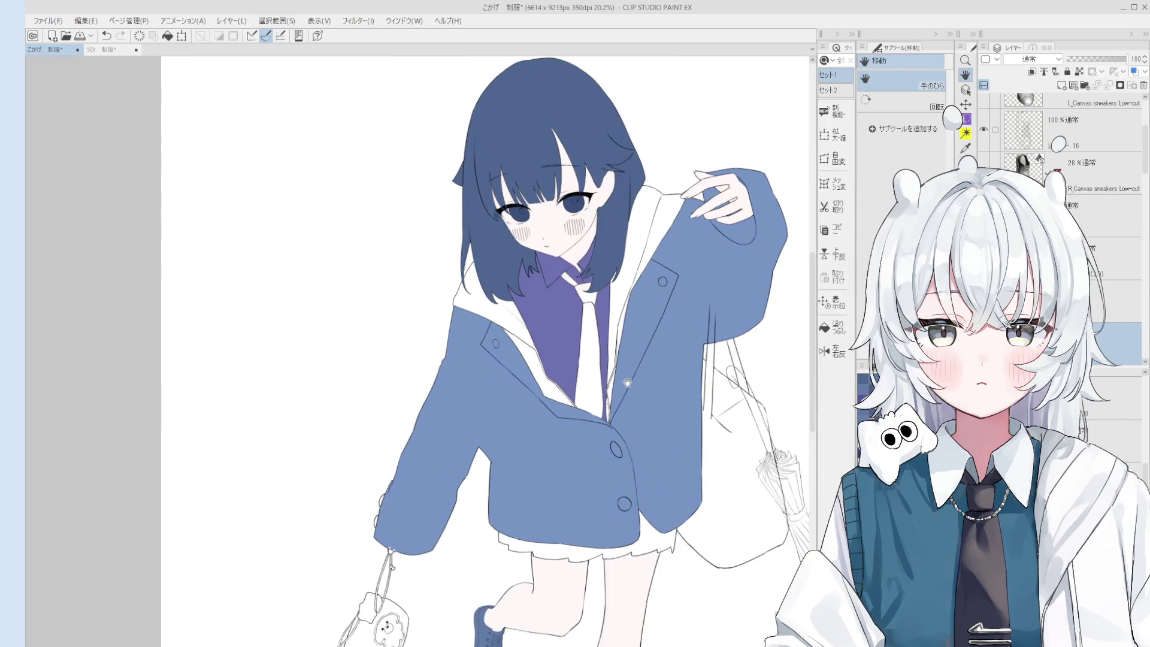
key("o")
left_click(637, 315)
scroll(723, 345, "up", 4)
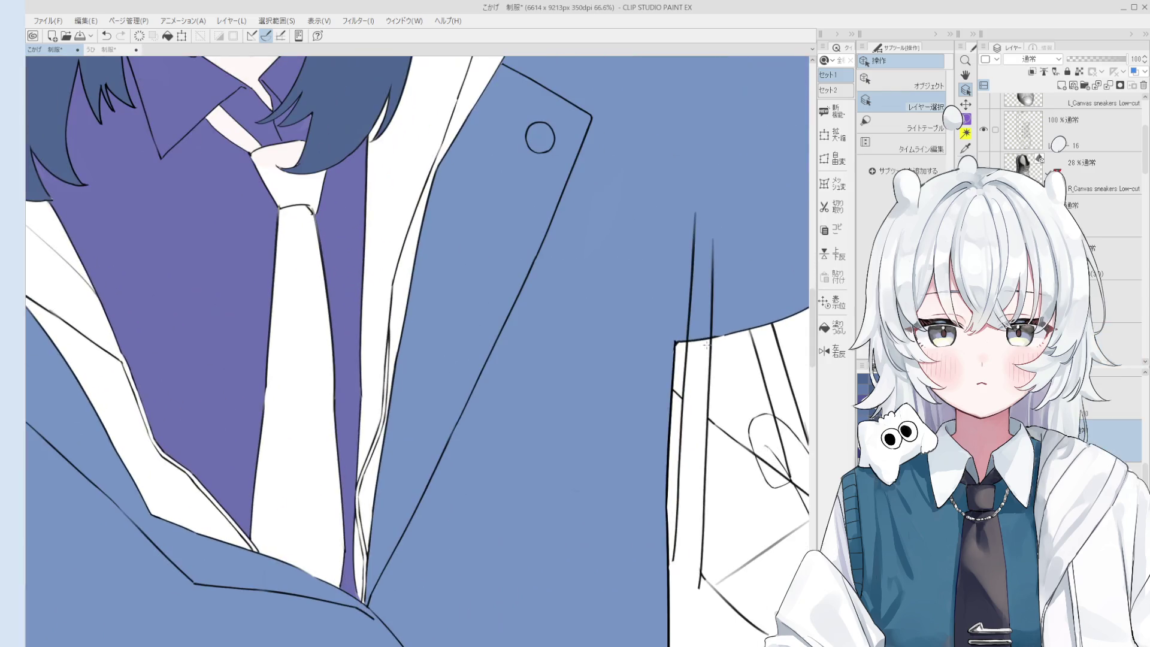
- Zoom in and out on the tie while toggling between eraser, layer picker and line pen
key("e")
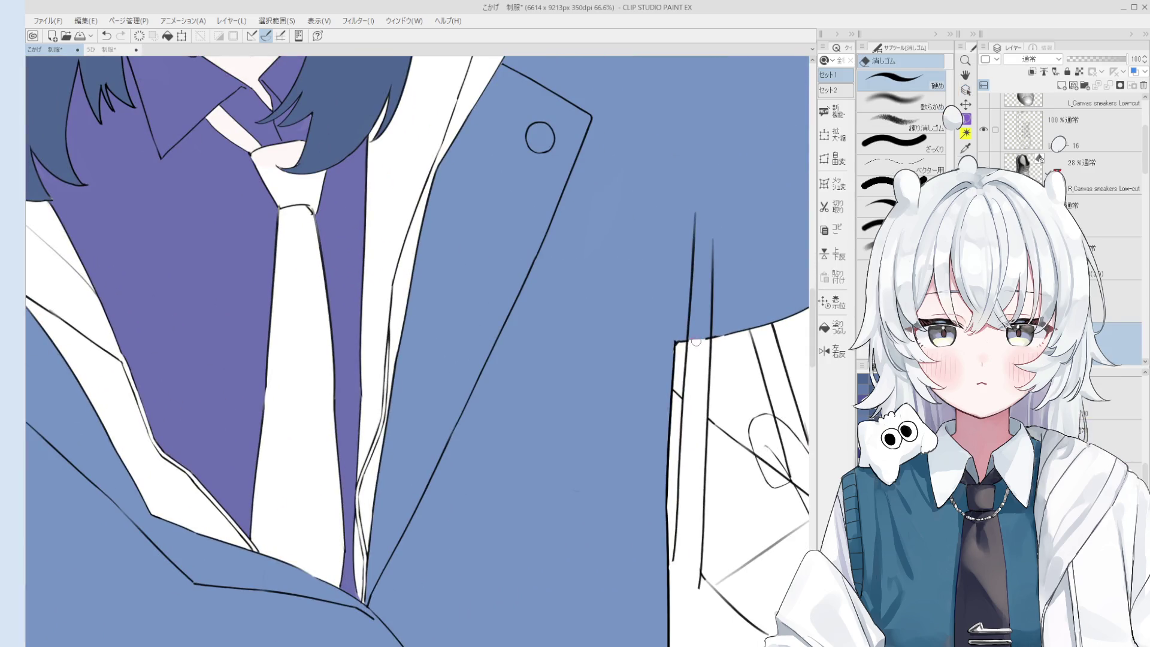
scroll(701, 312, "up", 3)
key("o")
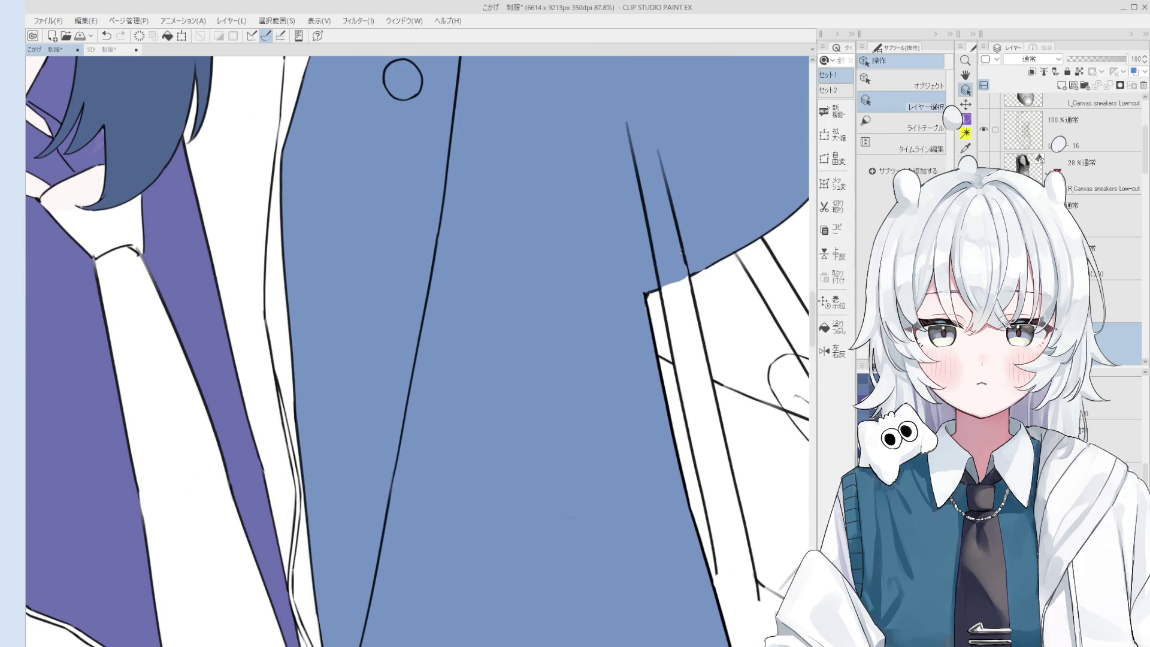
key("p")
scroll(698, 287, "up", 2)
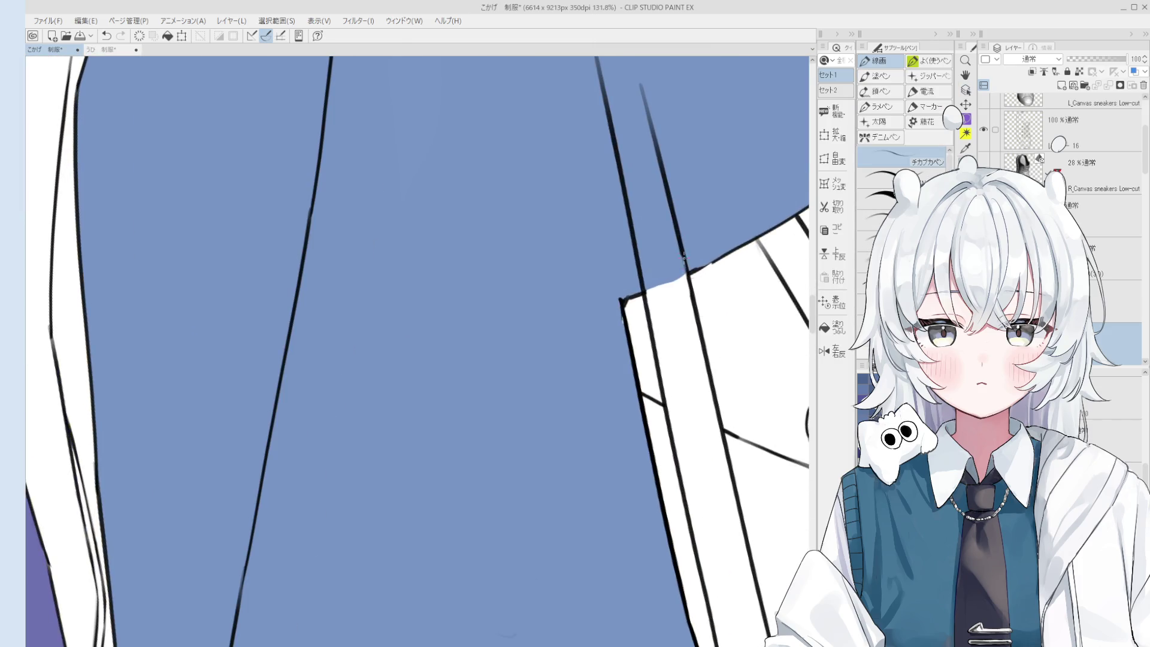
scroll(679, 239, "down", 2)
scroll(679, 238, "up", 1)
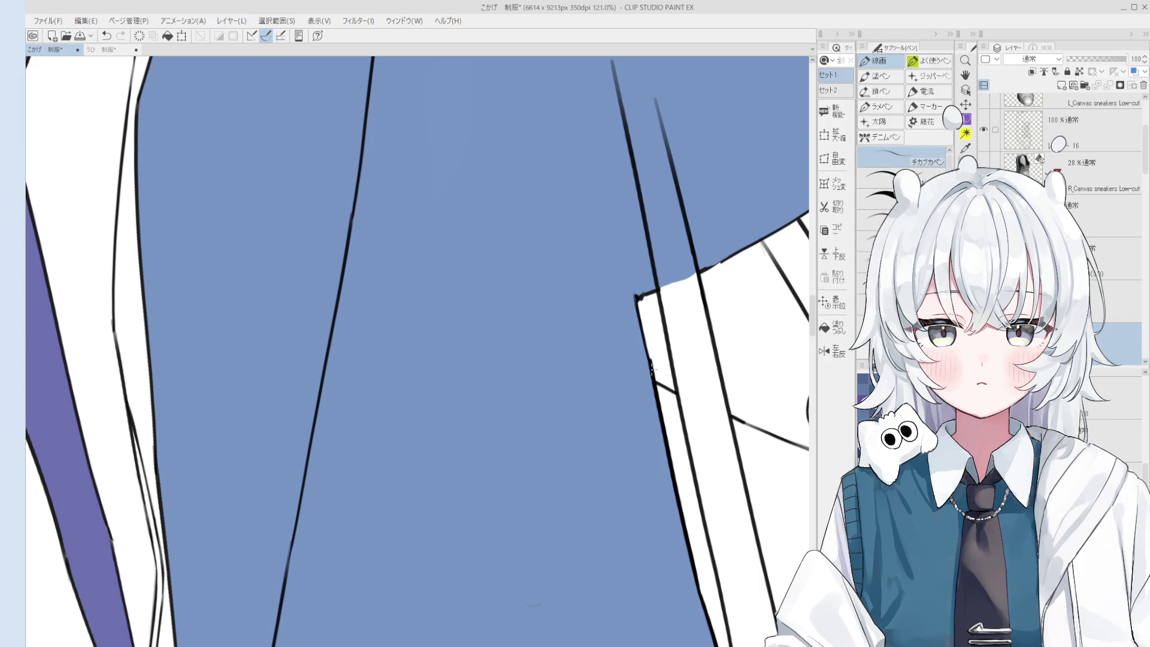
scroll(651, 362, "down", 1)
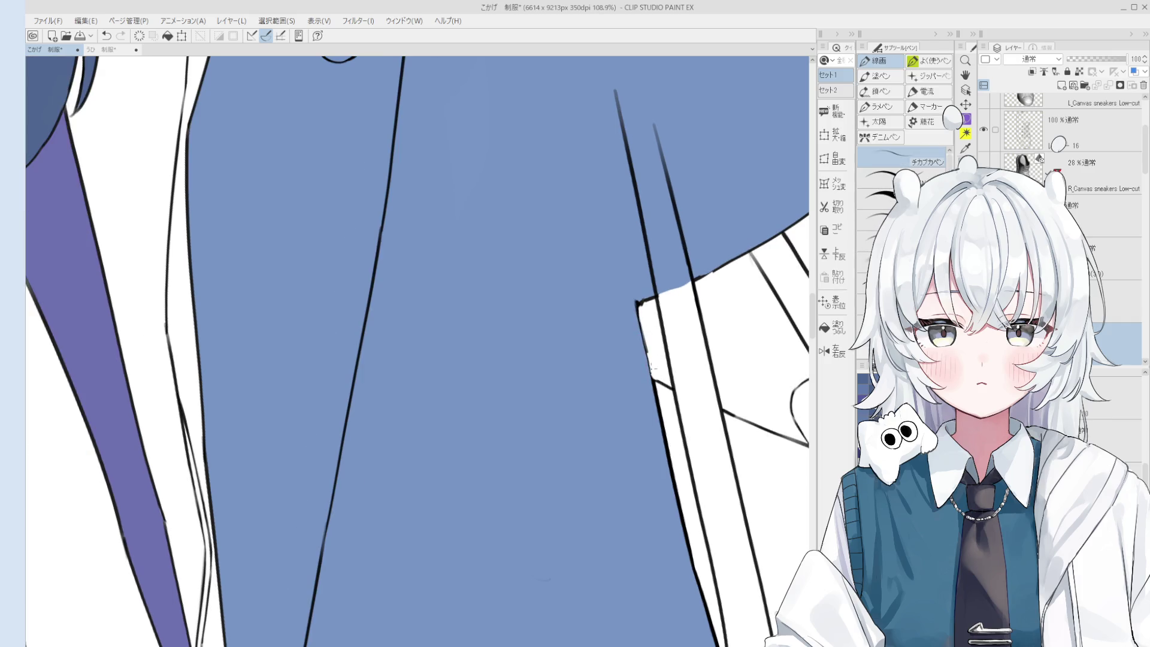
scroll(646, 338, "down", 3)
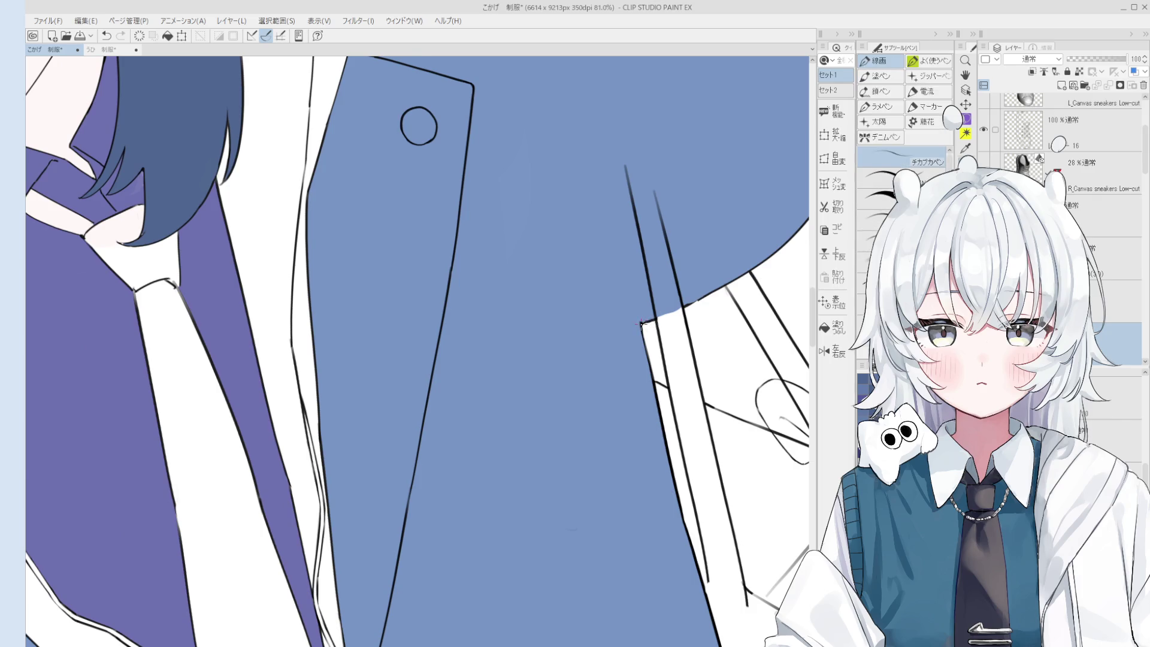
scroll(641, 323, "down", 1)
scroll(695, 303, "up", 3)
- Fill the tie's main area, lower part, knot and band with flat magenta
key("e")
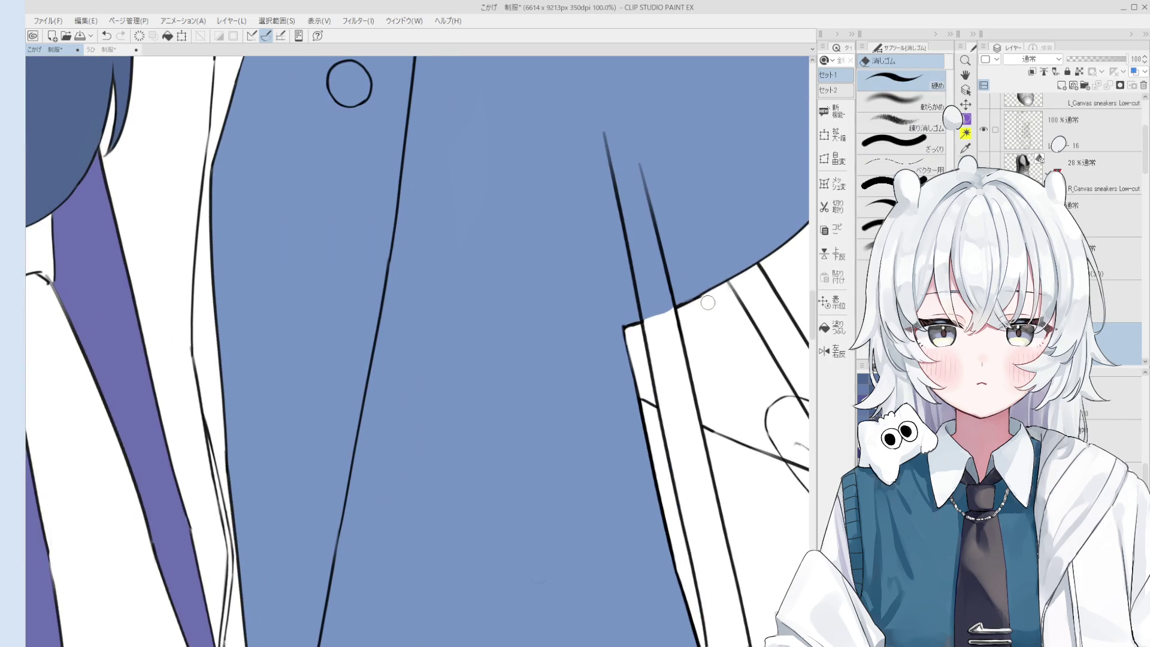
scroll(706, 305, "down", 2)
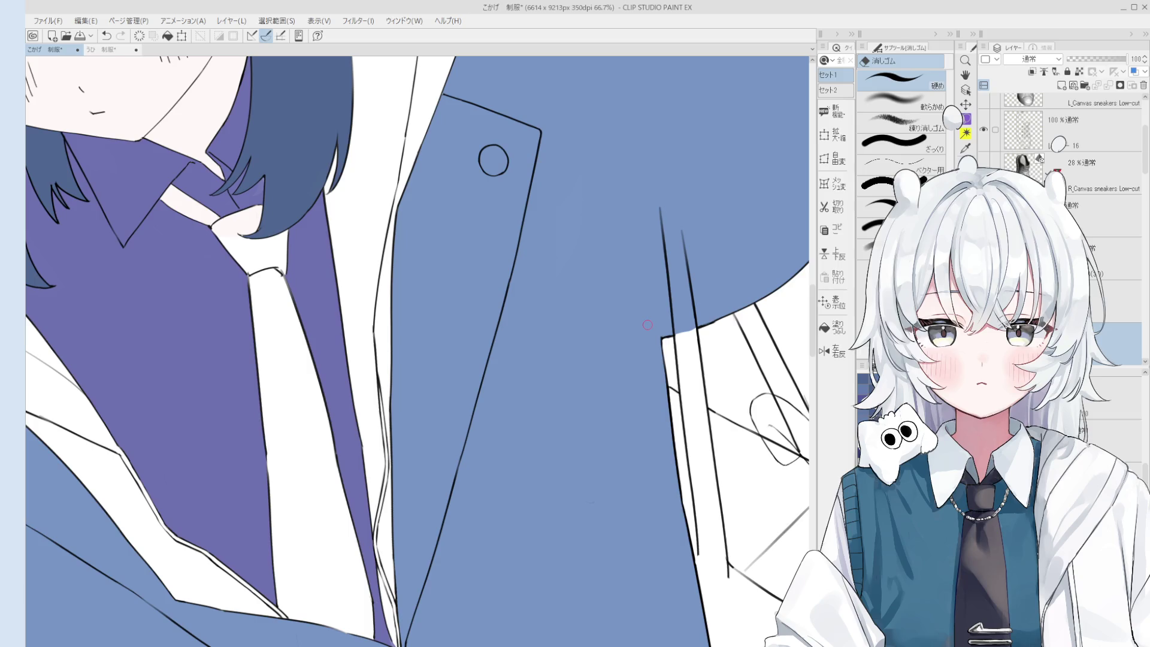
scroll(647, 324, "down", 5)
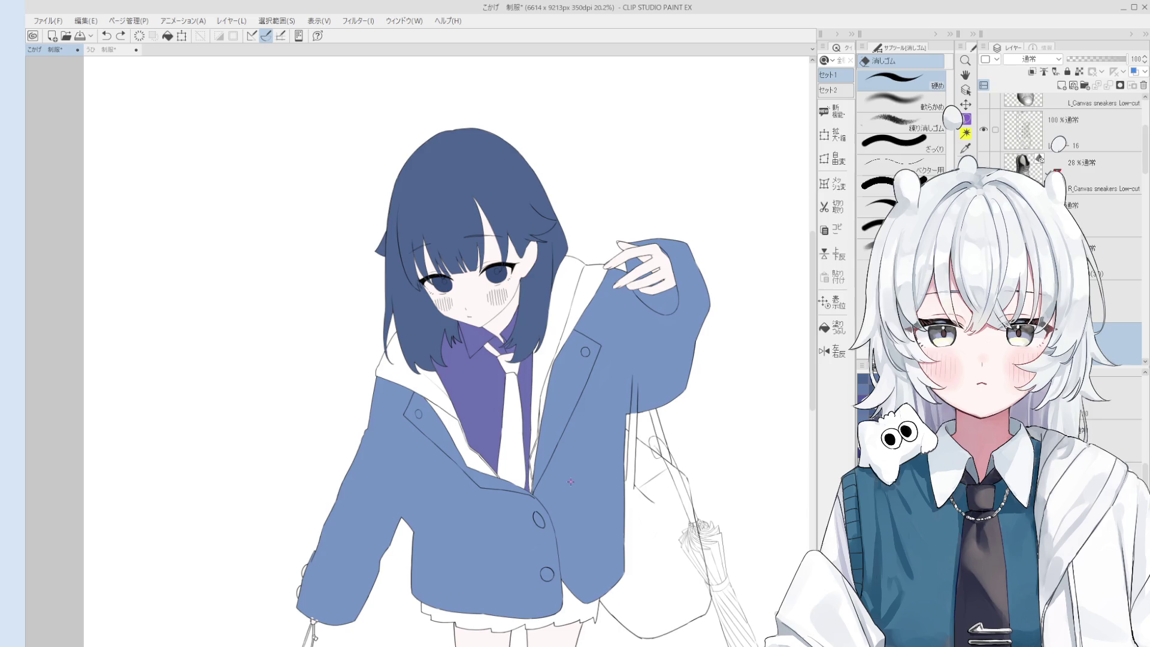
scroll(550, 461, "up", 2)
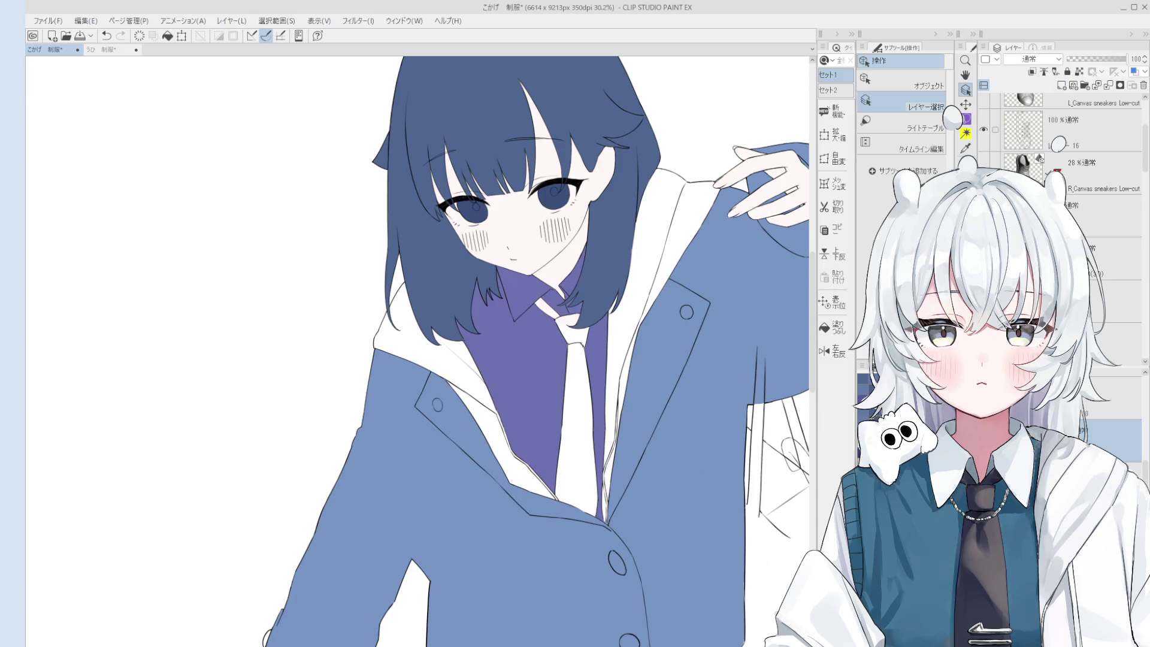
left_click(832, 327)
left_click(560, 396)
scroll(583, 335, "up", 3)
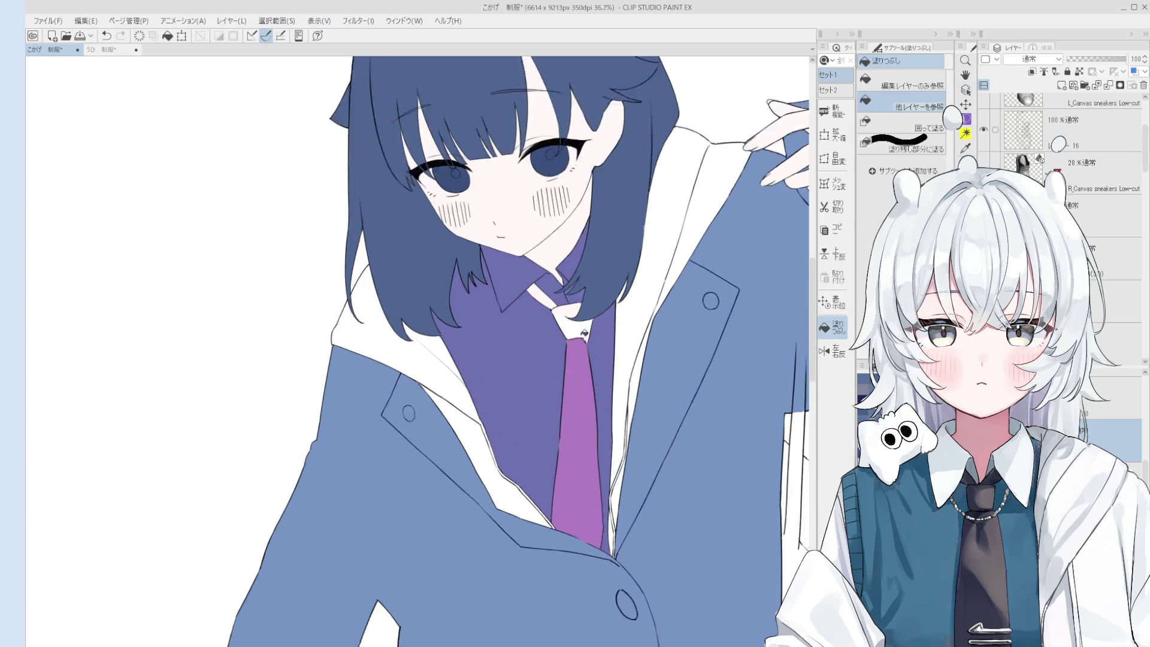
scroll(590, 332, "up", 2)
left_click(548, 289)
left_click(552, 313)
- Try a brush stroke across the tie knot, then undo it
key("b")
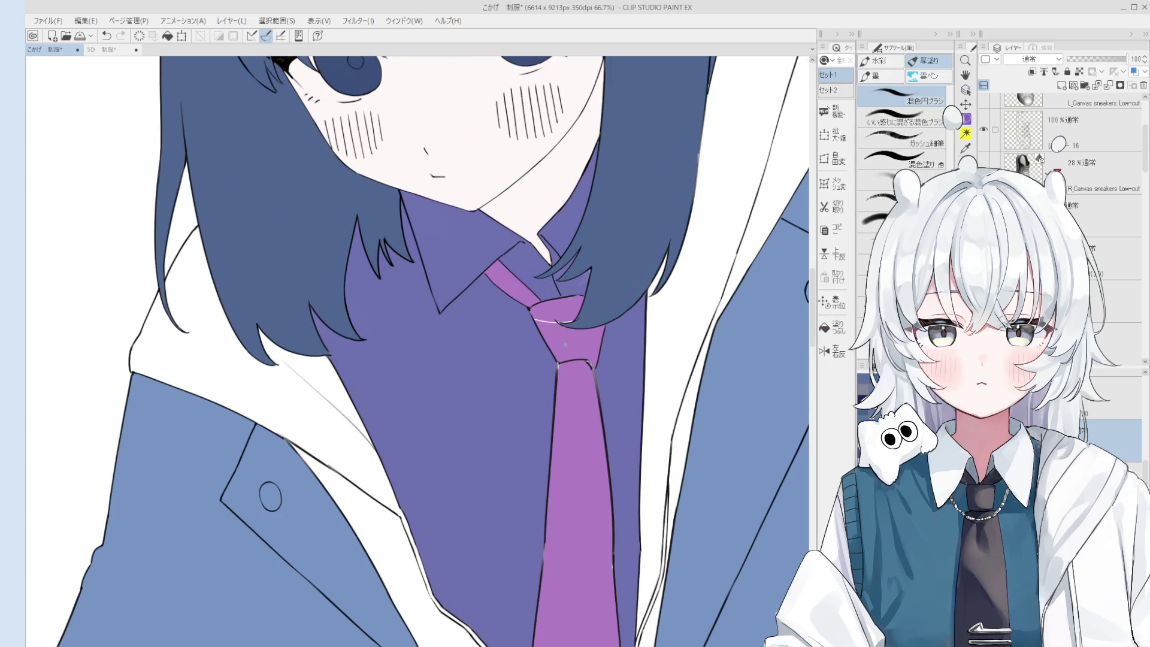
scroll(576, 324, "up", 2)
mouse_move(551, 311)
left_mouse_down()
mouse_move(577, 326)
mouse_move(591, 430)
left_mouse_up()
key("ctrl+z")
scroll(585, 445, "down", 1)
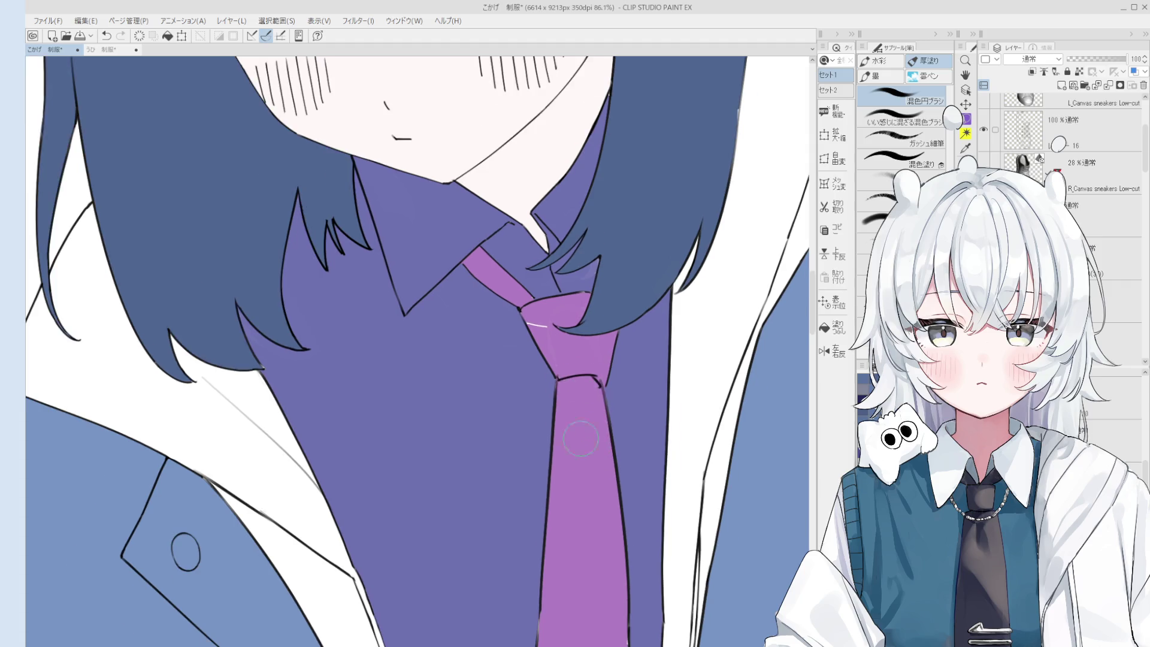
- Darken the tie's left edge line with the pen and paint over the right-edge white streak
key("p")
left_click_drag(569, 240, 598, 300)
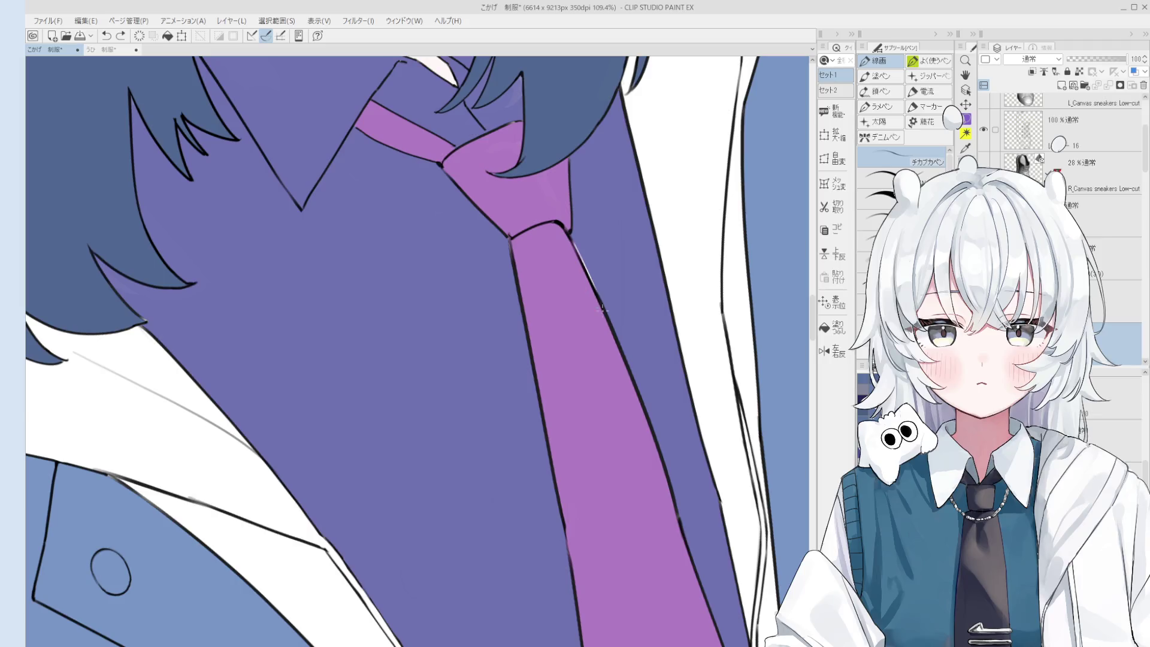
key("b")
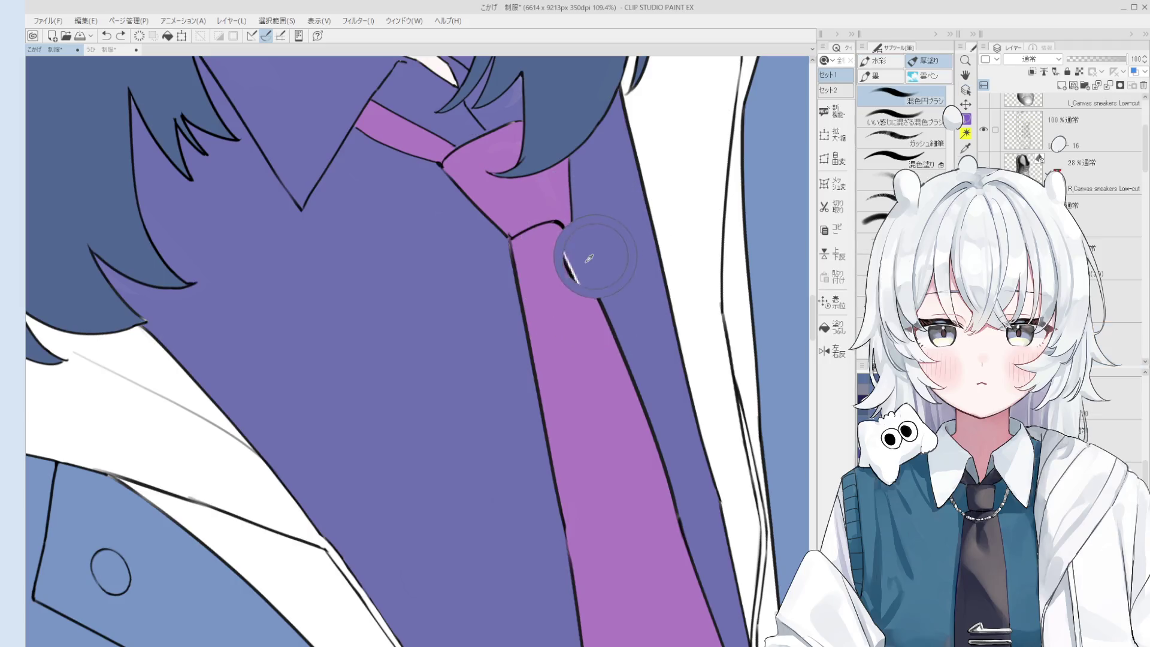
left_click_drag(592, 246, 616, 298)
scroll(616, 298, "down", 2)
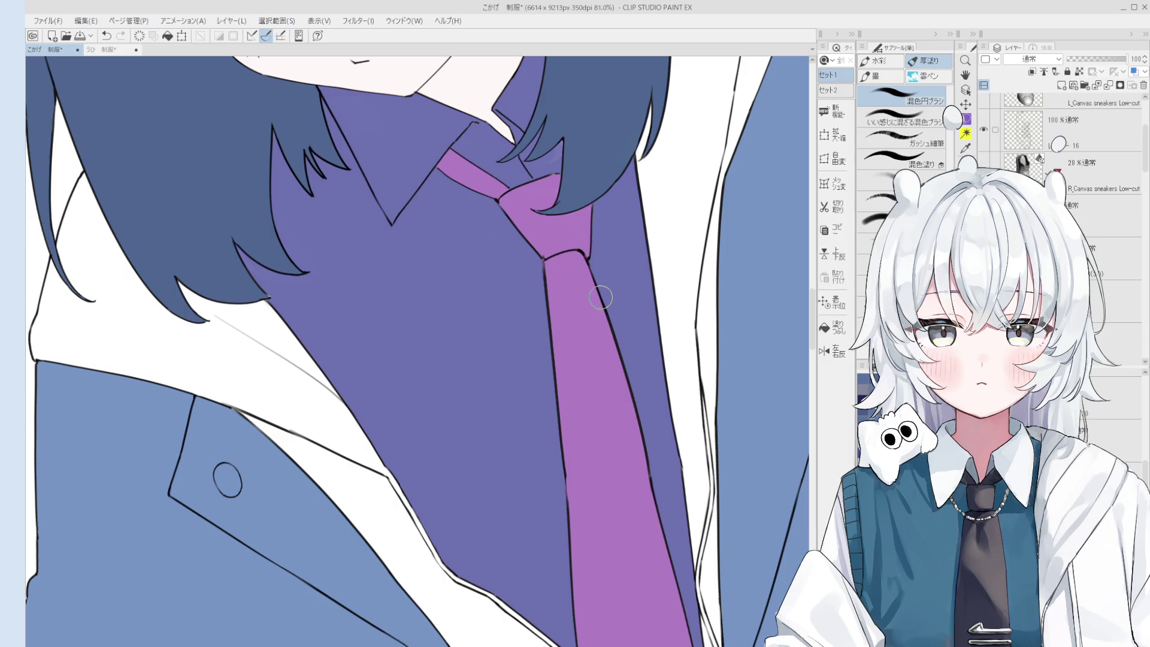
scroll(568, 288, "up", 1)
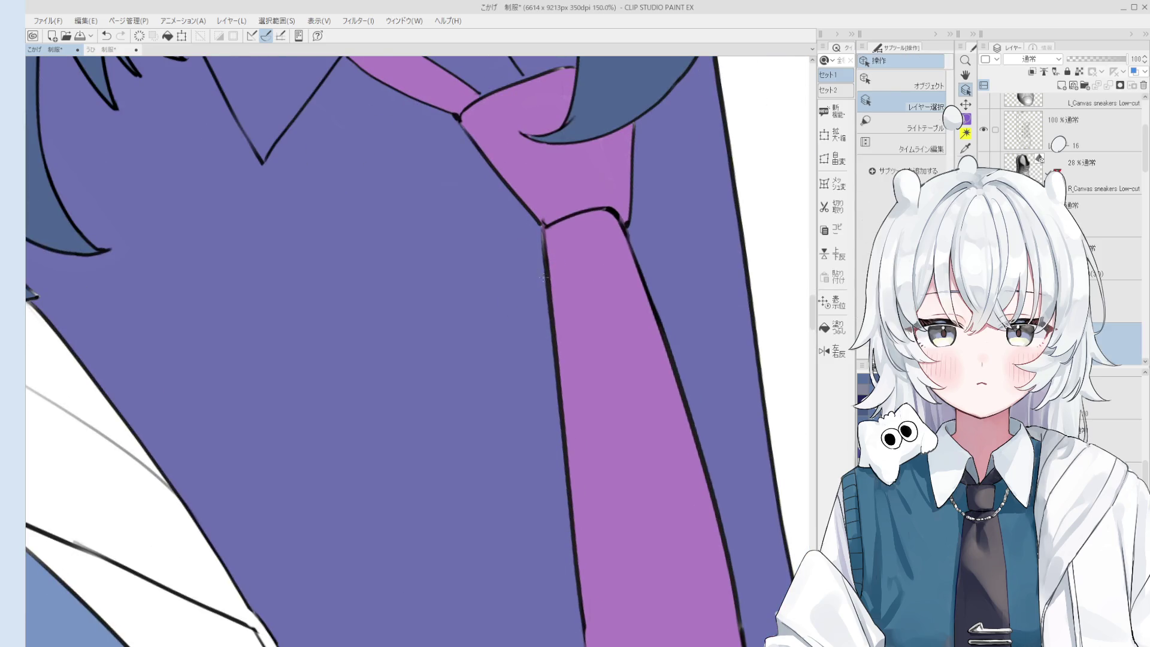
- Try erasing along the tie's left edge line, ending with the strokes undone
scroll(568, 288, "up", 1)
key("e")
left_click_drag(519, 211, 542, 307)
key("ctrl+z")
scroll(536, 308, "down", 1)
left_click_drag(523, 229, 557, 331)
key("ctrl+z")
key("ctrl+y")
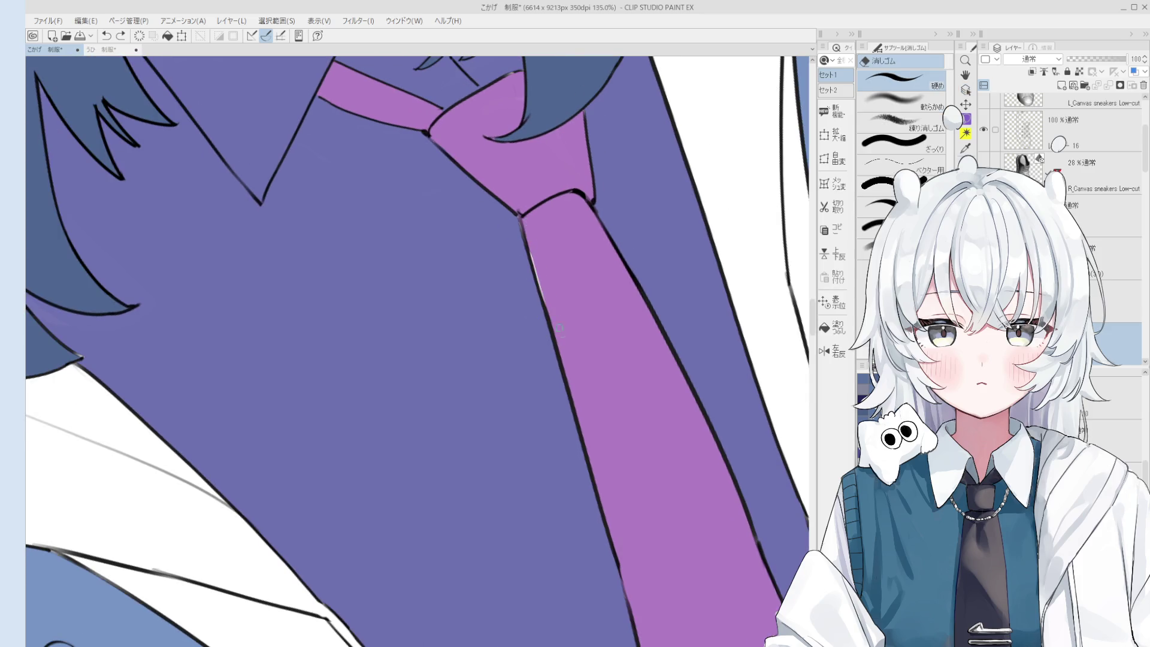
scroll(560, 330, "down", 2)
key("ctrl+z")
key("ctrl+y")
key("ctrl+z")
scroll(521, 246, "up", 2)
scroll(517, 243, "up", 3)
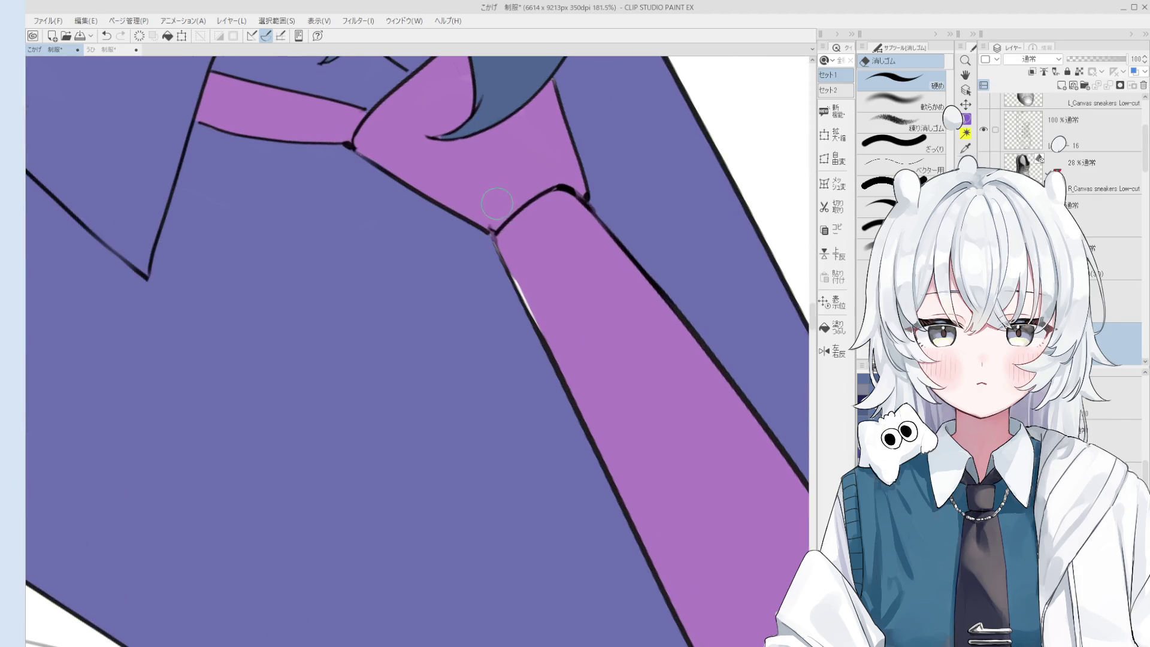
- Sample the black line colour at the tie knot and switch to the brush
left_click(555, 223, "alt")
key("p")
scroll(521, 246, "up", 2)
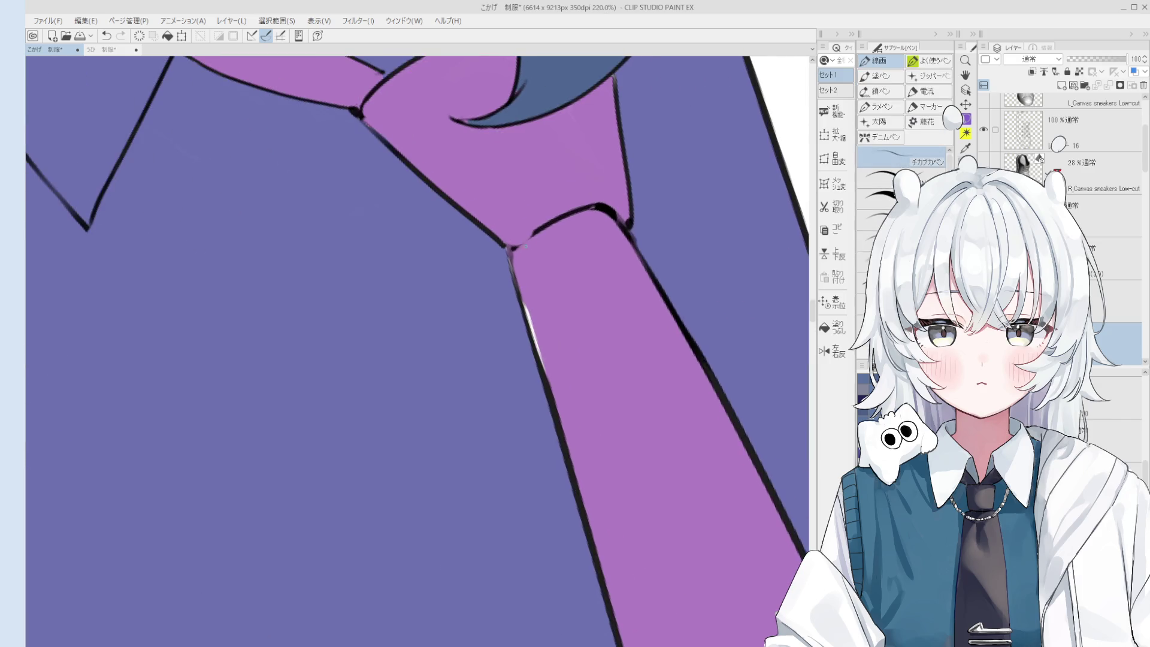
scroll(515, 247, "up", 1)
left_click(547, 225, "alt")
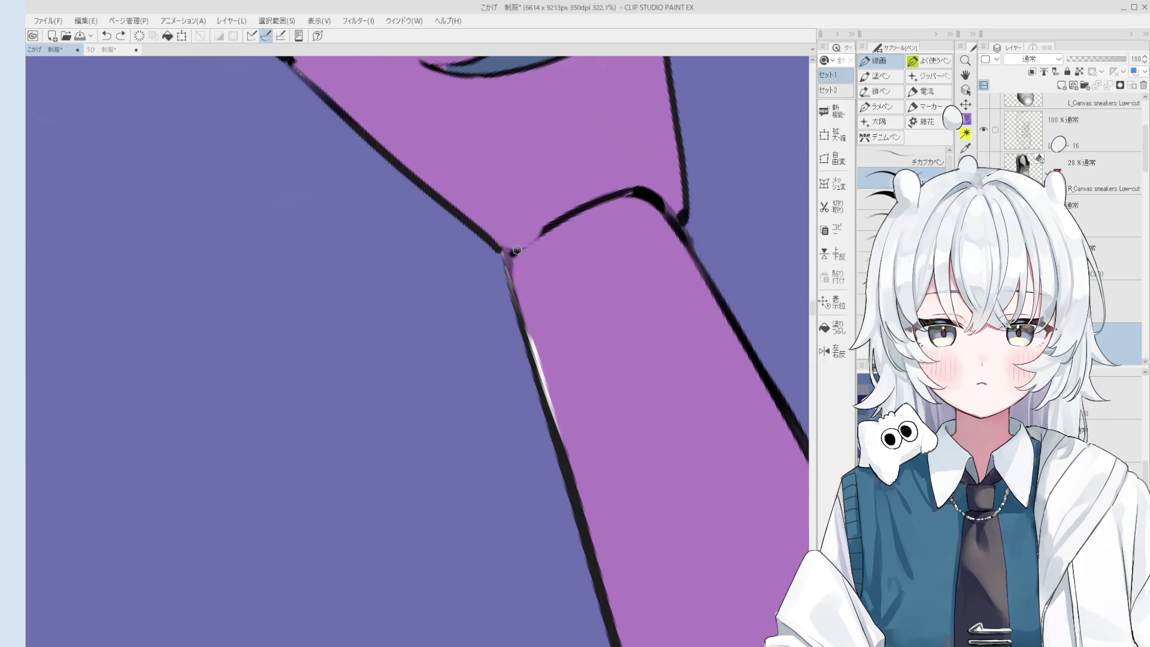
scroll(531, 276, "up", 1)
scroll(532, 276, "down", 2)
scroll(510, 275, "down", 1)
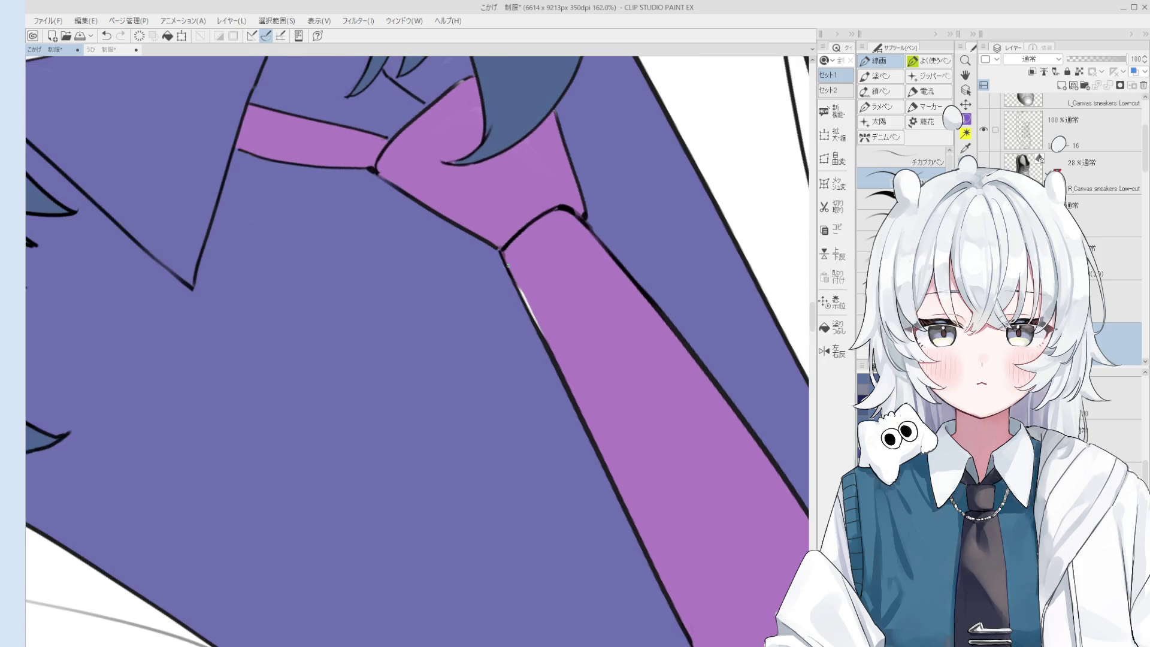
scroll(523, 304, "down", 1)
key("b")
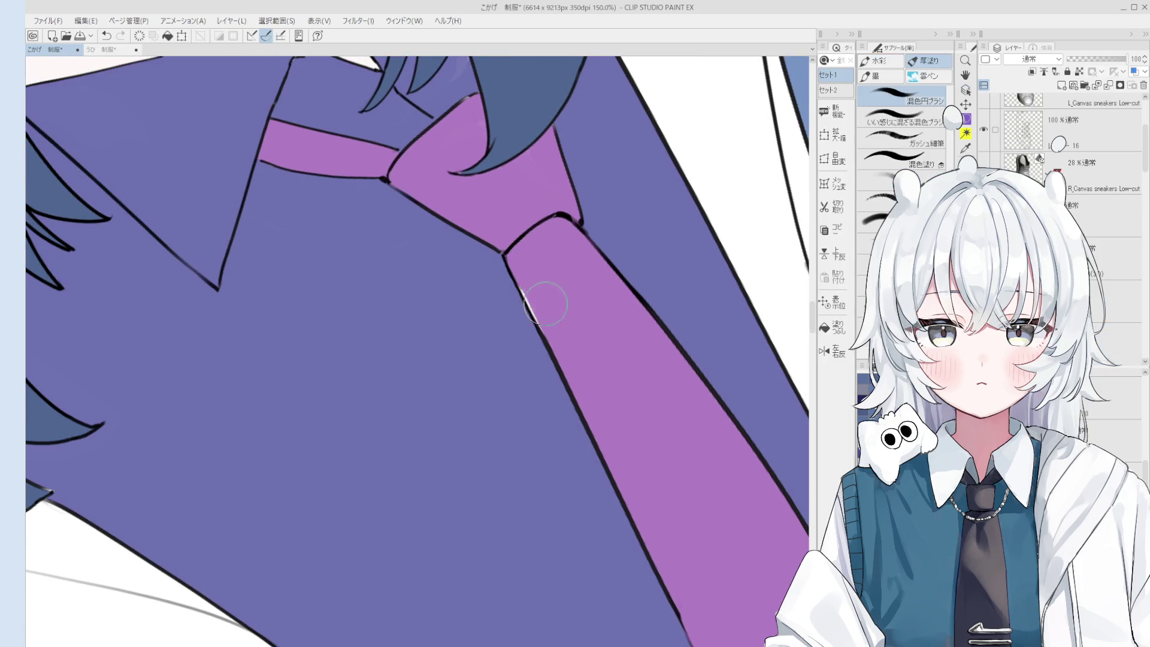
scroll(512, 279, "up", 4)
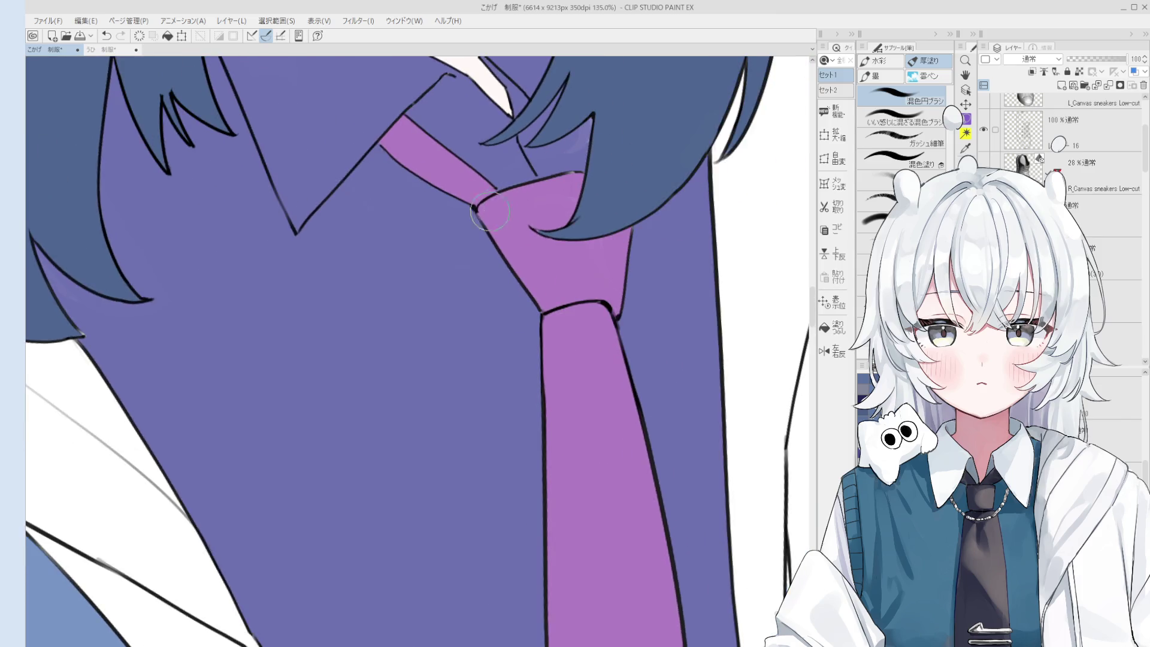
- Magnify the tie knot to 400%
key("o")
scroll(472, 210, "up", 2)
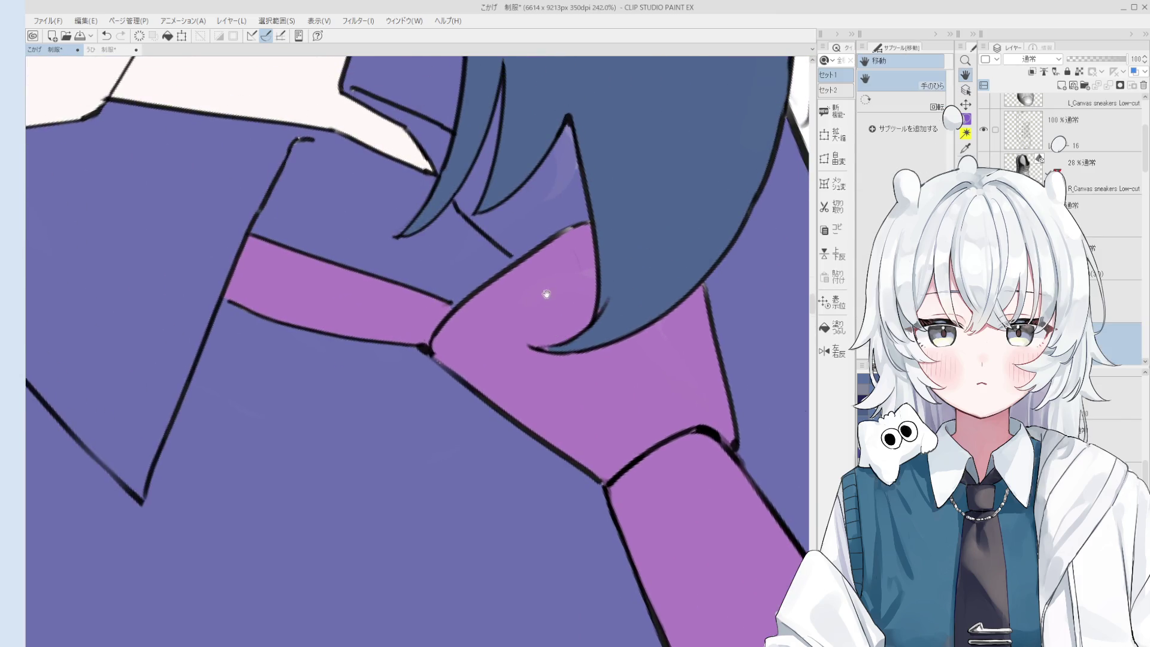
key("b")
scroll(550, 233, "up", 2)
key("o")
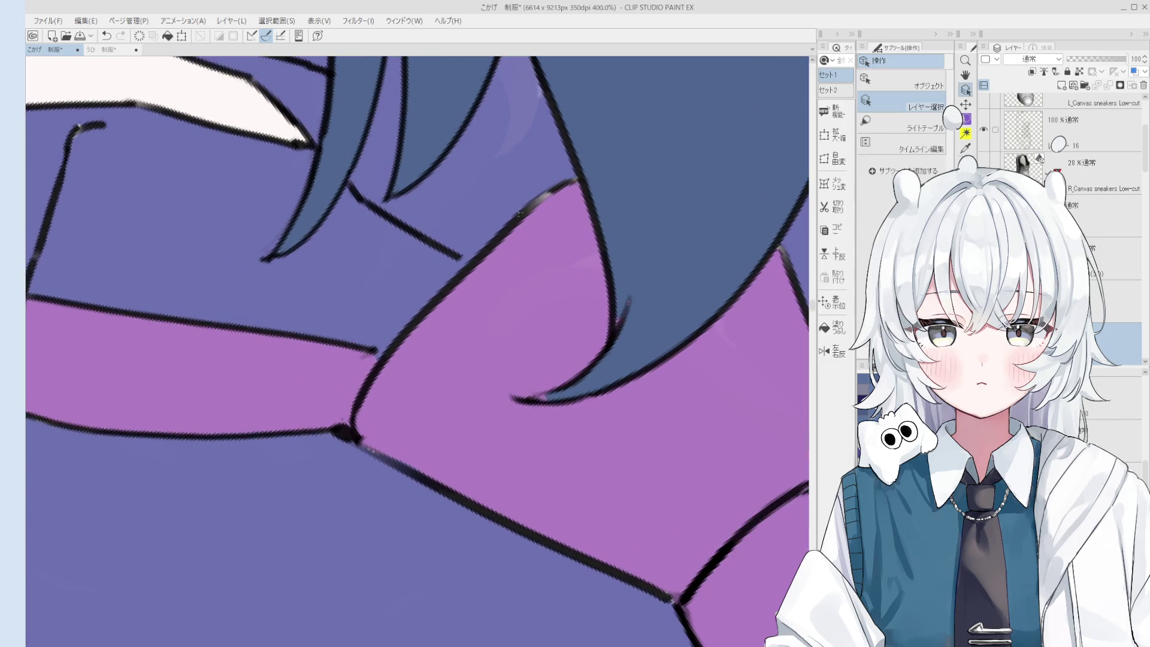
key("e")
scroll(565, 183, "down", 5)
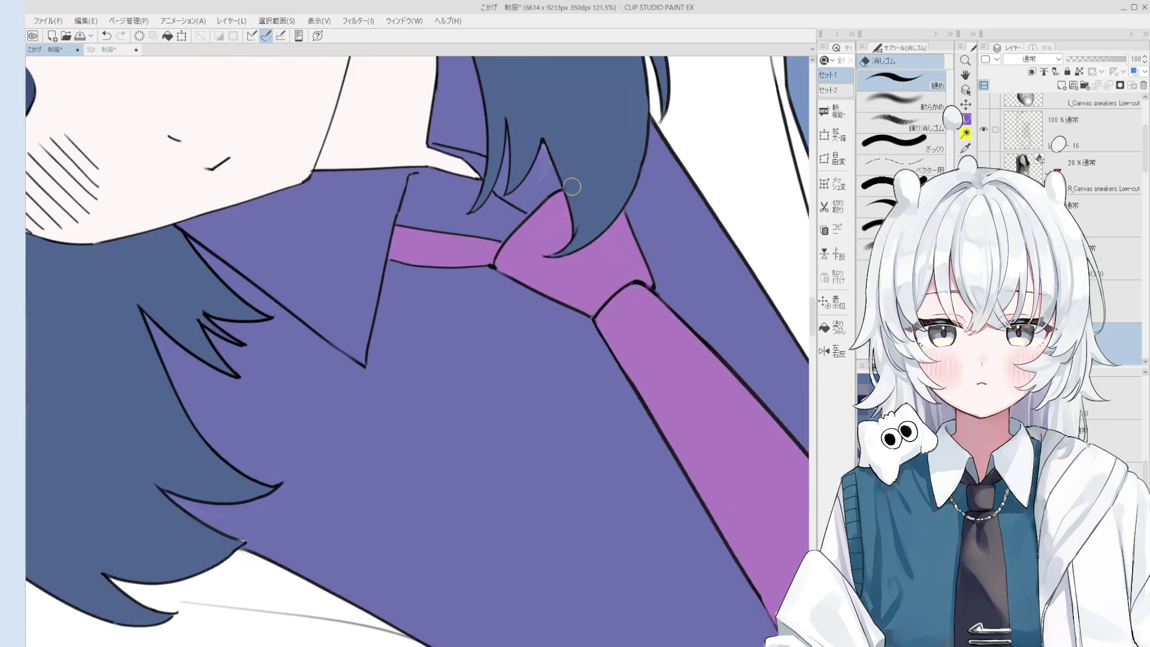
scroll(565, 252, "down", 2)
scroll(551, 288, "up", 5)
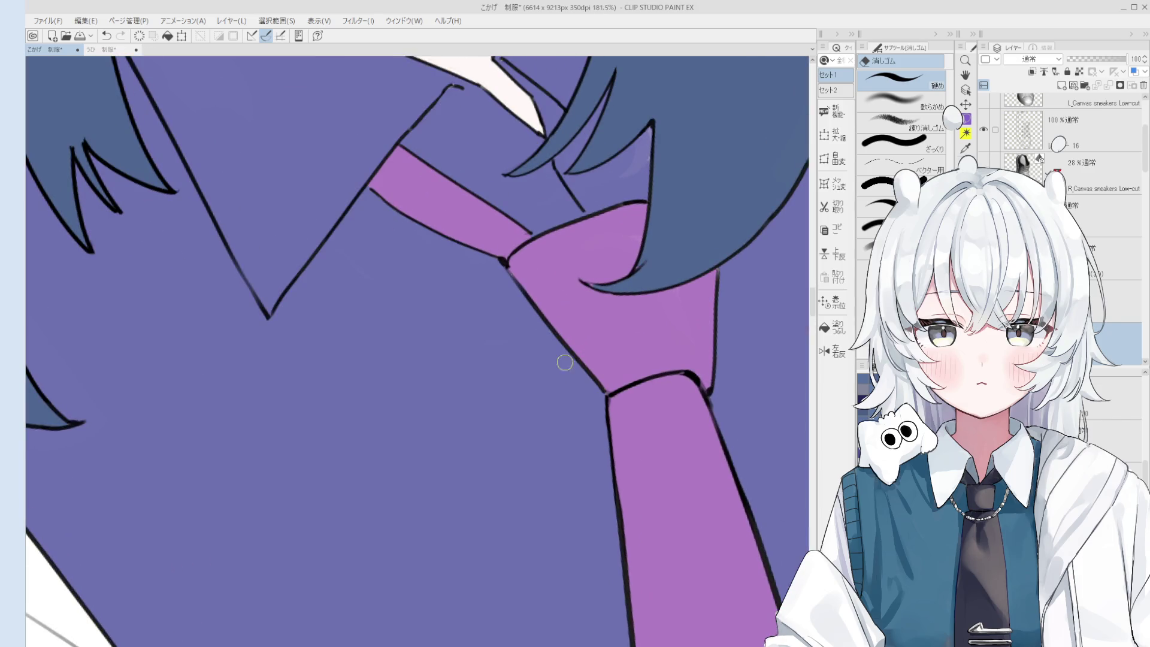
- Erase the stray line on the tie's left outline, then zoom out to the whole character
key("p")
scroll(510, 274, "down", 1)
scroll(527, 288, "up", 2)
key("e")
scroll(543, 293, "up", 1)
mouse_move(545, 294)
left_mouse_down()
mouse_move(521, 278)
mouse_move(584, 350)
mouse_move(548, 296)
left_mouse_up()
key("o")
key("b")
scroll(572, 324, "down", 4)
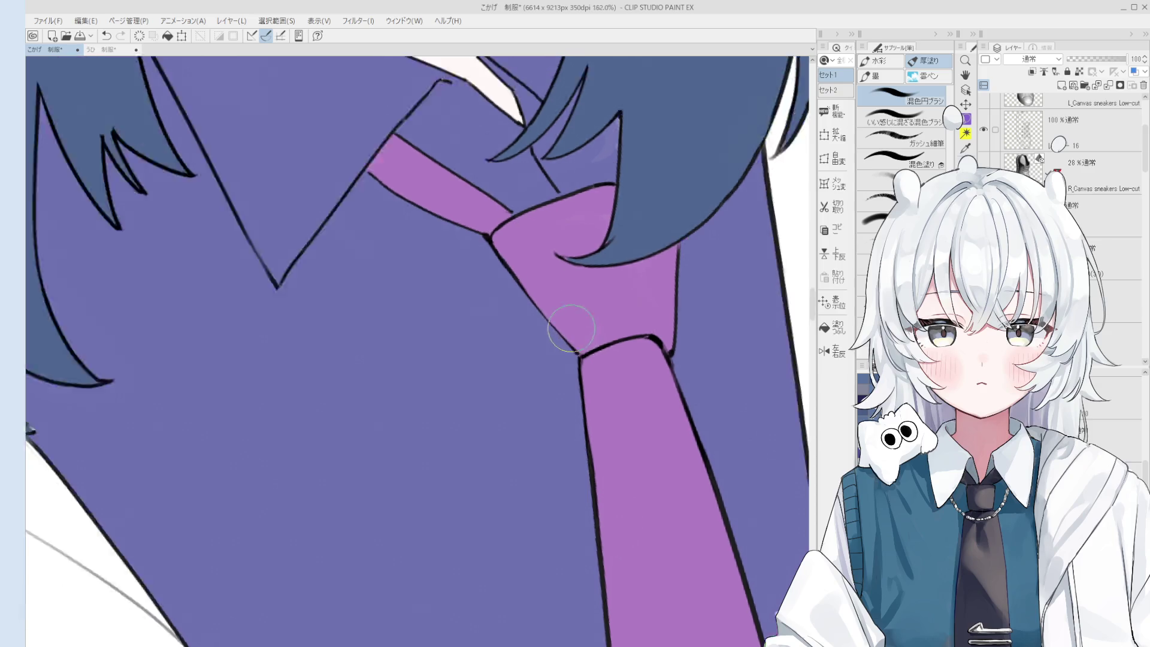
- Zoom in on the tie's lower end, then erase and redraw the line along its edge
scroll(596, 359, "down", 1)
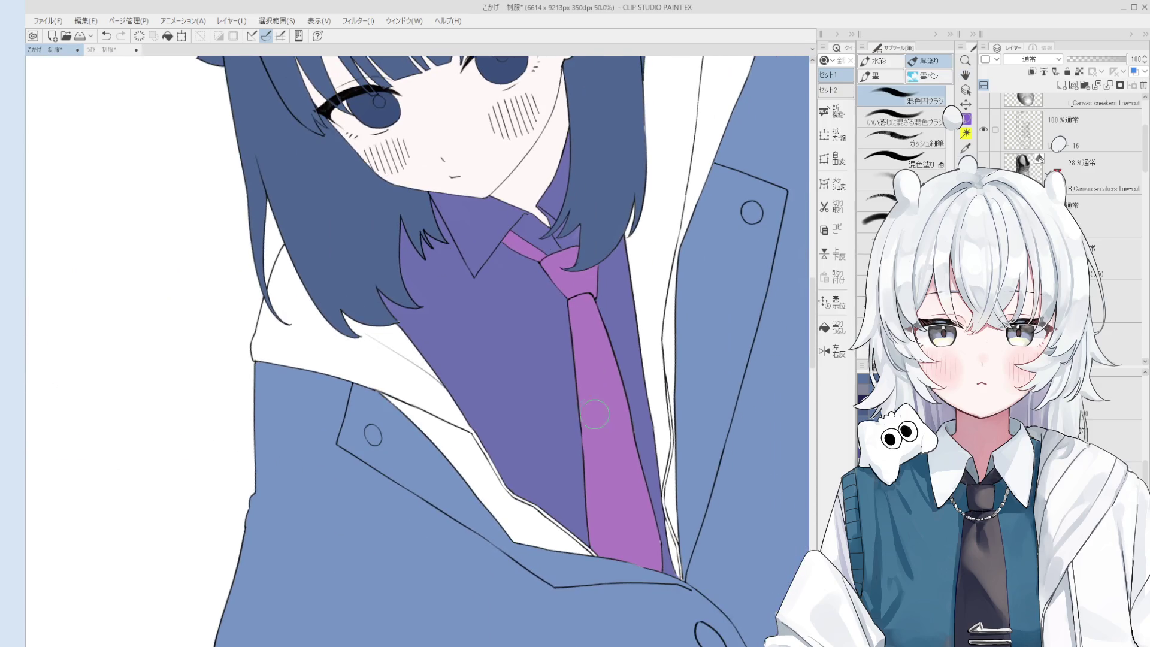
scroll(624, 453, "up", 3)
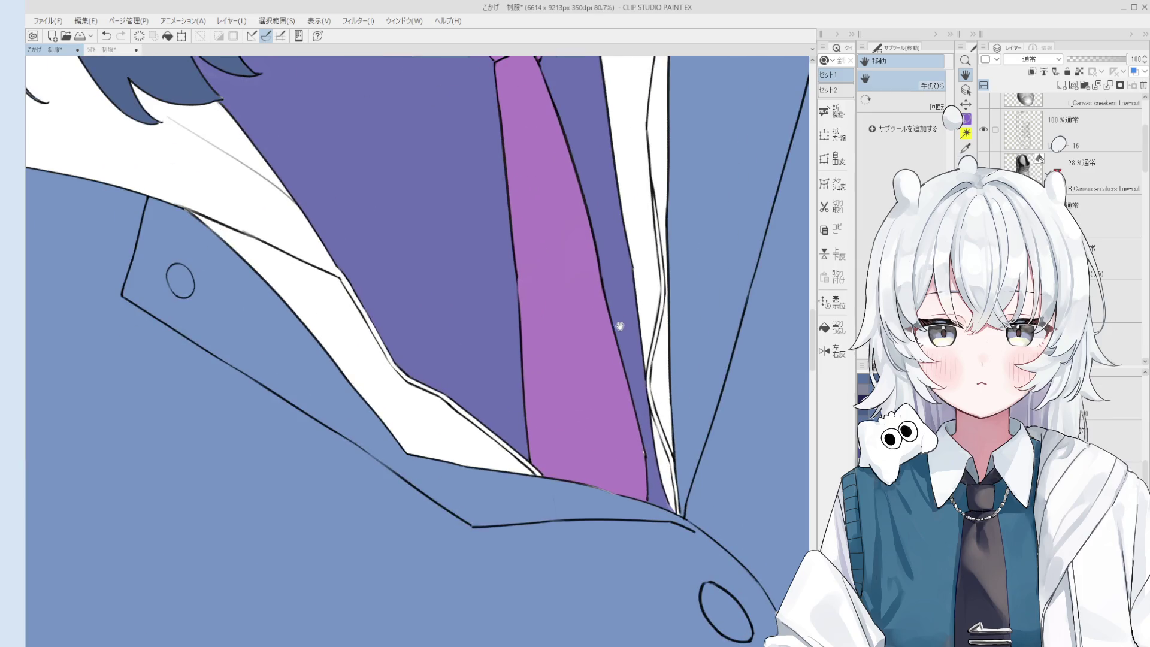
key("h")
scroll(642, 449, "up", 2)
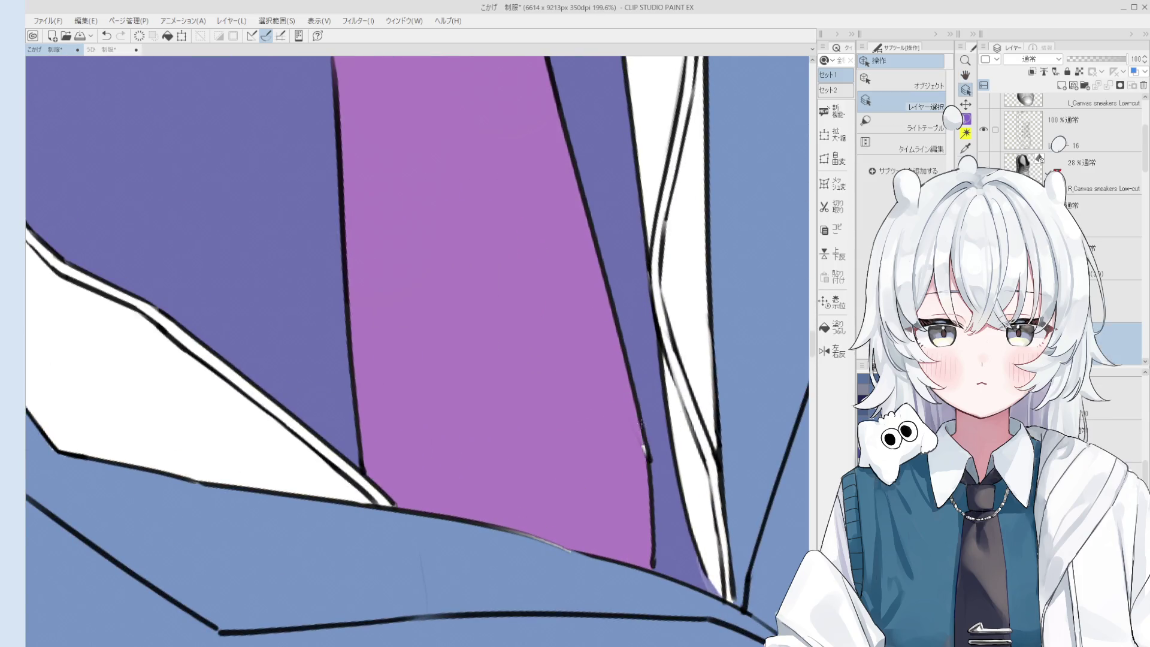
scroll(664, 395, "up", 2)
key("o")
key("e")
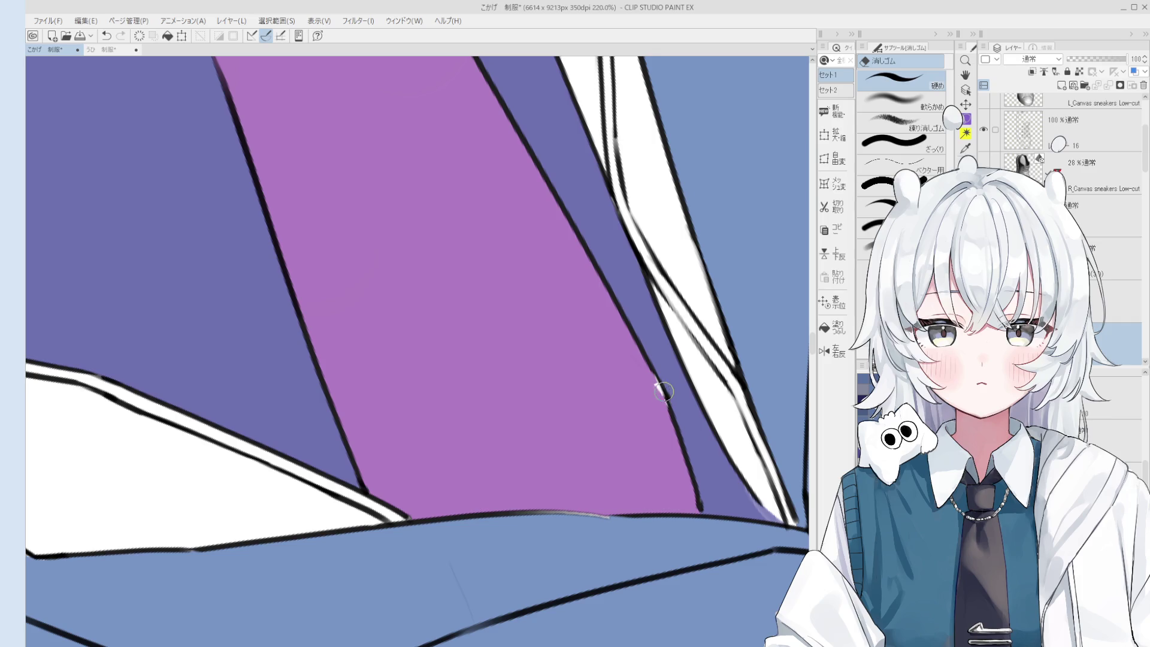
left_click_drag(658, 380, 674, 434)
key("p")
key("ctrl+z")
scroll(679, 440, "down", 2)
key("ctrl+z")
key("ctrl+z")
left_click_drag(653, 372, 680, 440)
key("o")
key("b")
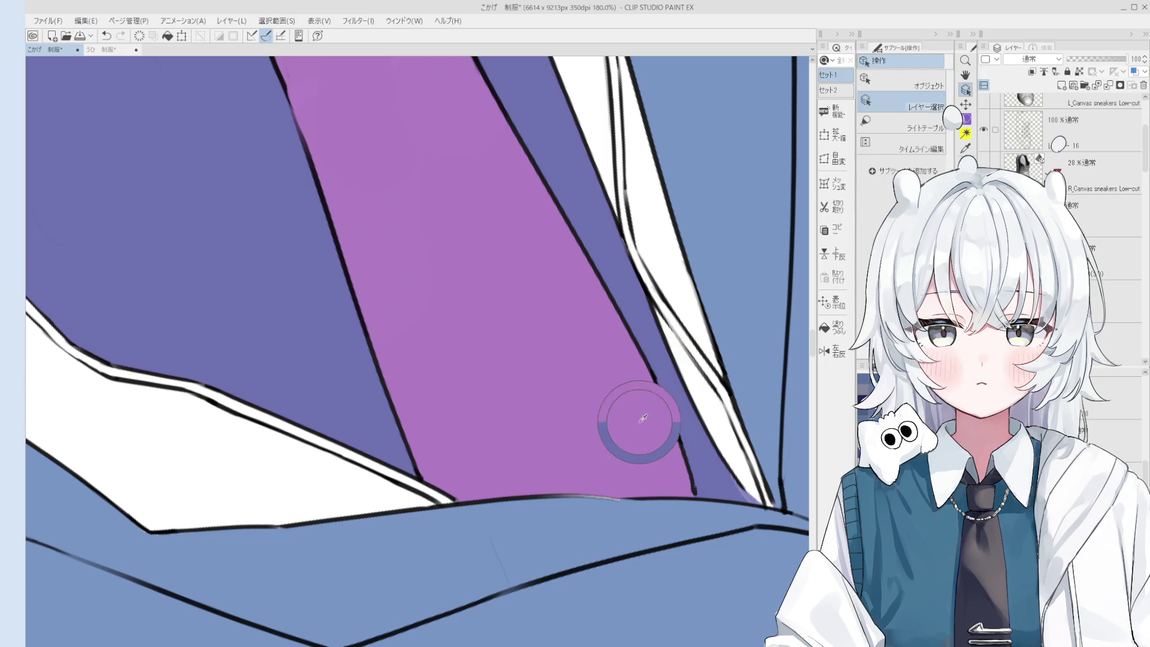
- Erase a short stretch of line near the blazer edge, undo it, and rotate the canvas slightly
left_click_drag(626, 471, 640, 415)
scroll(640, 415, "up", 3)
key("e")
left_click_drag(545, 446, 546, 464)
key("ctrl+z")
key("ctrl+z")
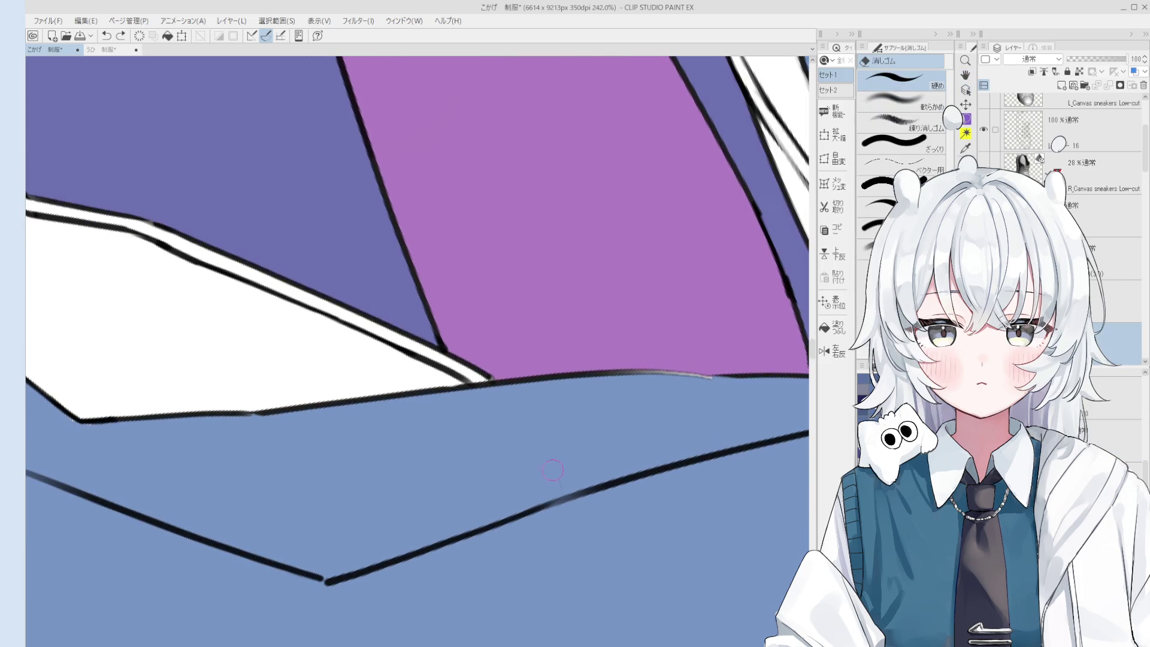
key("o")
scroll(506, 379, "up", 5)
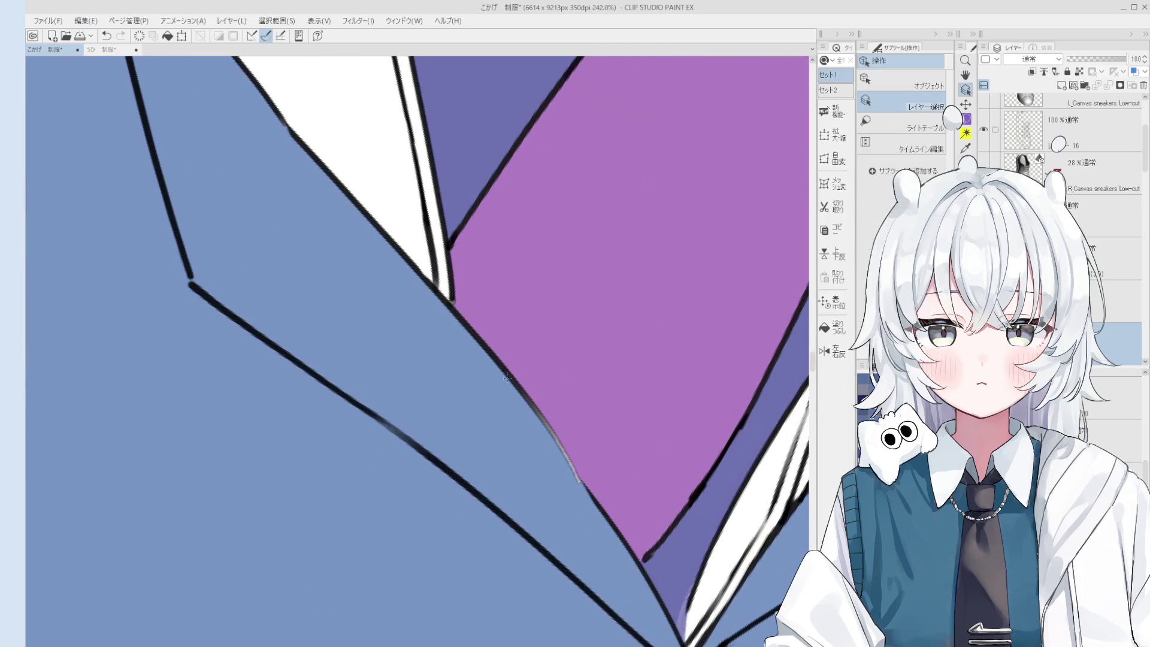
key("e")
scroll(584, 485, "down", 1)
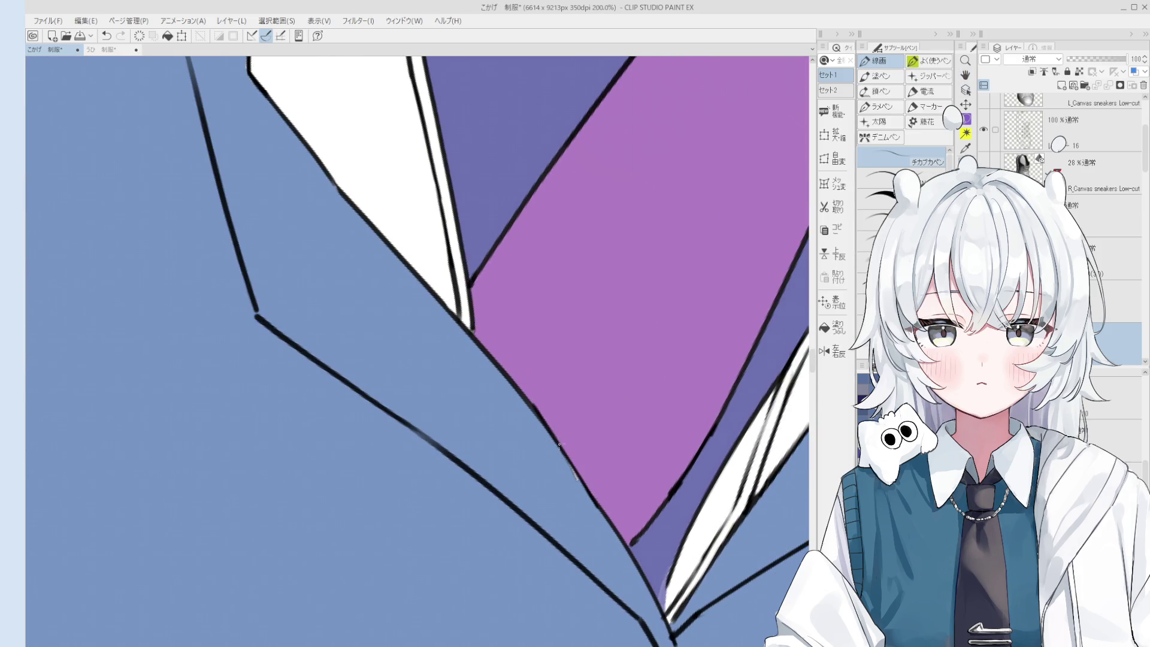
key("b")
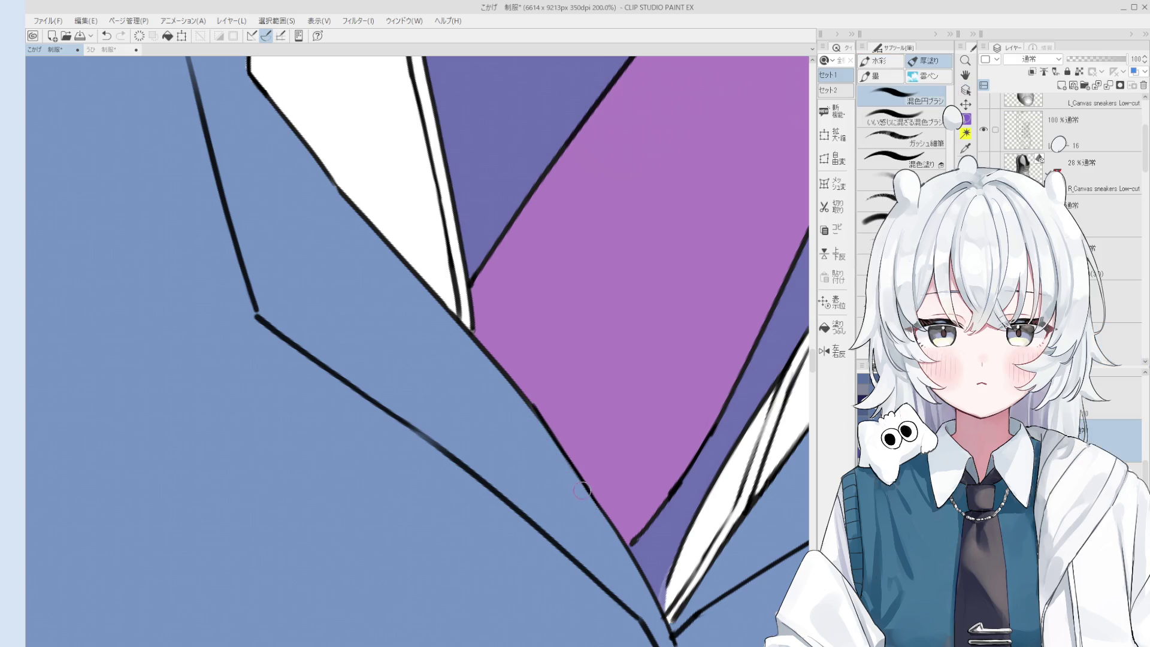
left_click_drag(581, 482, 594, 486)
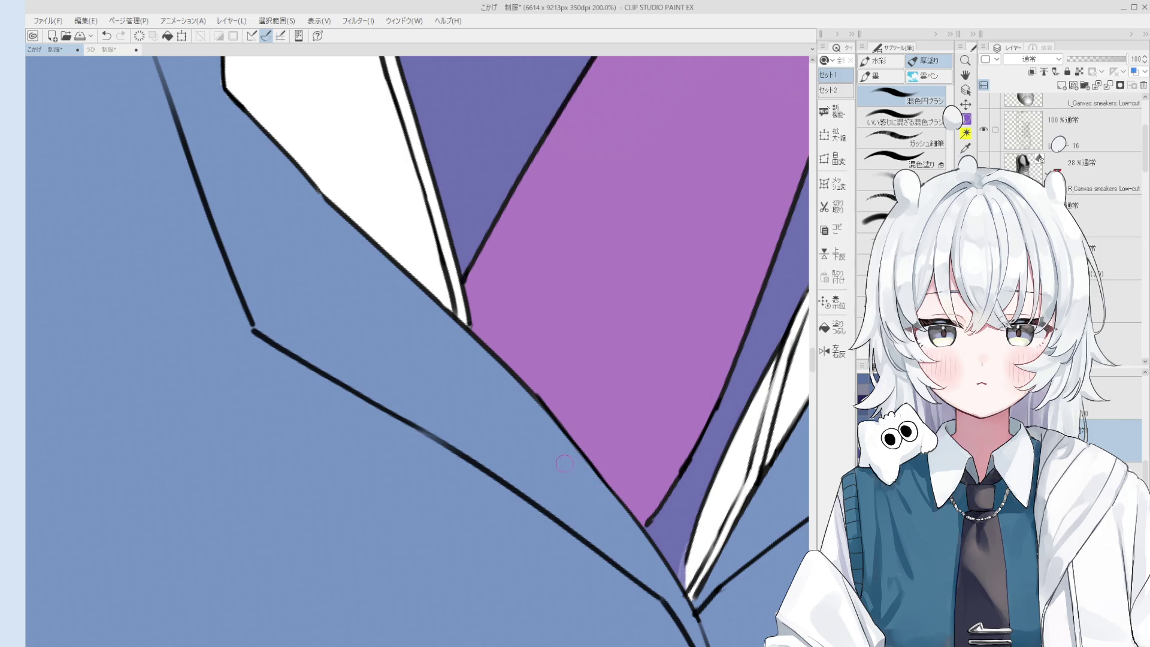
- Zoom back out to 25% to view the whole figure
key("e")
scroll(549, 406, "up", 1)
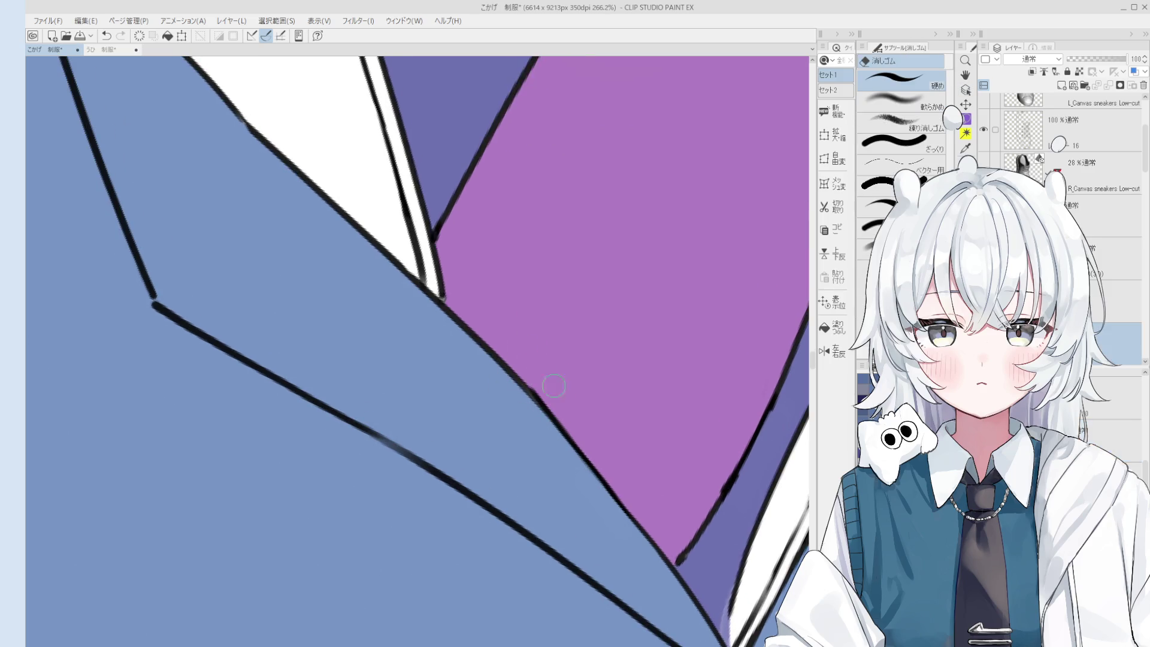
scroll(554, 398, "down", 4)
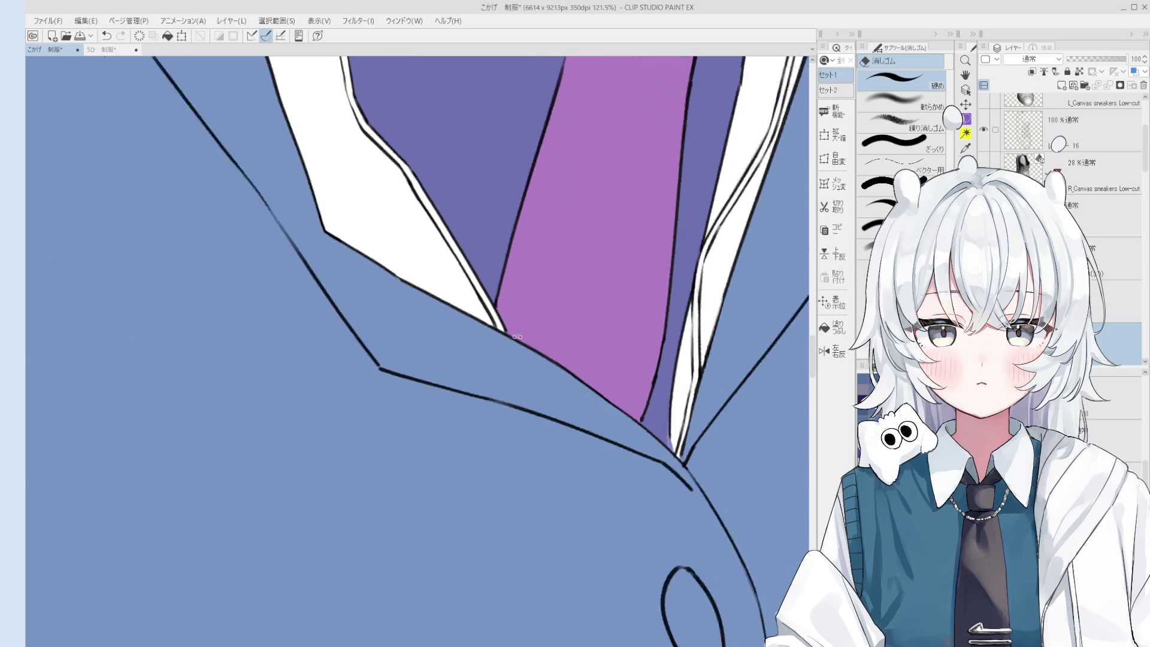
key("p")
scroll(495, 321, "up", 2)
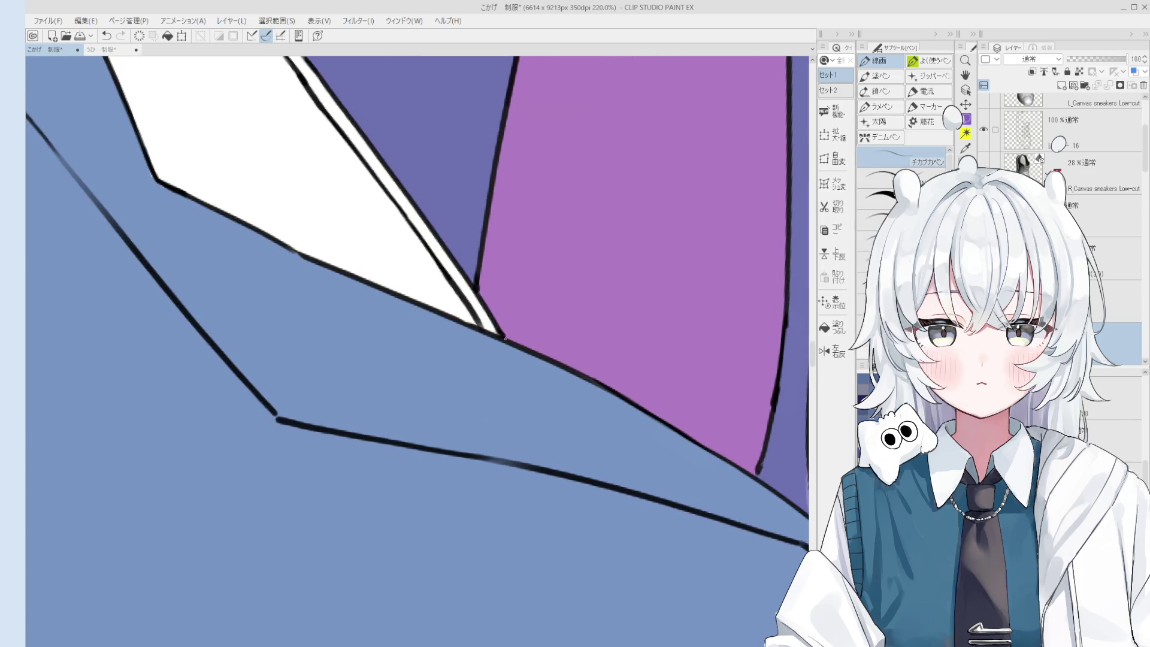
scroll(503, 339, "down", 5)
left_click_drag(561, 351, 557, 377)
scroll(557, 377, "down", 4)
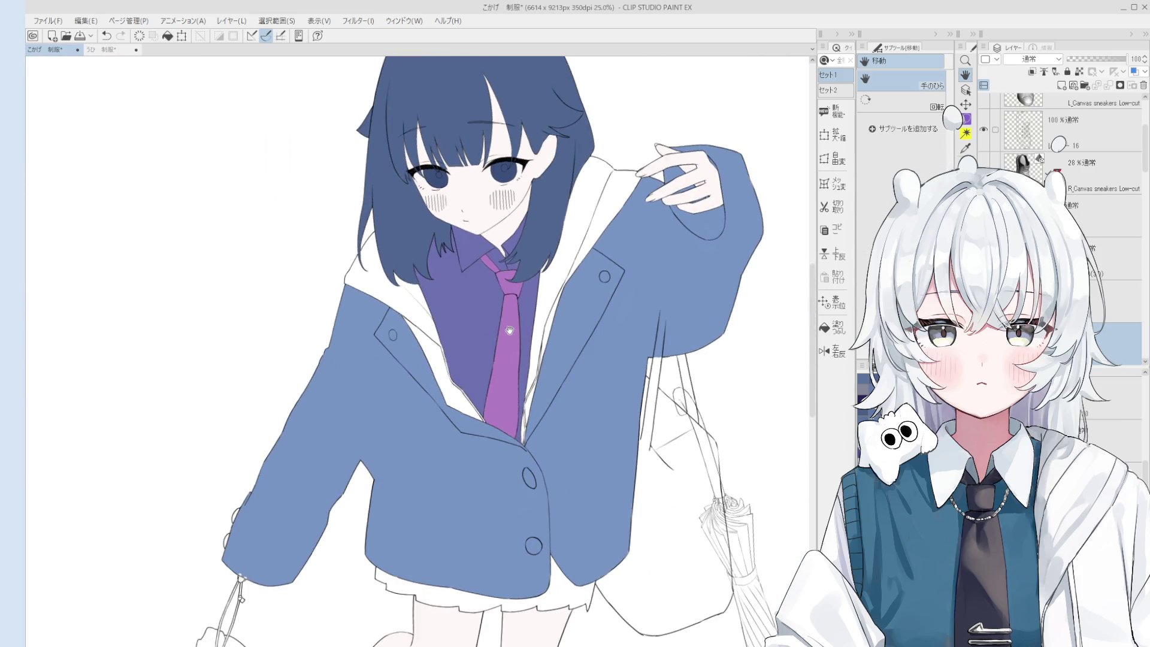
- Fill the upper and lower parts of the hood's inner strip with grey
key("o")
key("g")
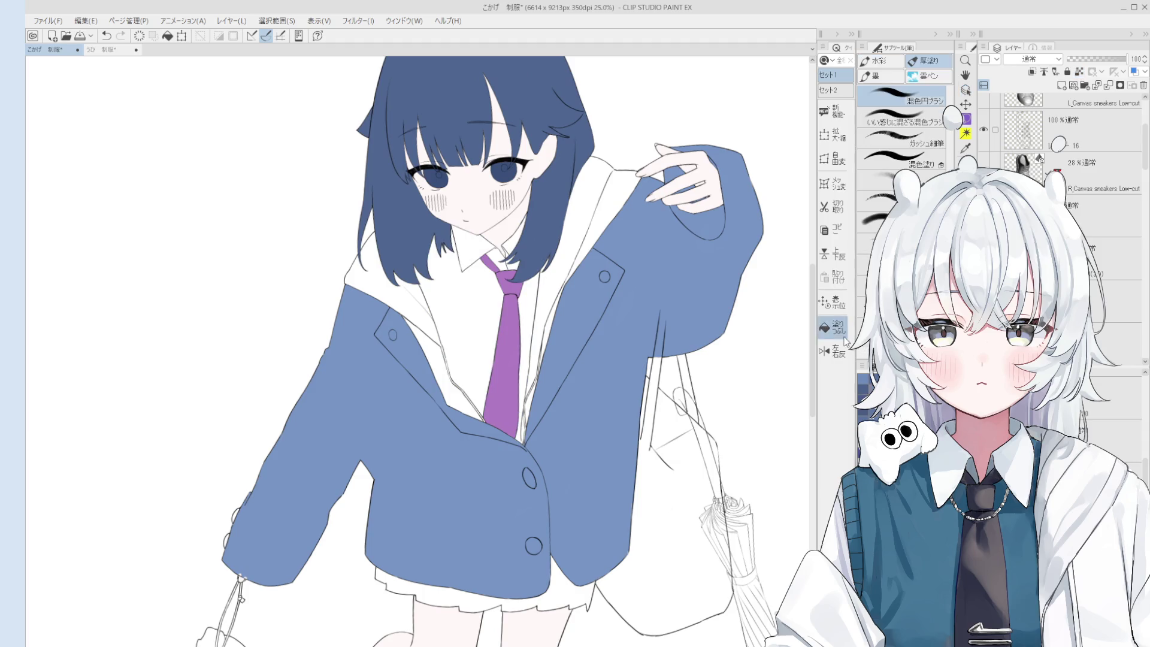
left_click(562, 276)
left_click(604, 218)
- Zoom in and pan to inspect the face and the grey hood lining
scroll(546, 320, "up", 1)
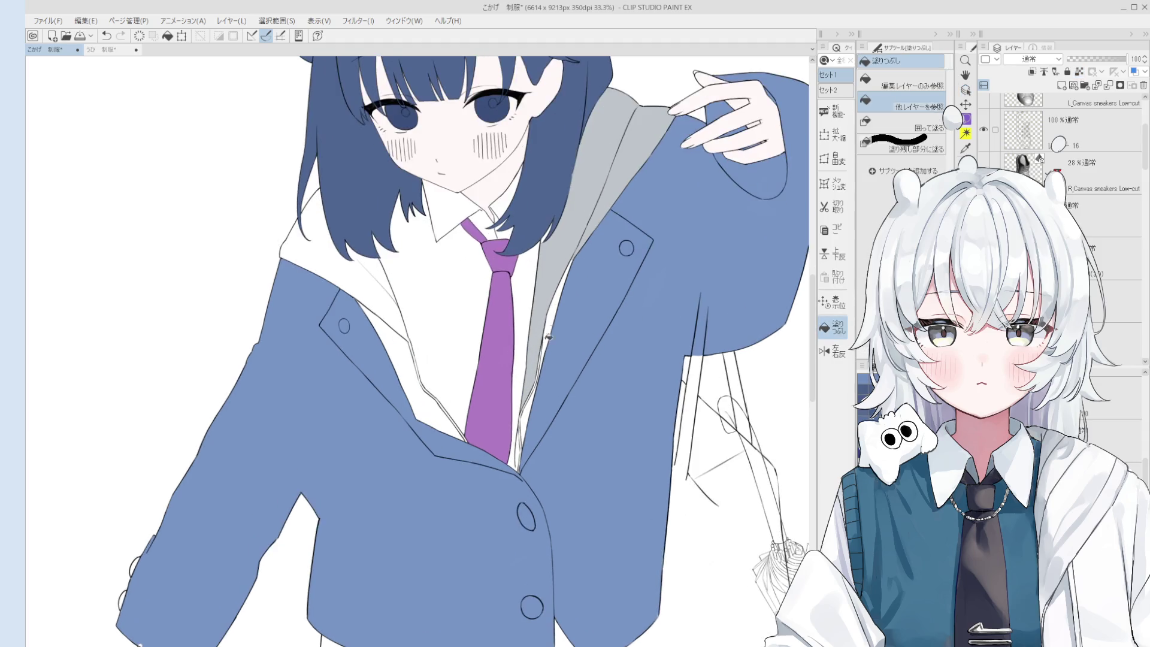
scroll(527, 389, "up", 1)
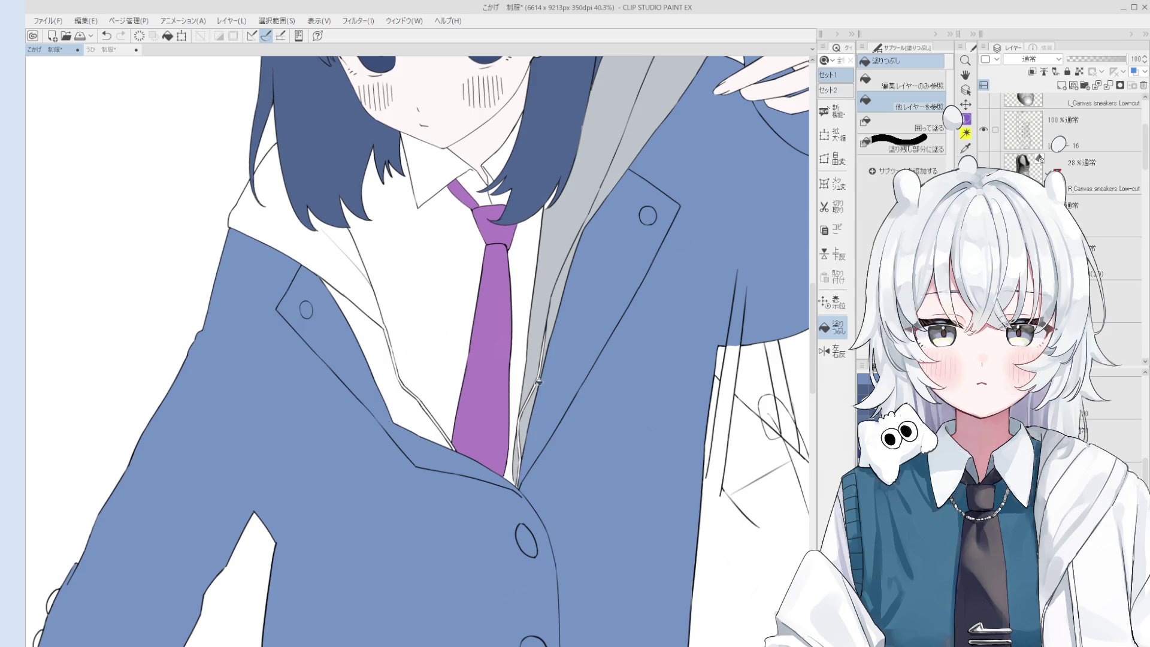
key("b")
scroll(582, 288, "up", 2)
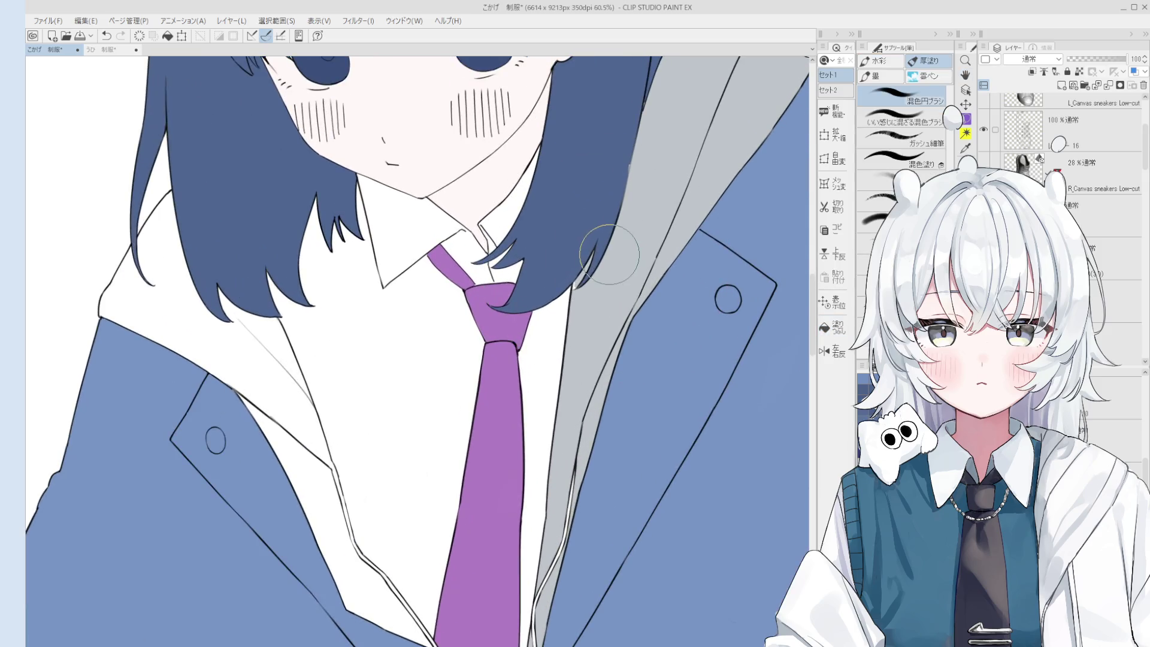
key("space")
left_click_drag(576, 327, 615, 376)
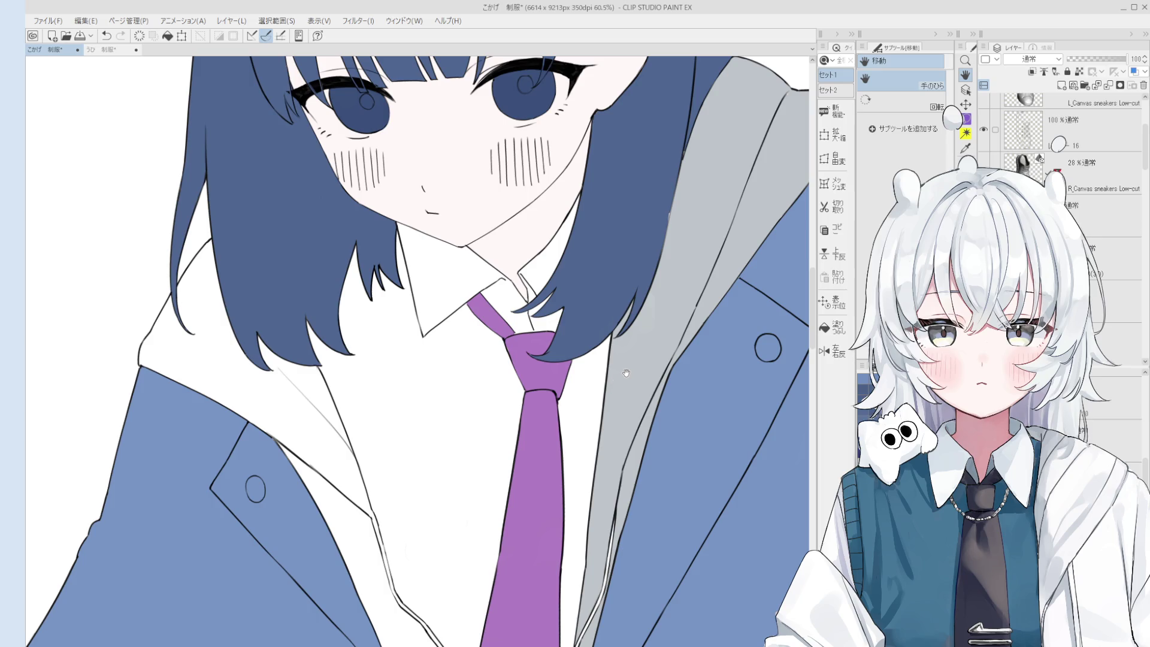
- Fill the white hood area beside the hair and the lapel-shirt strip with grey
scroll(590, 455, "down", 2)
key("g")
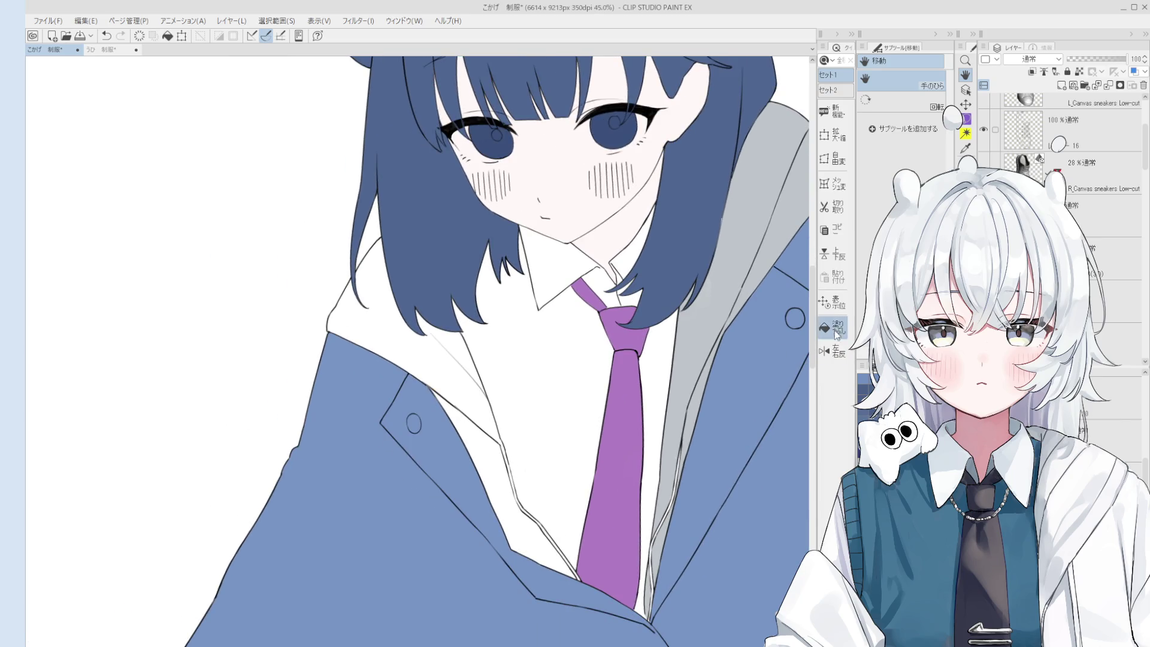
left_click(454, 377)
left_click(487, 448)
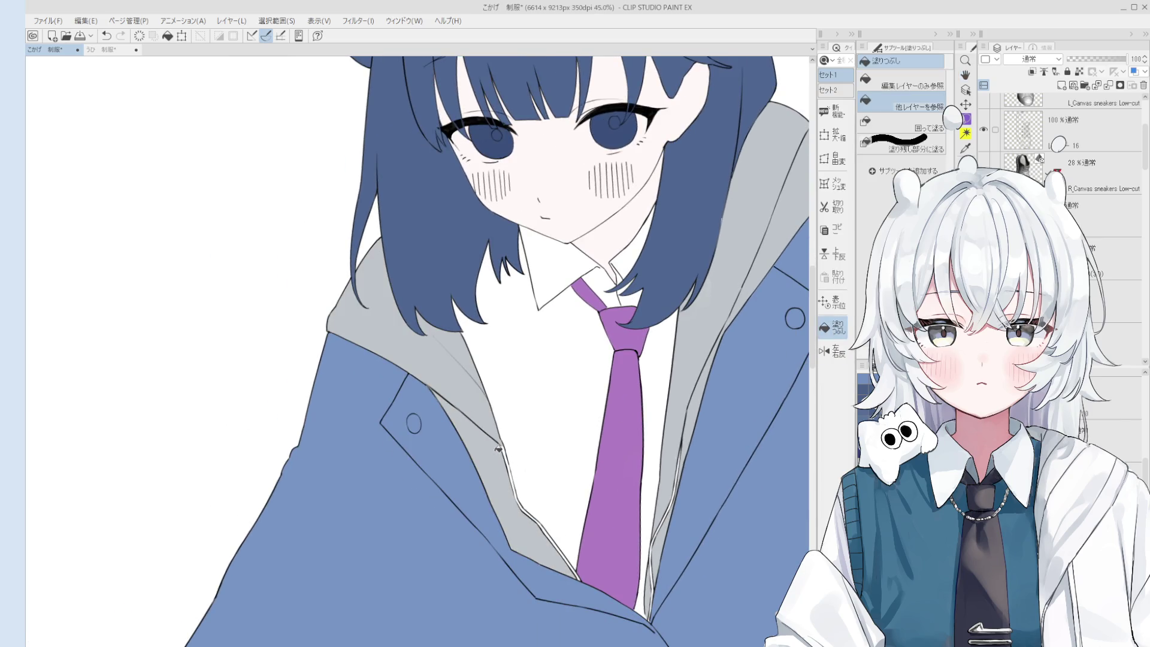
- Brush grey over the thin white gaps along the jacket lapel edge
key("b")
scroll(510, 450, "up", 3)
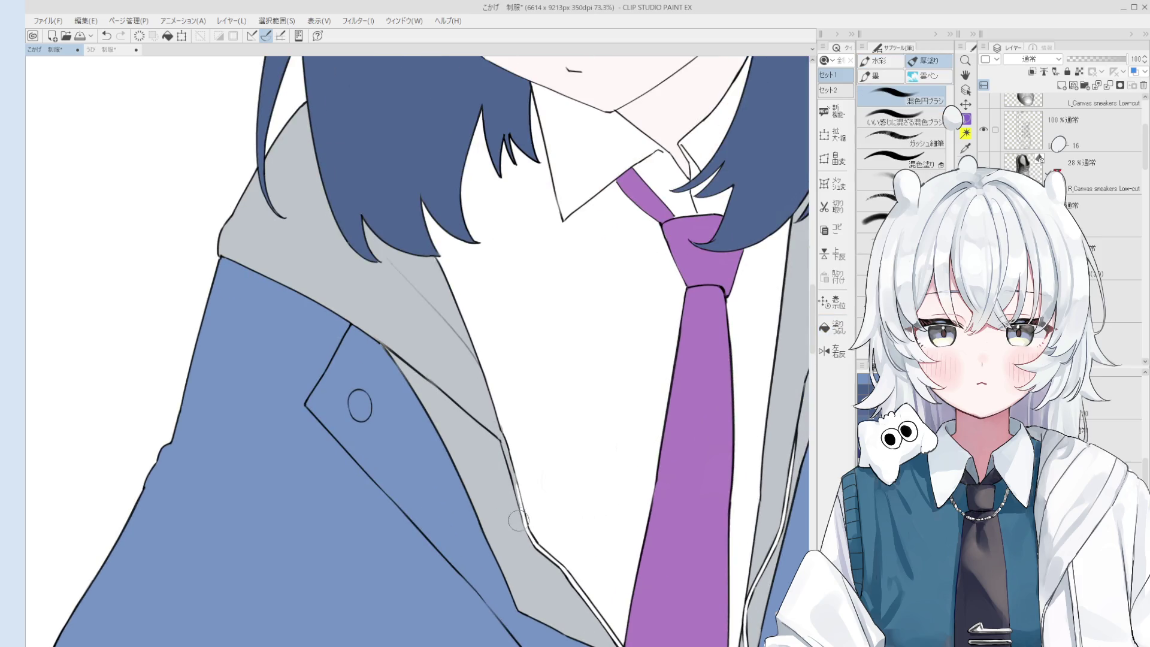
mouse_move(527, 551)
left_mouse_down()
mouse_move(557, 575)
mouse_move(521, 541)
mouse_move(508, 430)
left_mouse_up()
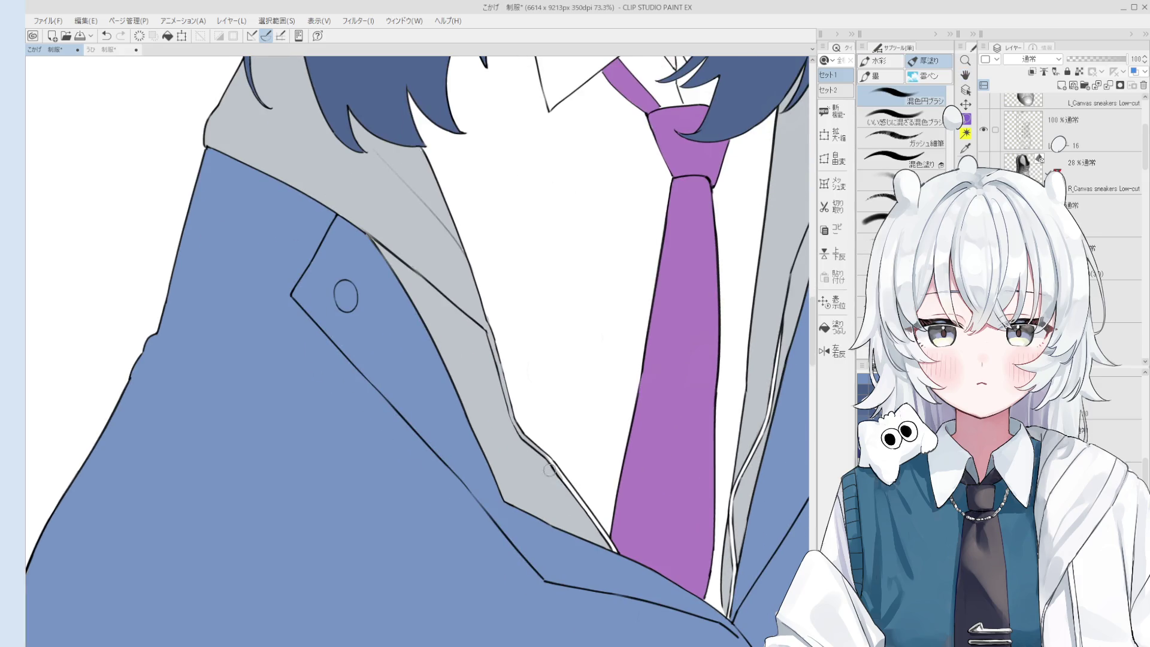
mouse_move(547, 466)
left_mouse_down()
mouse_move(580, 501)
mouse_move(543, 459)
left_mouse_up()
scroll(593, 522, "up", 2)
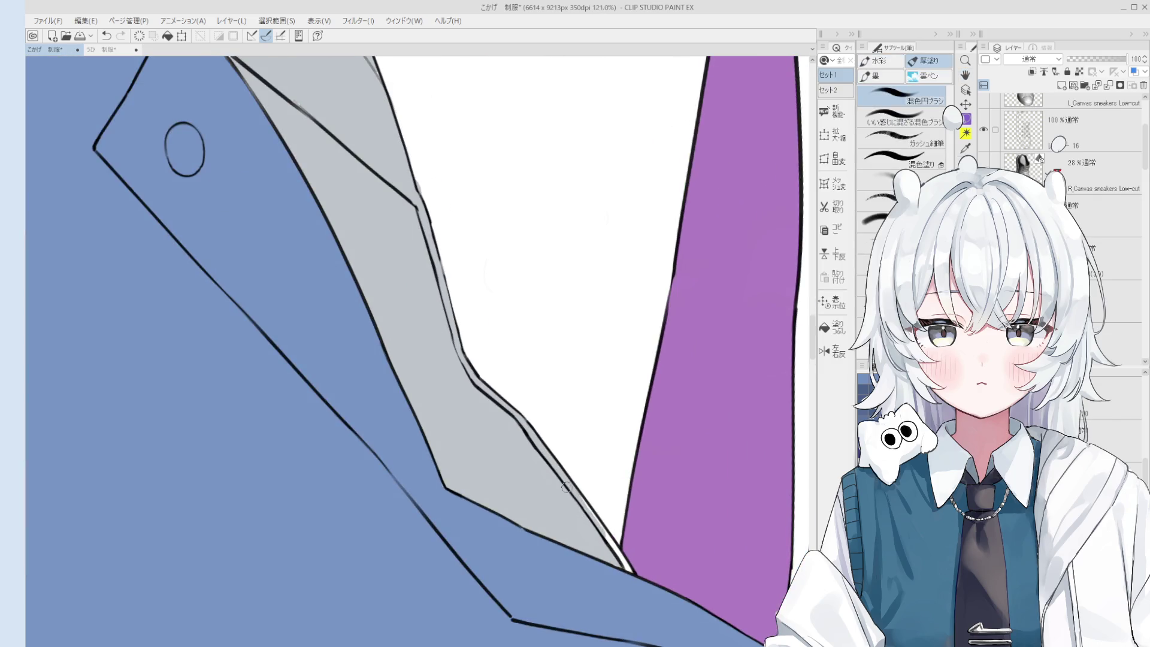
scroll(626, 566, "down", 4)
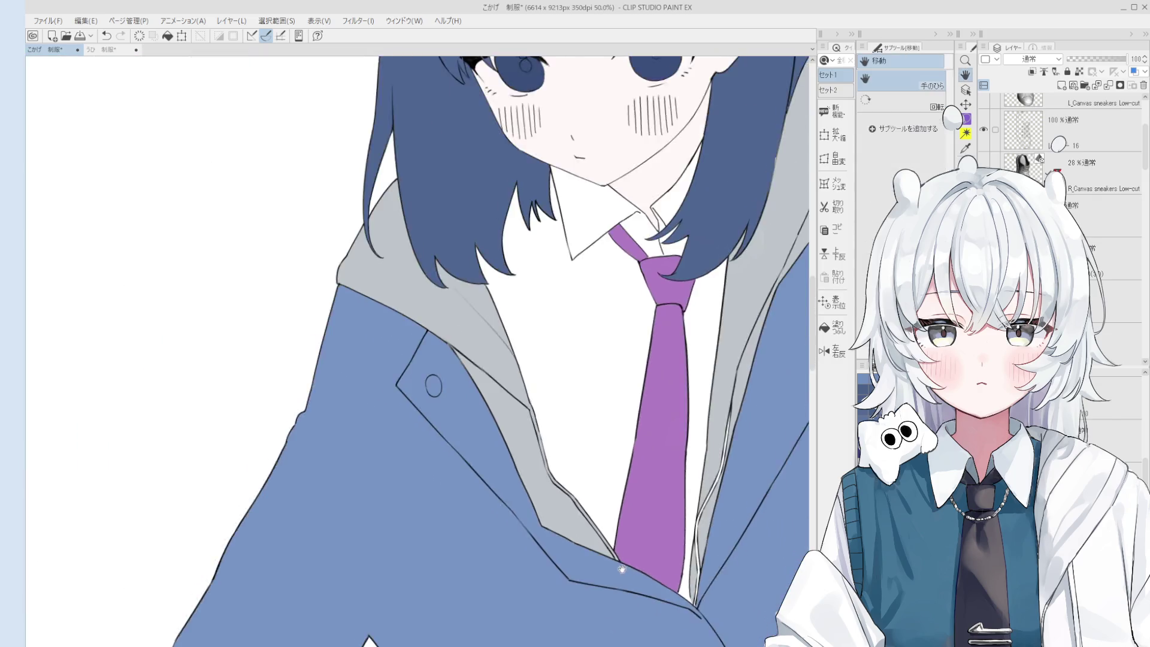
scroll(710, 529, "up", 2)
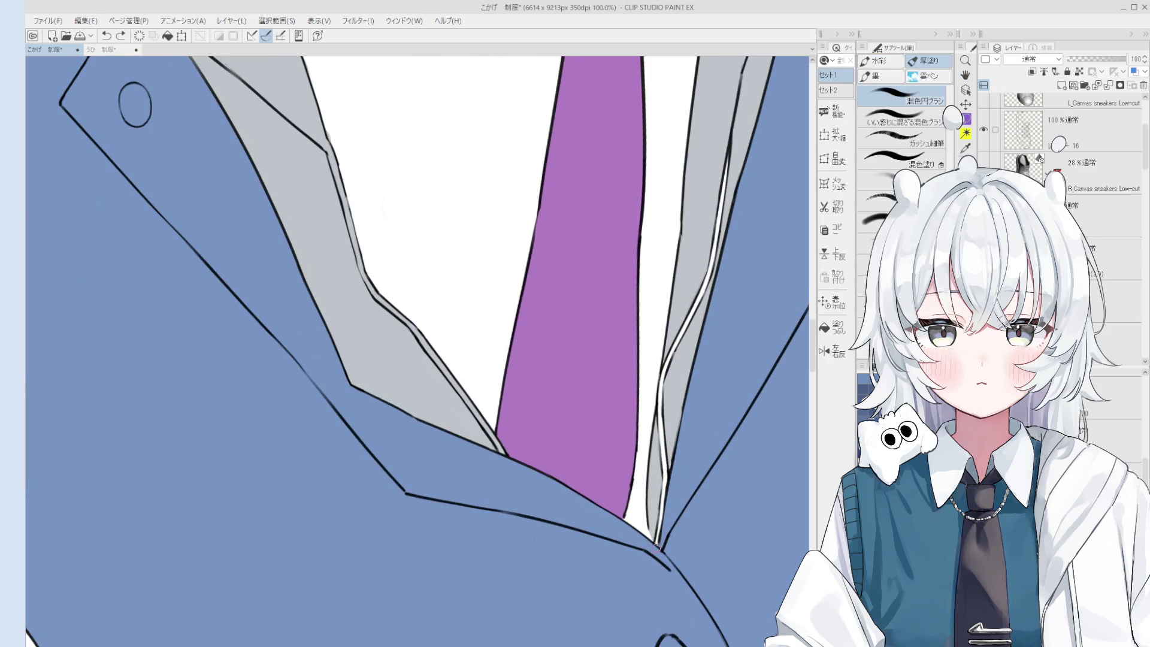
mouse_move(658, 533)
left_mouse_down()
mouse_move(672, 368)
mouse_move(657, 446)
mouse_move(668, 414)
left_mouse_up()
scroll(669, 413, "down", 1)
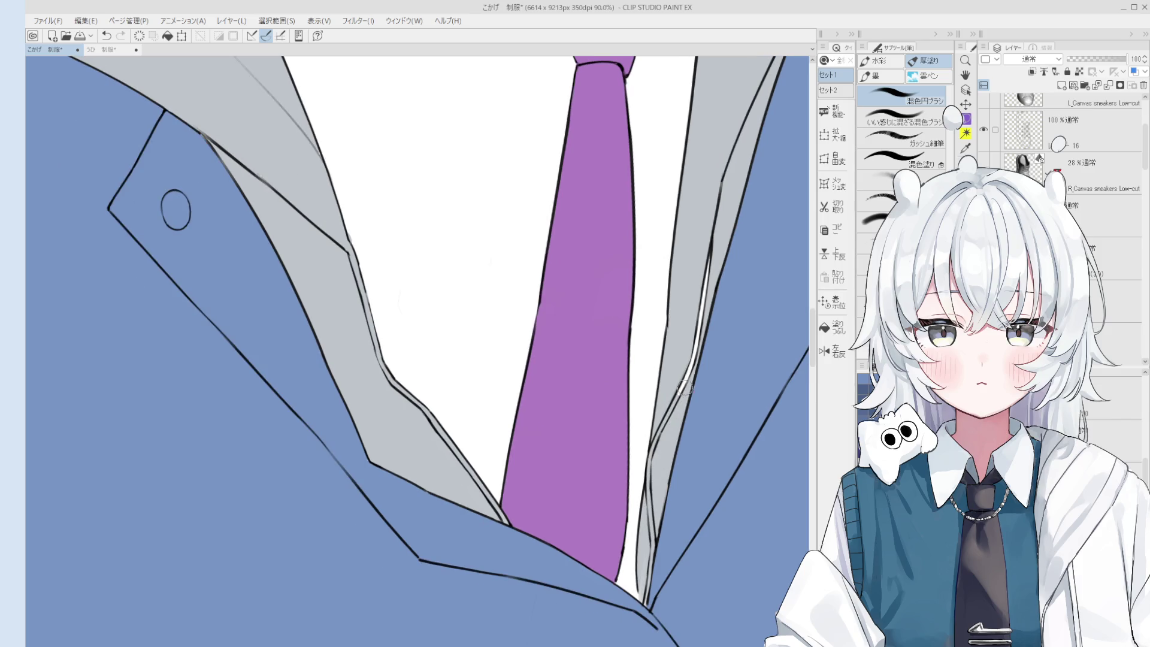
scroll(686, 355, "down", 4)
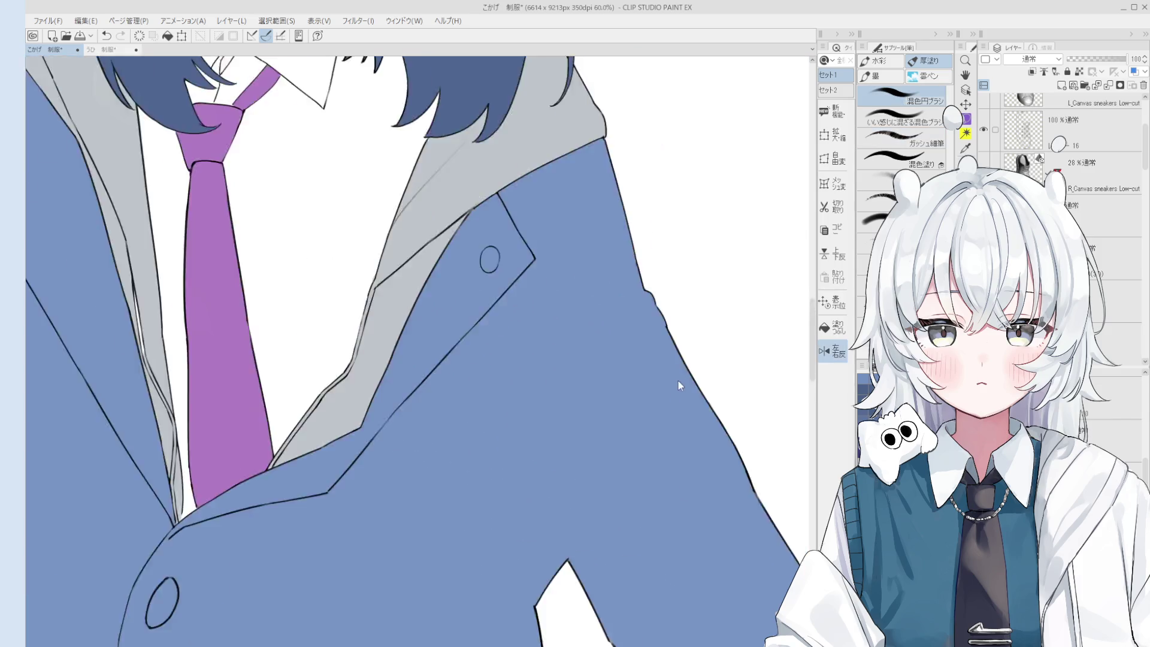
scroll(545, 457, "up", 2)
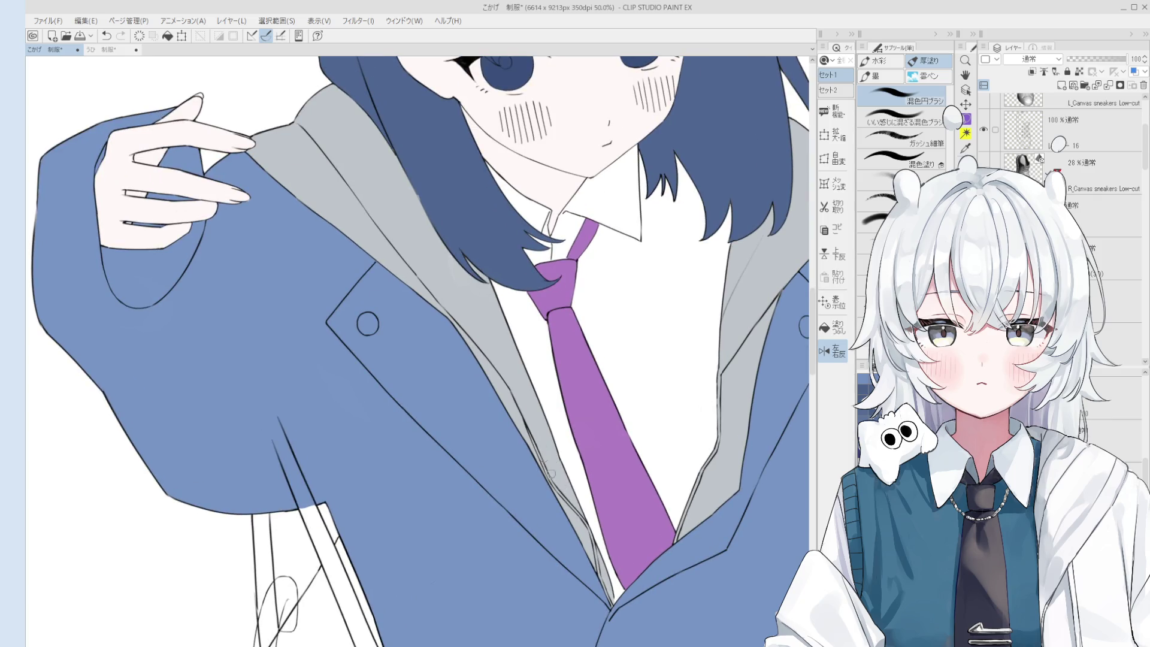
scroll(560, 485, "down", 1)
- Try the pen and eraser on the lapel, undo the last stroke, and rotate the view about 10° clockwise
key("o")
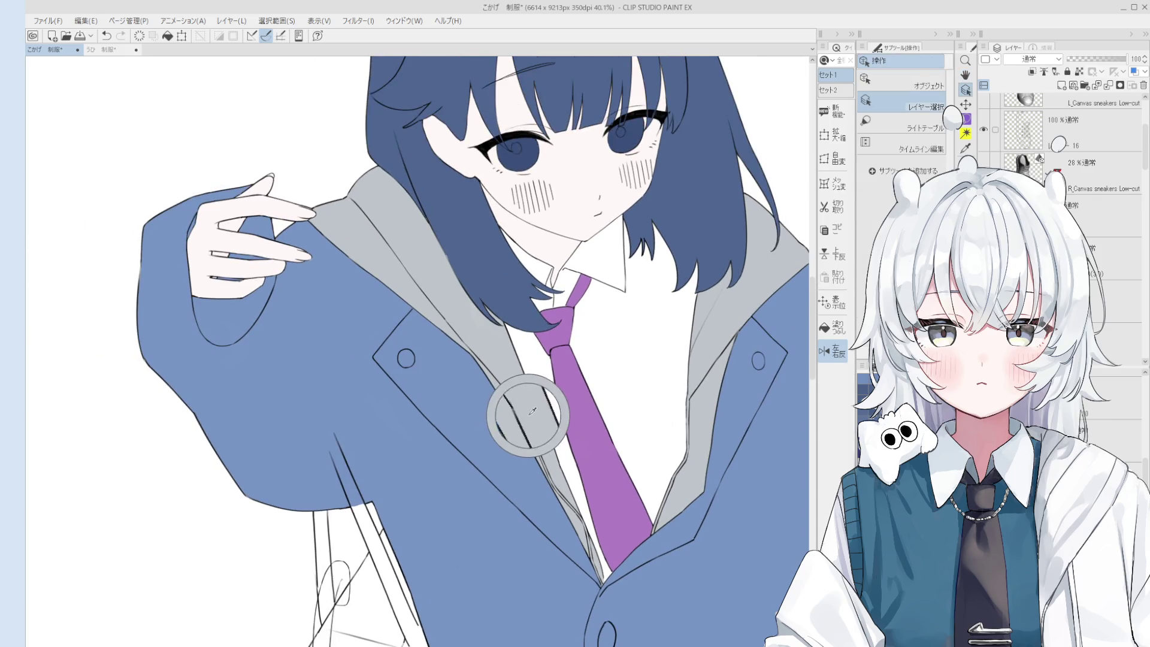
key("b")
scroll(547, 461, "up", 1)
scroll(563, 482, "up", 5)
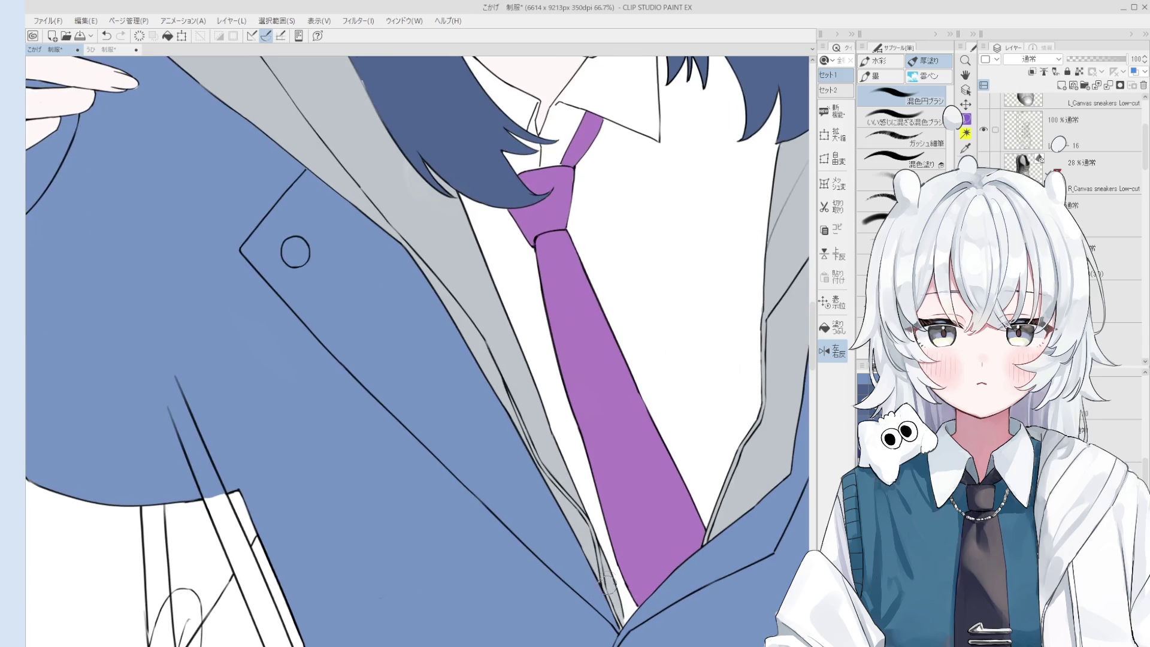
key("h")
key("p")
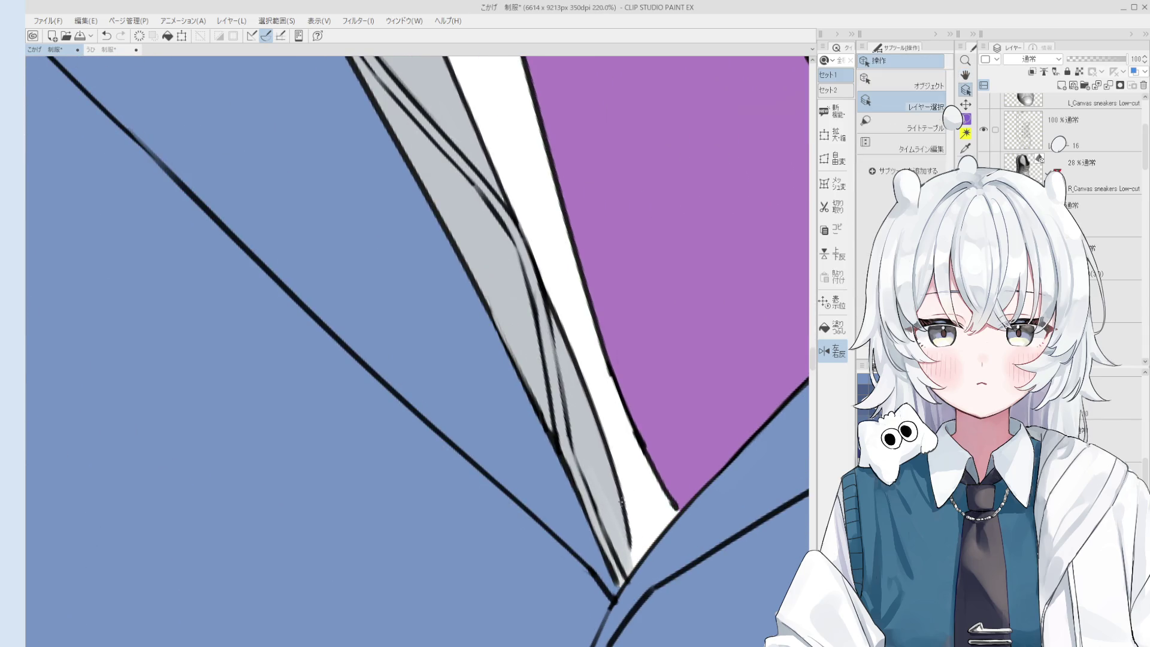
scroll(616, 488, "up", 2)
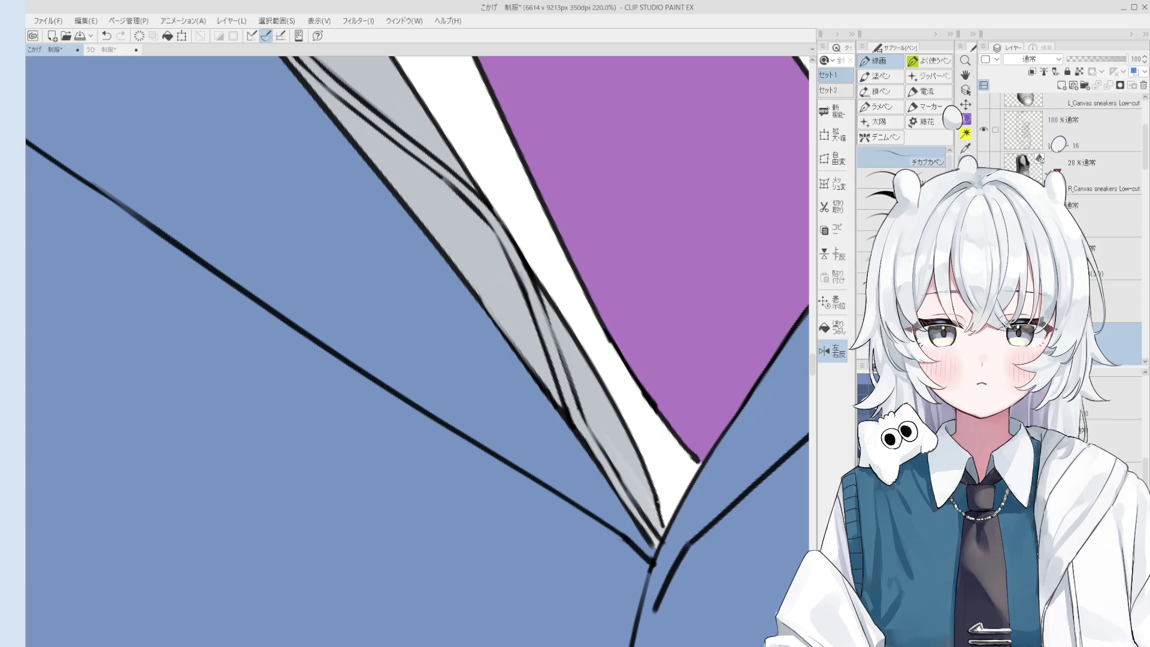
key("e")
key("p")
key("e")
scroll(659, 547, "down", 2)
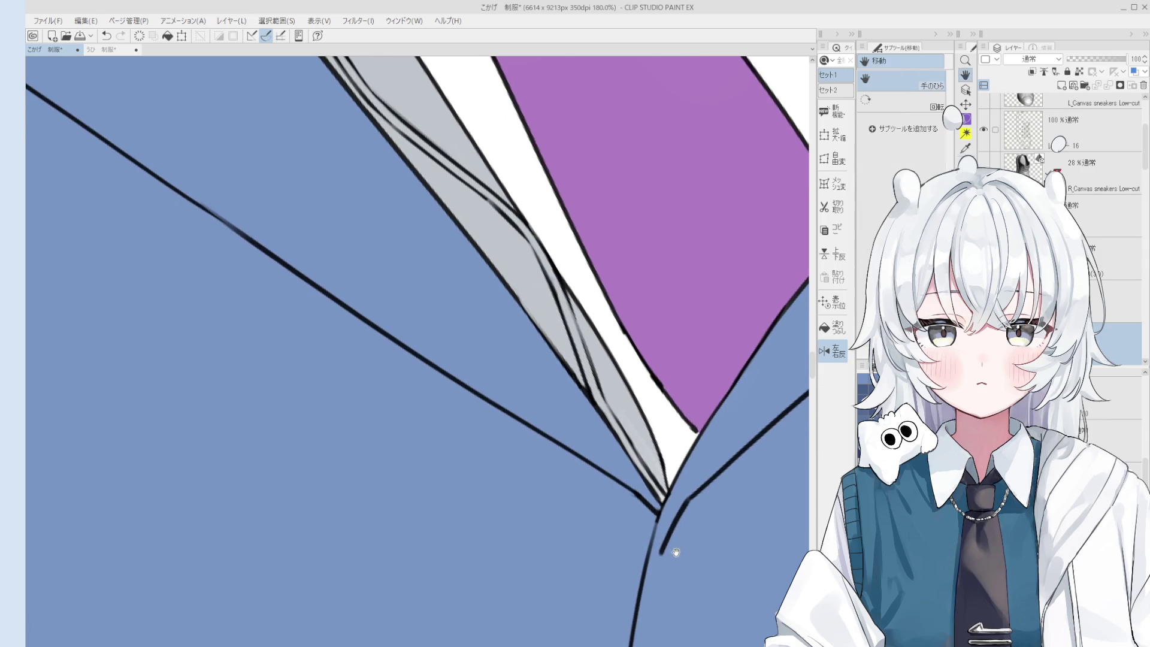
key("p")
scroll(668, 554, "down", 5)
key("ctrl+z")
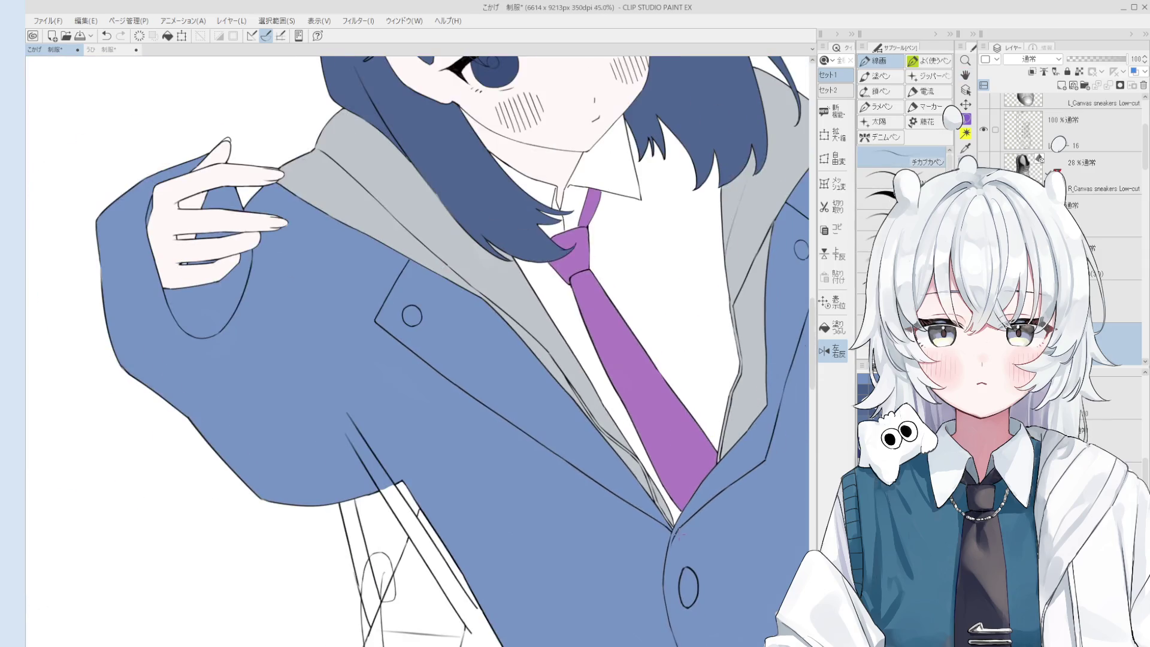
left_click_drag(672, 530, 656, 542)
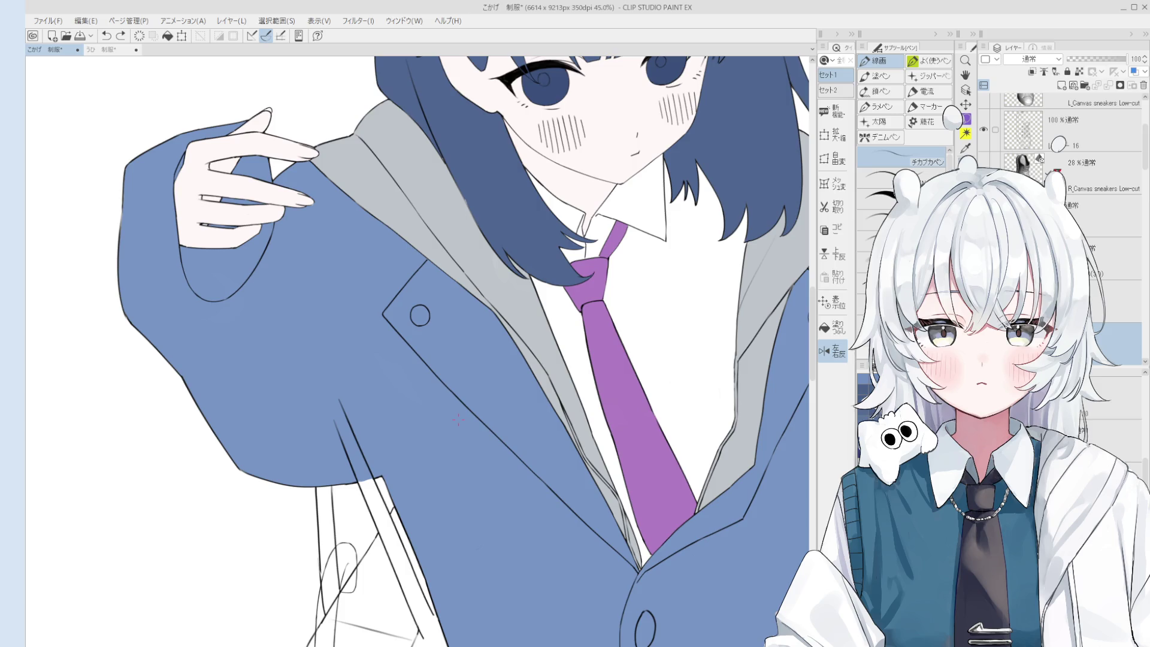
- Lock the tie layer's transparent pixels and paint the purple tie grey
scroll(614, 448, "down", 3)
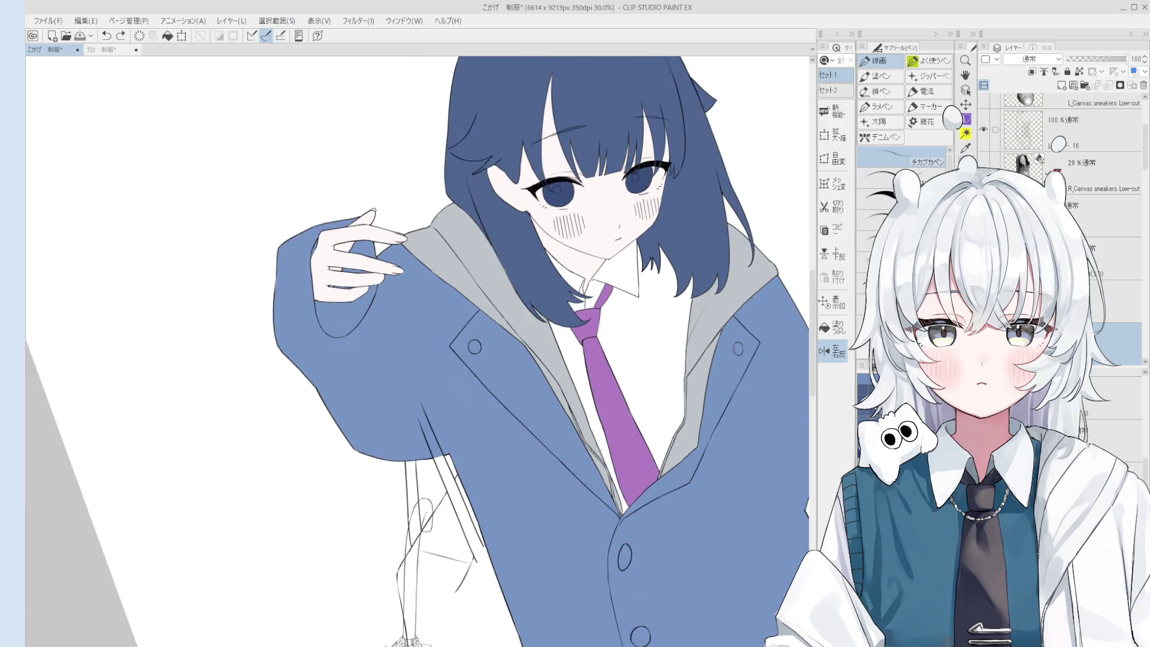
key("o")
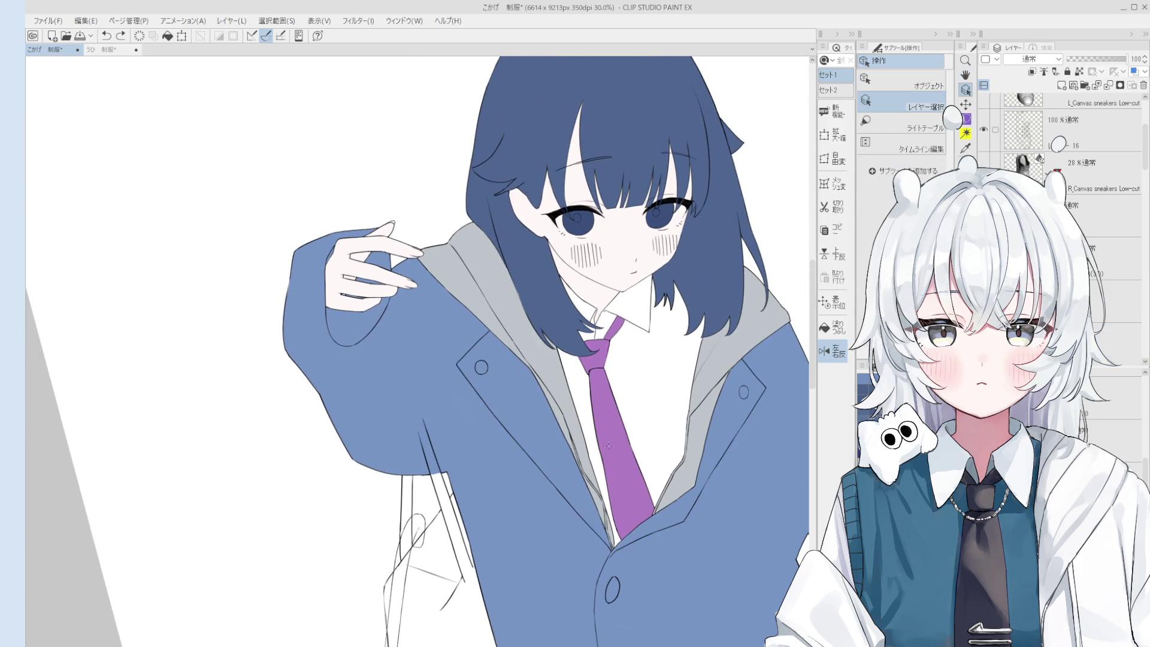
left_click(1078, 71)
key("b")
mouse_move(626, 387)
left_mouse_down()
mouse_move(602, 335)
mouse_move(626, 509)
left_mouse_up()
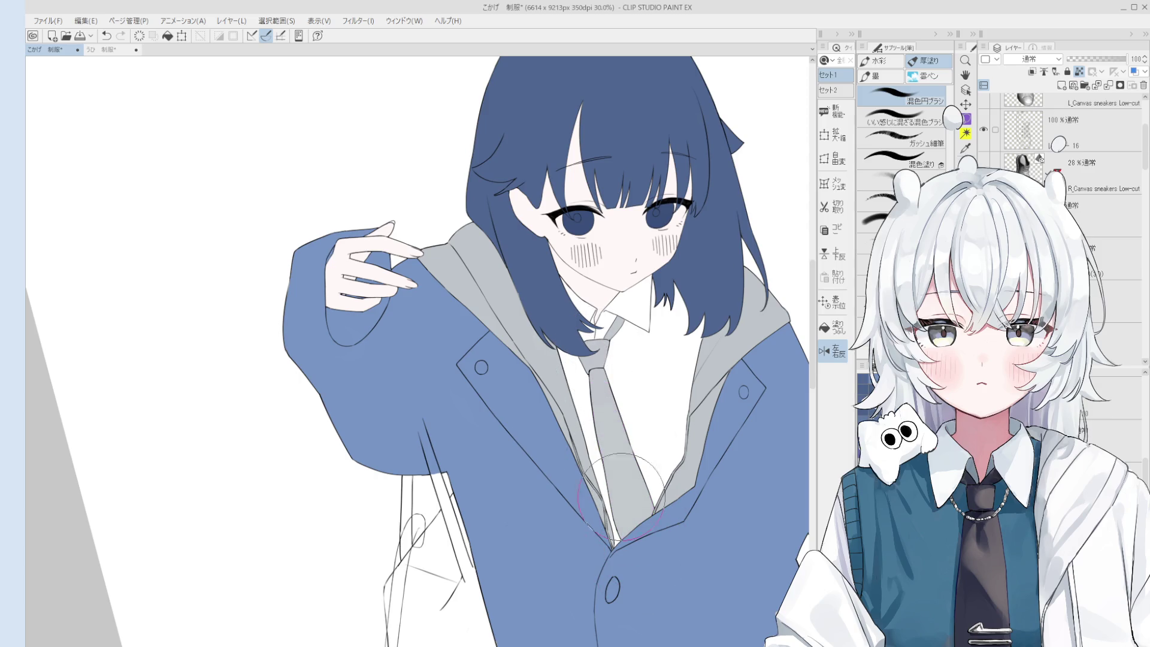
left_click_drag(630, 431, 631, 415)
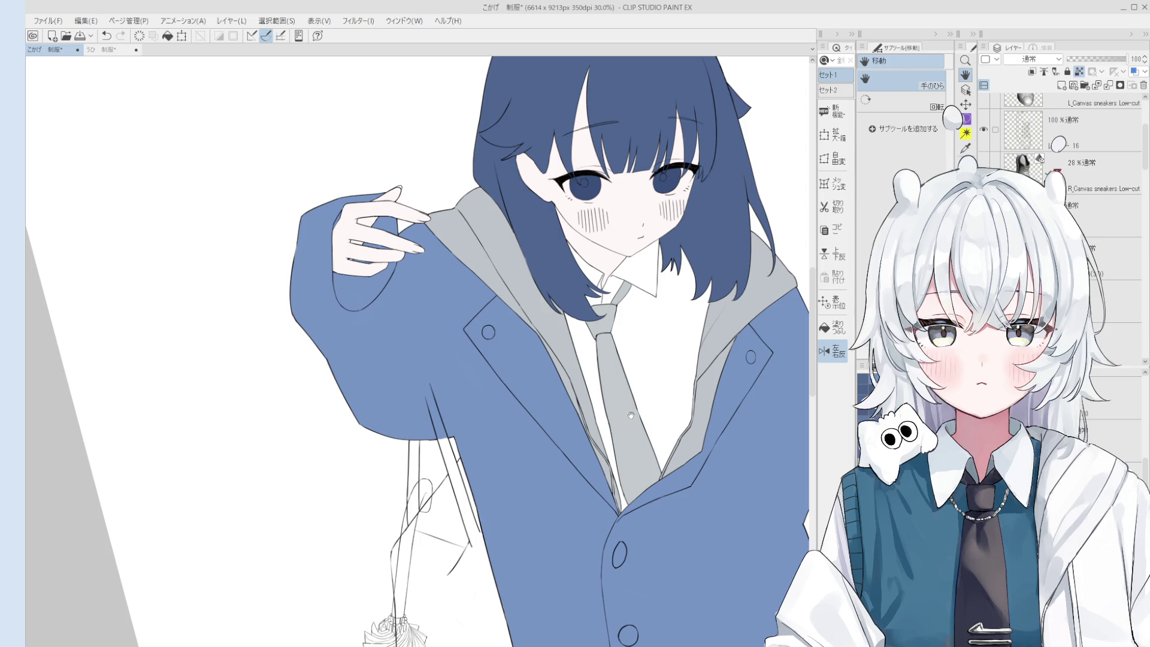
left_click_drag(697, 359, 699, 352)
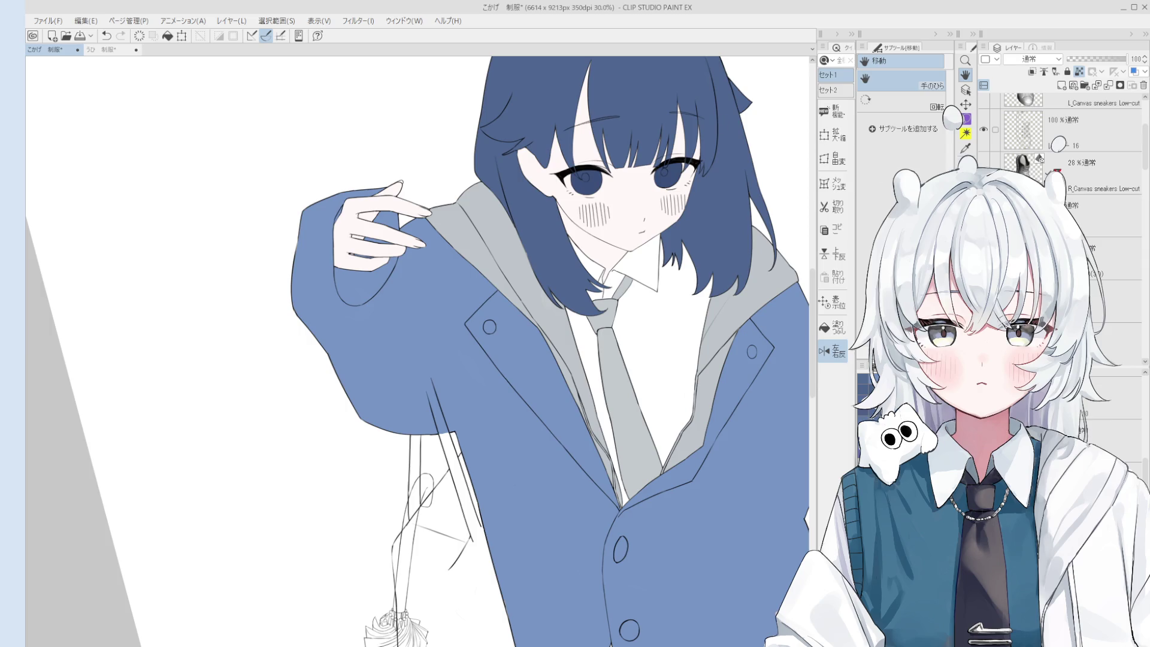
key("p")
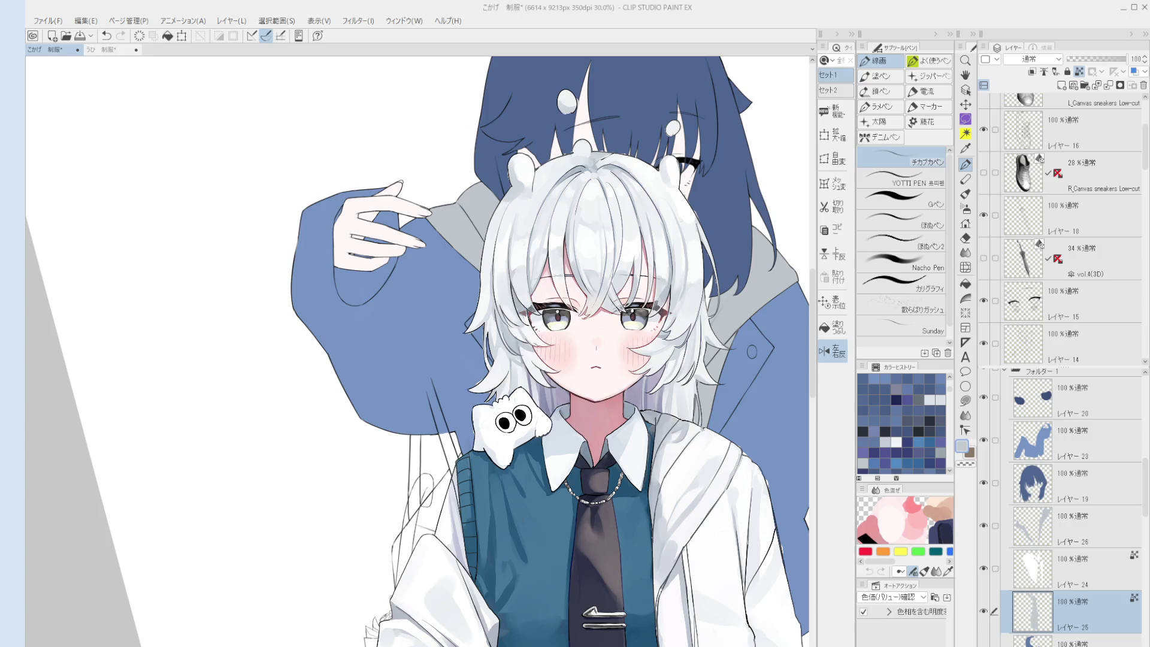
left_click_drag(816, 117, 714, 105)
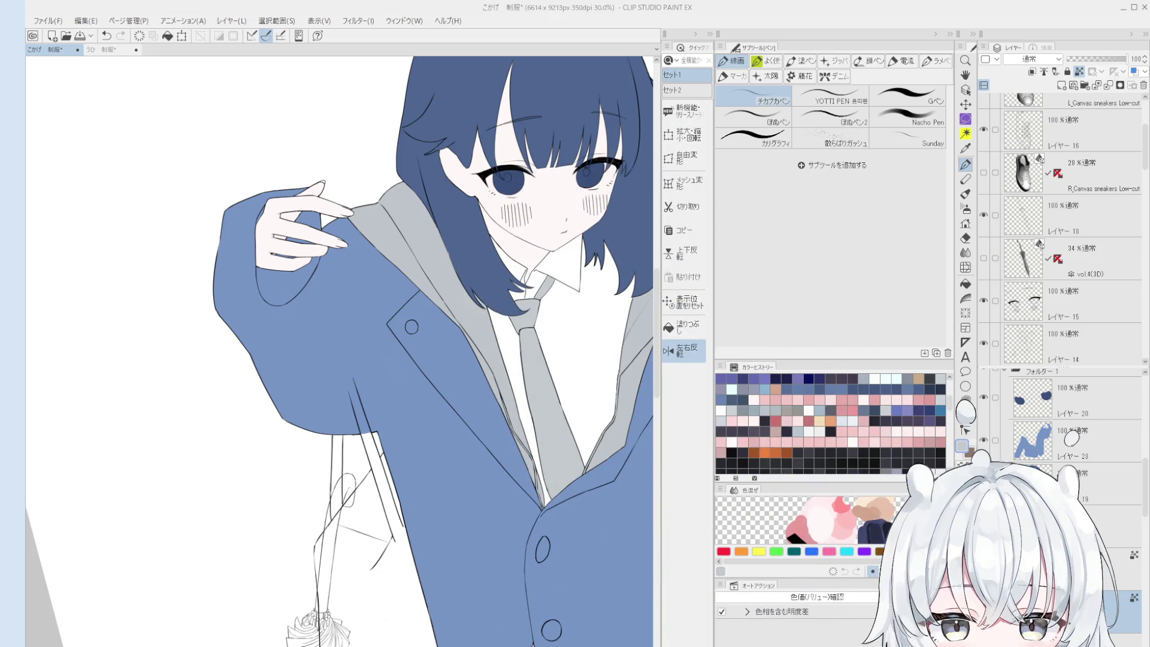
left_click(634, 112)
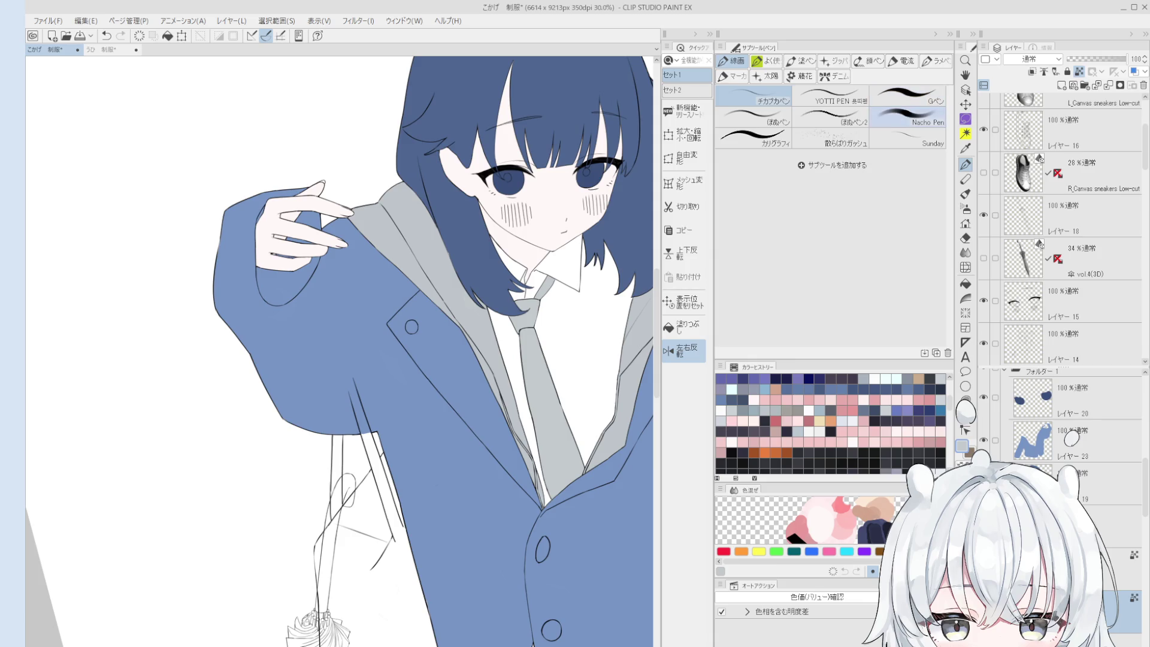
left_click_drag(565, 252, 555, 264)
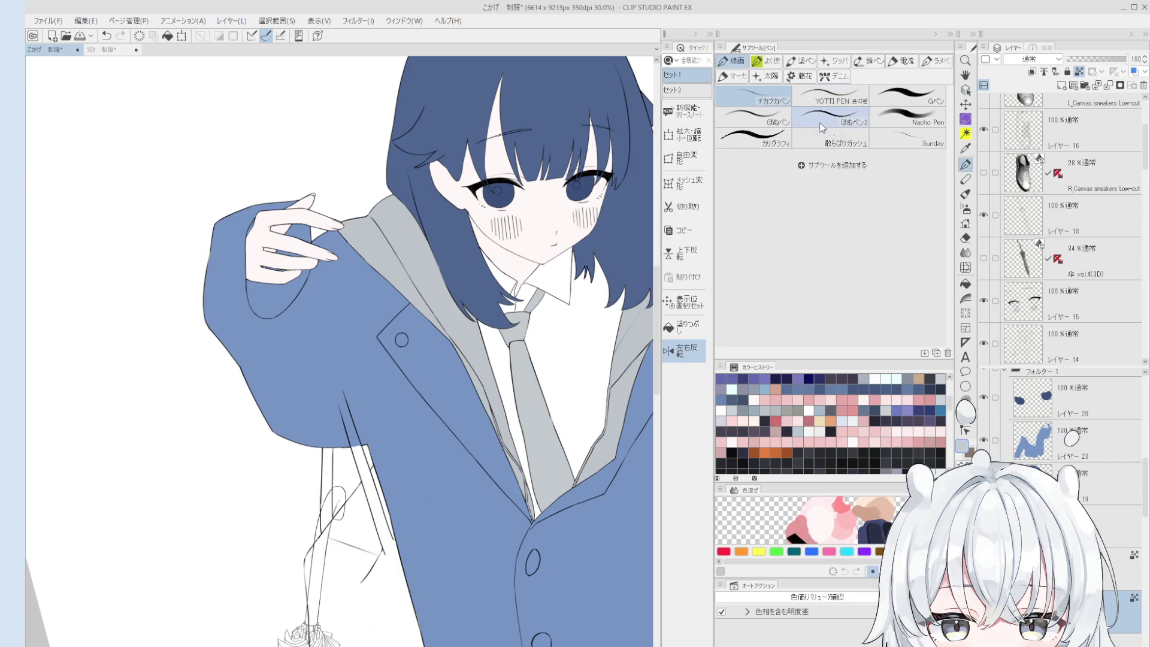
key("b")
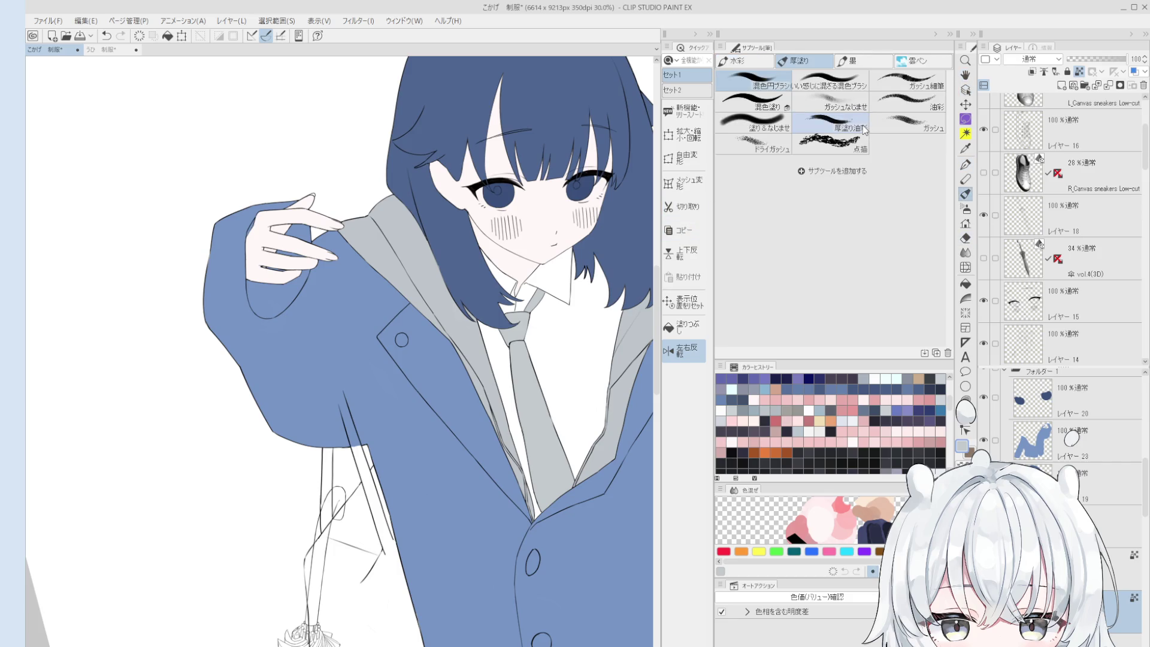
left_click(779, 84)
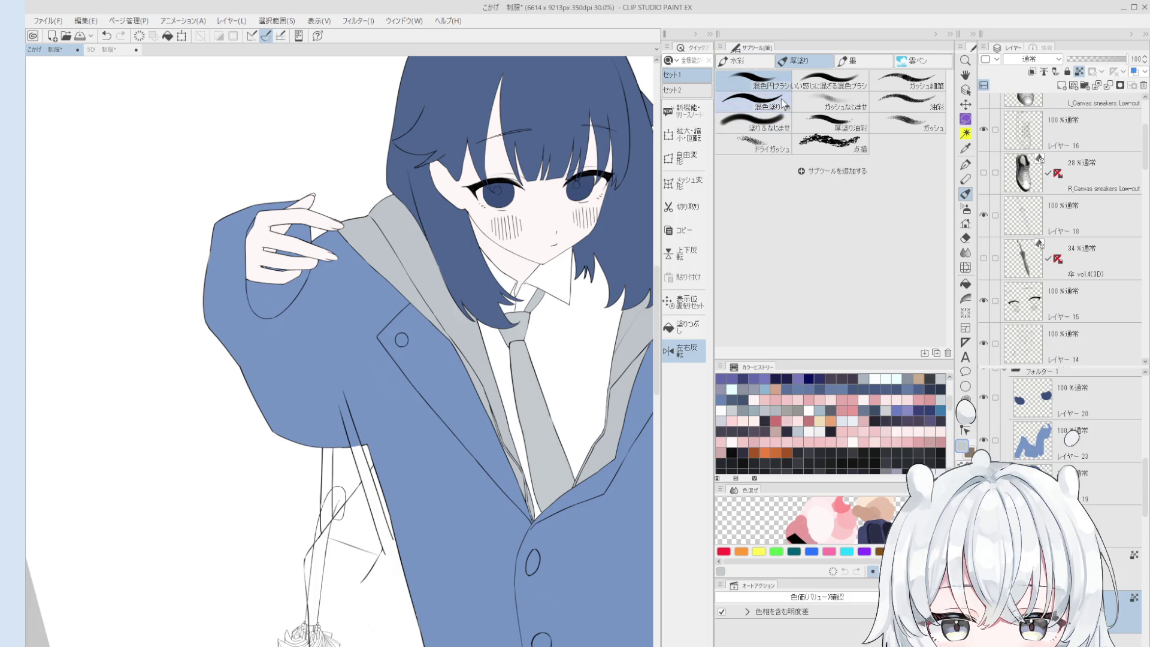
key("bracketleft")
key("bracketleft")
key("bracketleft")
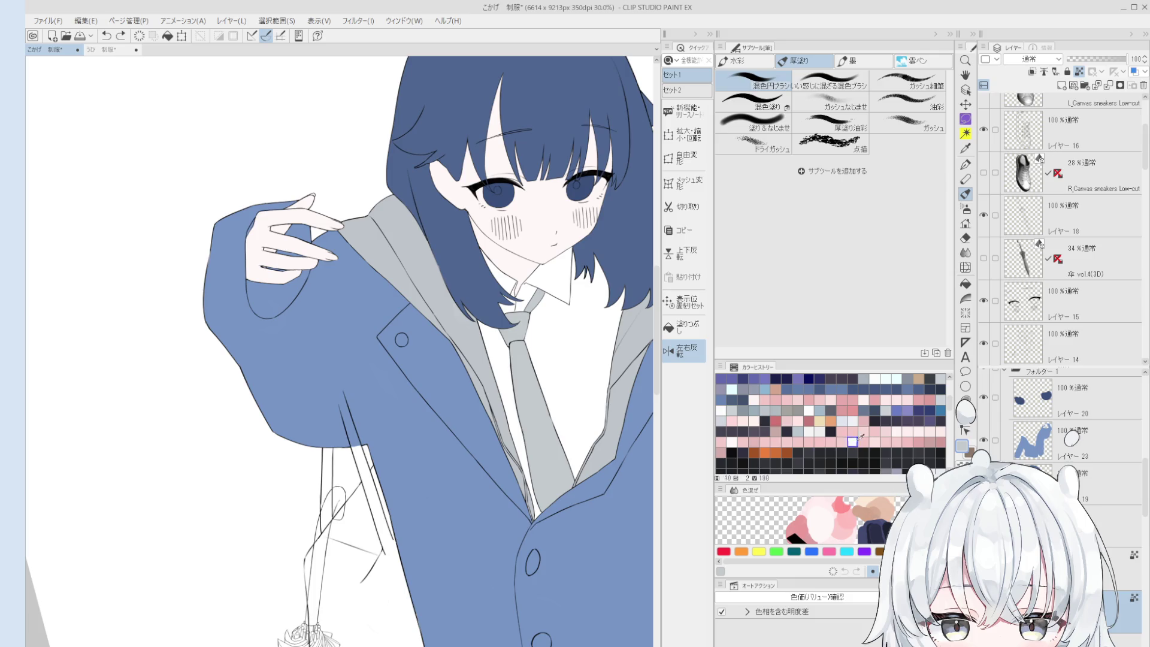
left_click(721, 420)
mouse_move(598, 370)
left_mouse_down()
mouse_move(533, 360)
mouse_move(528, 412)
left_mouse_up()
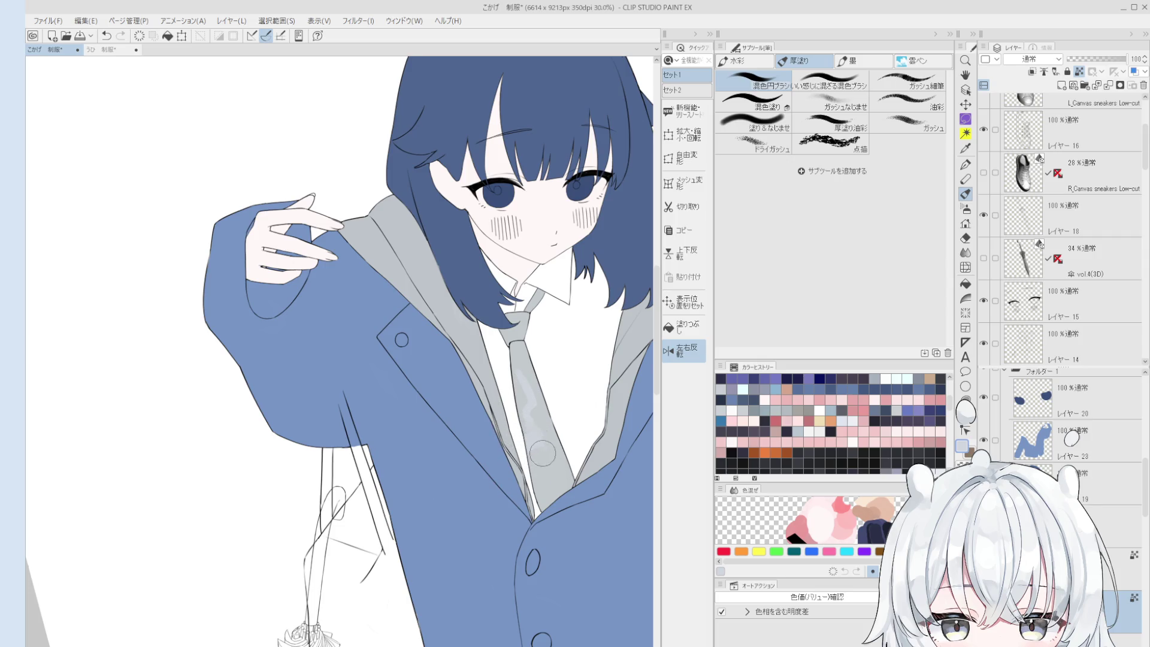
scroll(533, 429, "up", 2)
scroll(558, 434, "down", 1)
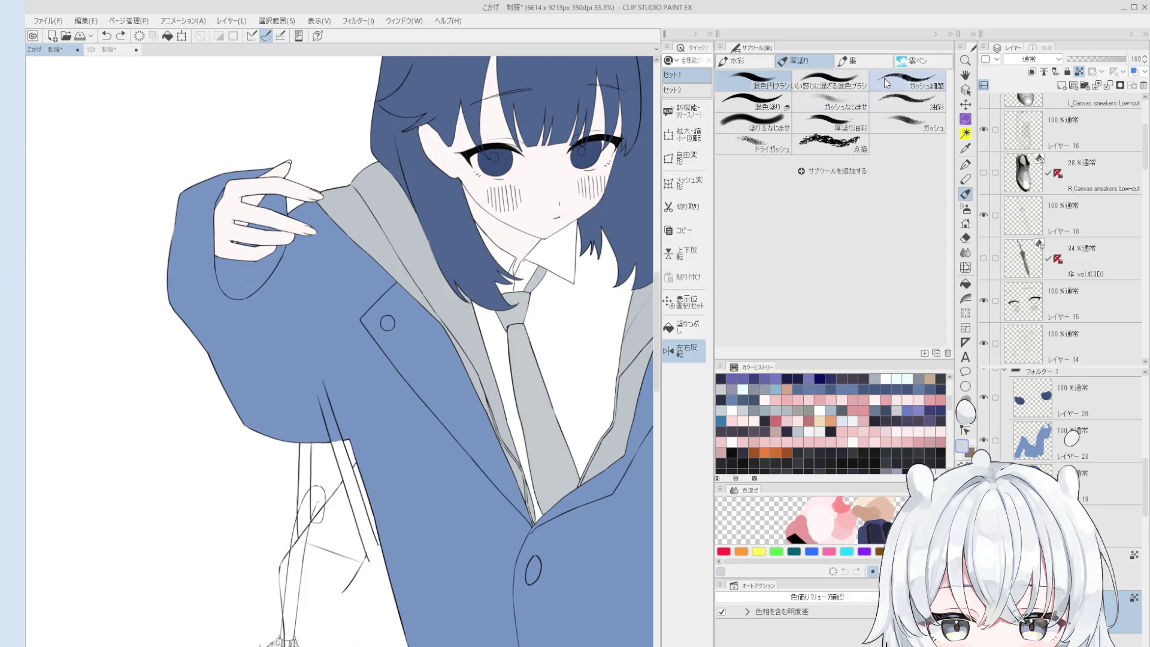
key("p")
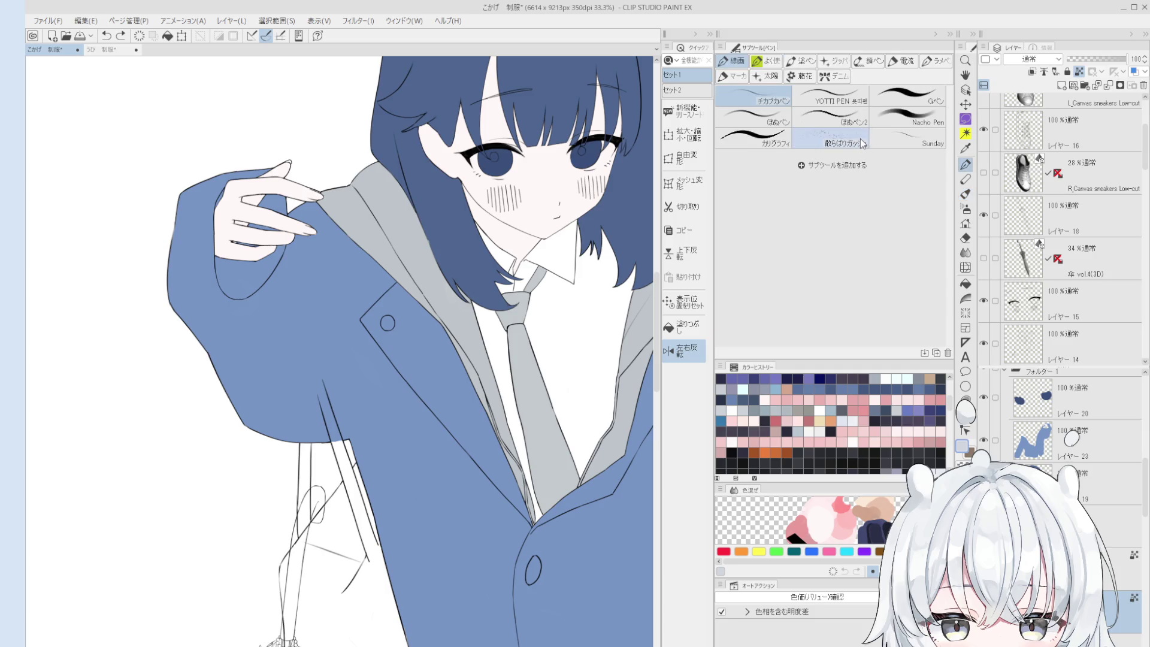
key("e")
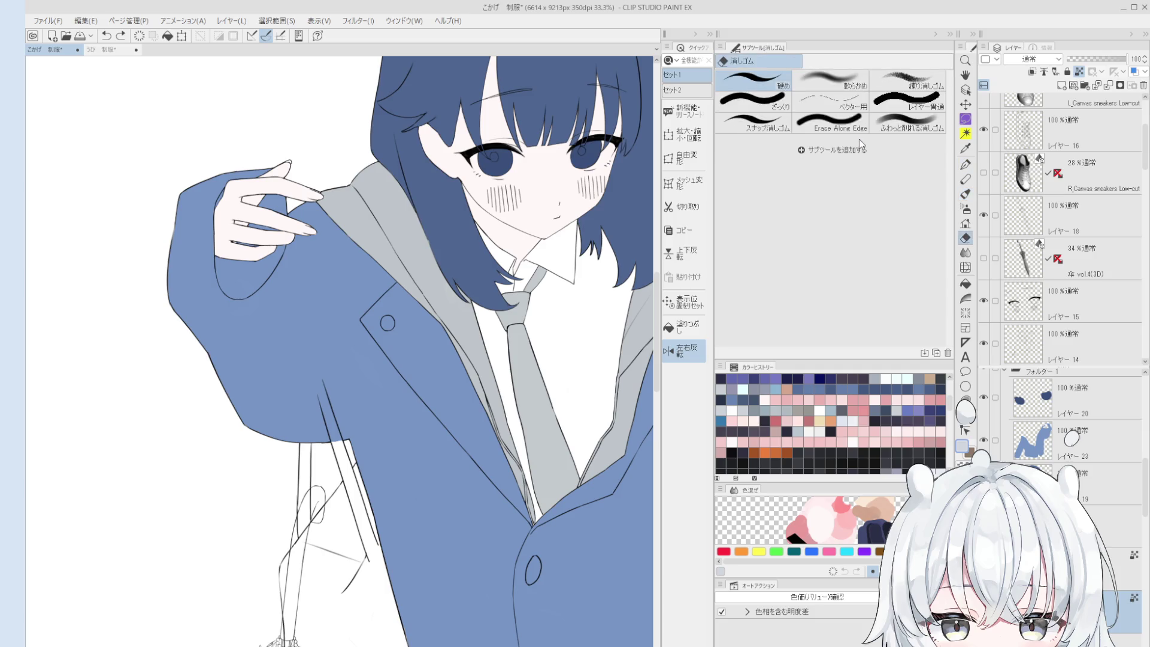
key("p")
key("e")
key("p")
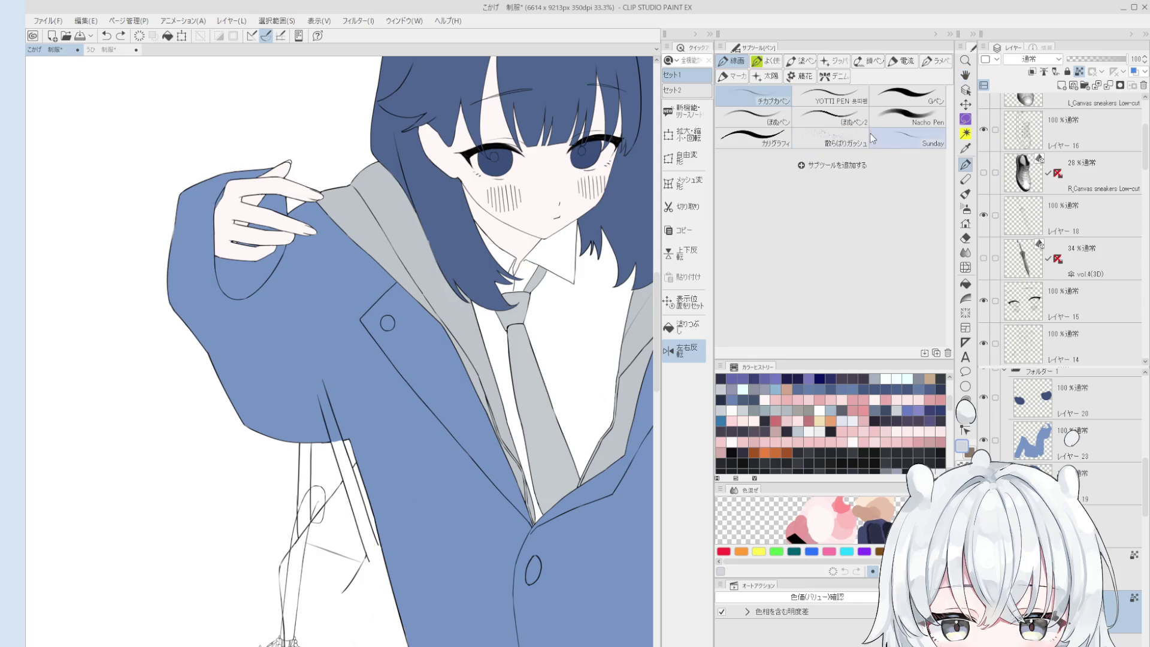
left_click(910, 139)
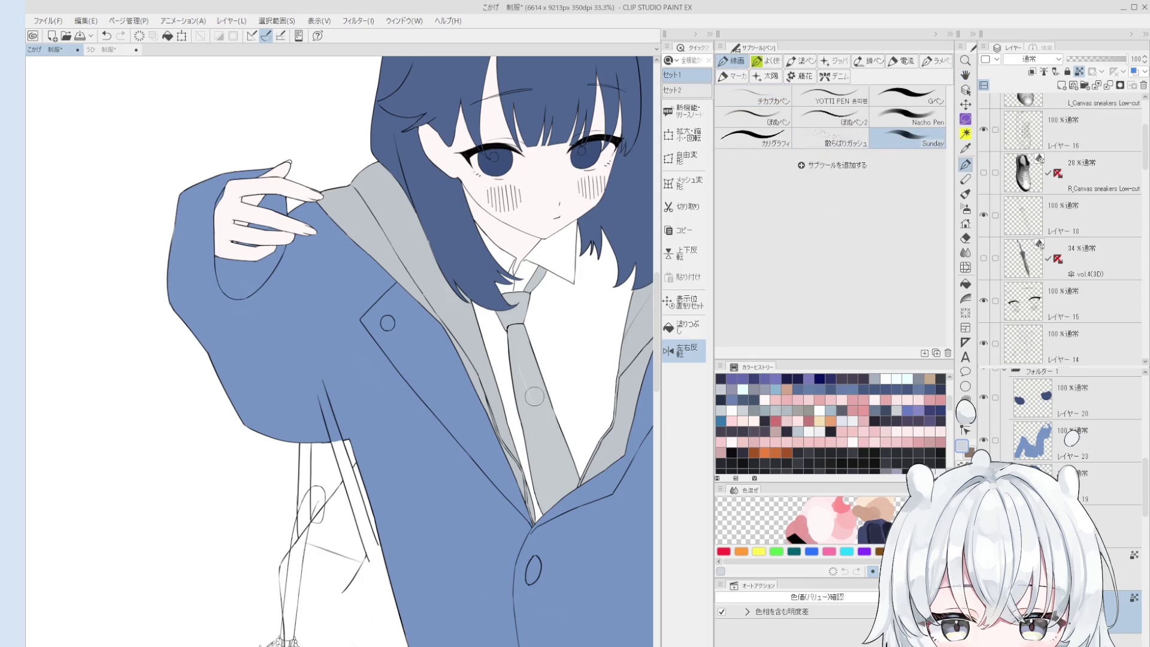
scroll(532, 405, "up", 3)
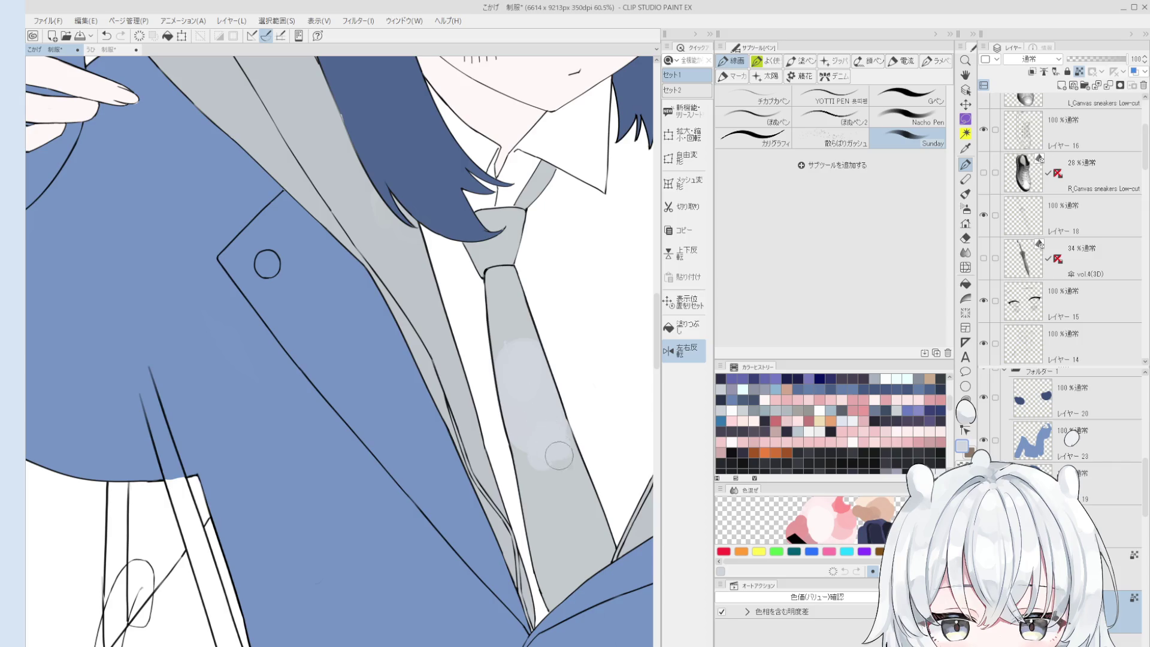
scroll(559, 453, "down", 1)
left_click(831, 139)
left_click(907, 117)
left_click_drag(530, 378, 539, 503)
scroll(543, 431, "up", 1)
key("ctrl+z")
key("ctrl+z")
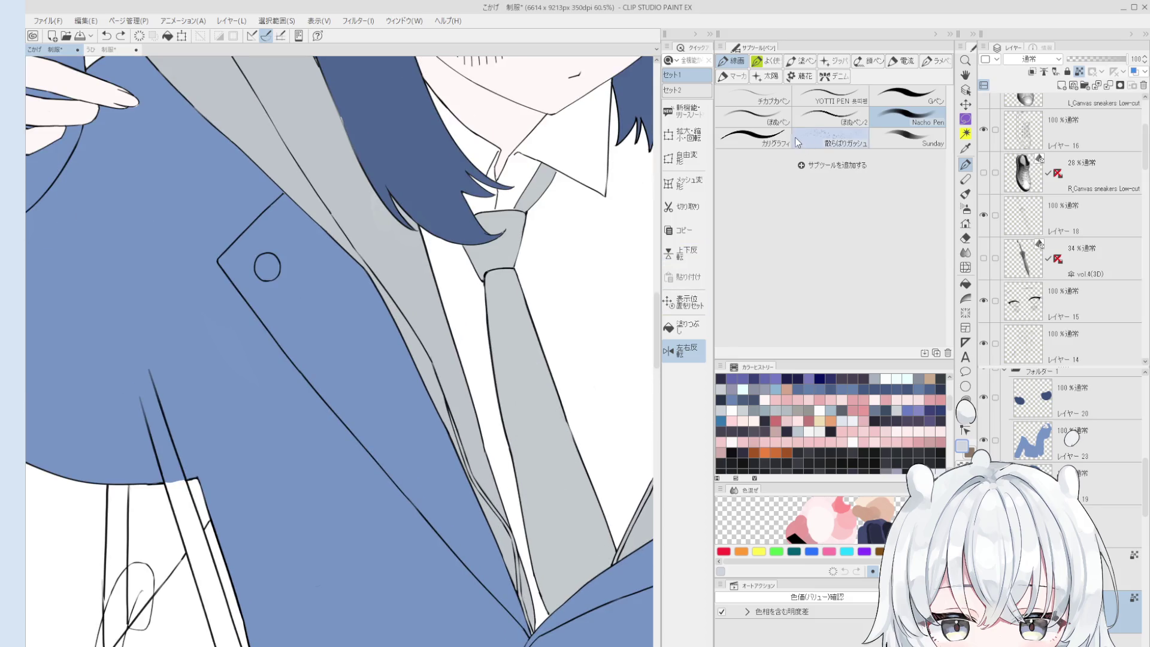
left_click(754, 99)
left_click_drag(514, 383, 539, 441)
key("ctrl+z")
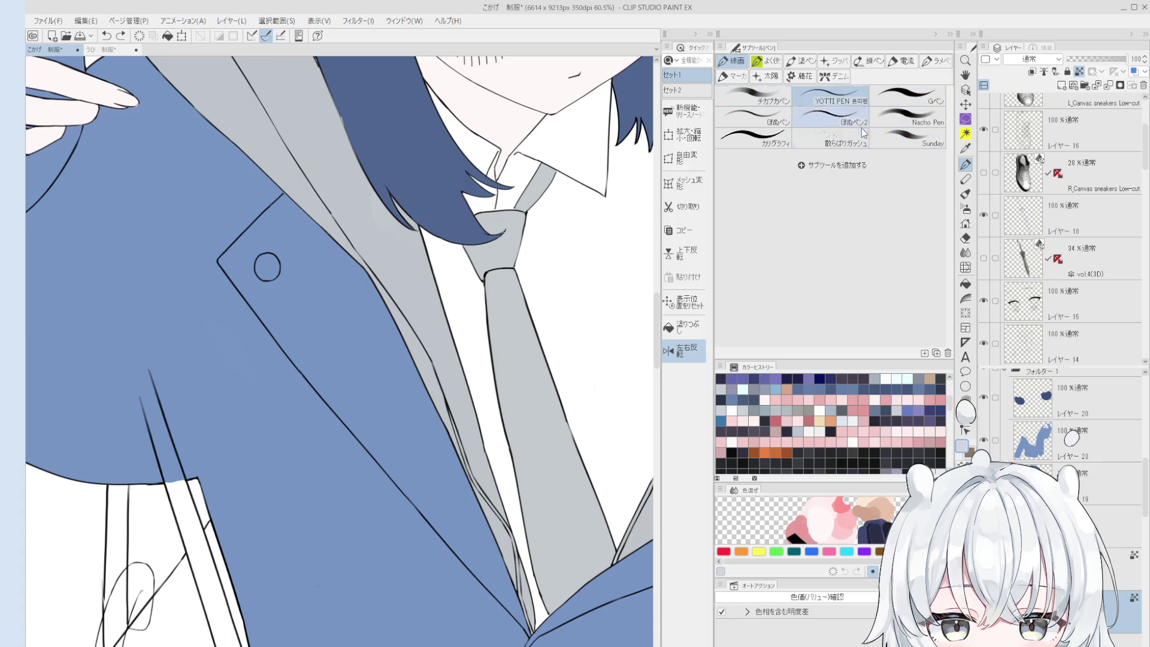
key("b")
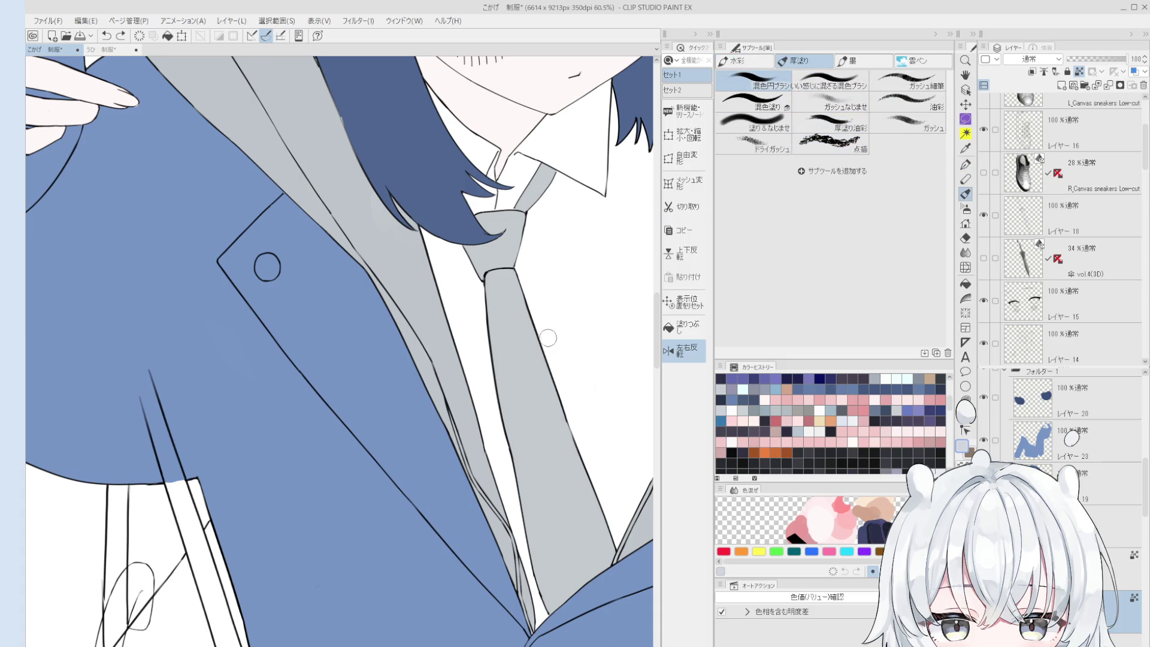
scroll(546, 337, "down", 3)
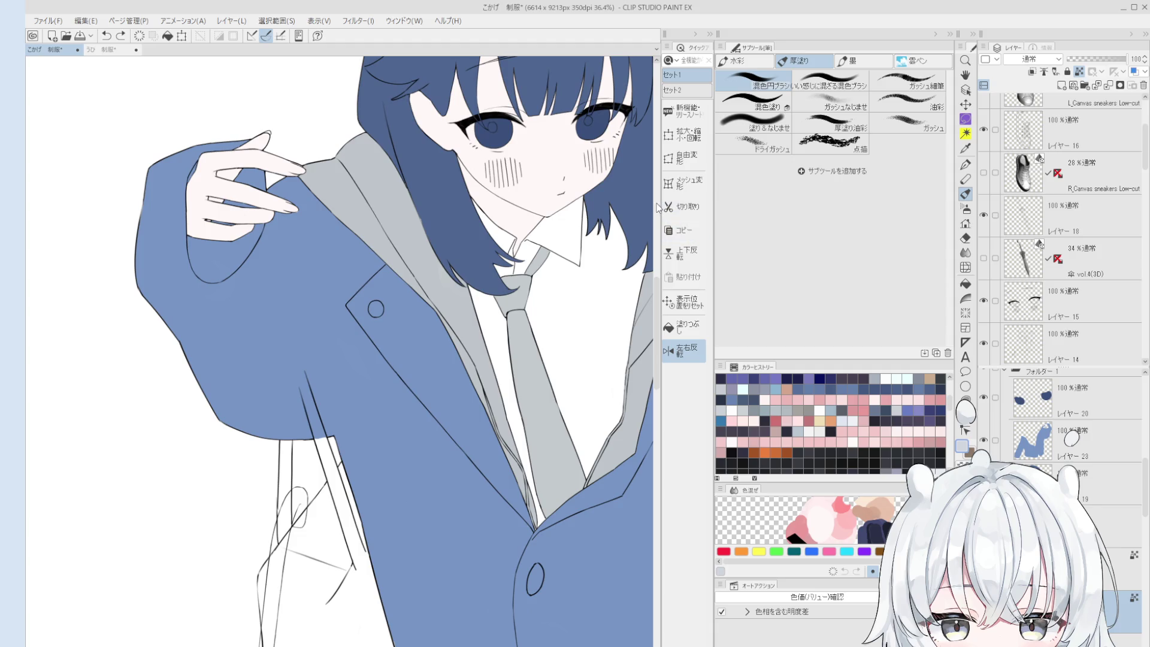
- Drag the canvas-palette divider right, collapsing the quick-access panel to widen the canvas
mouse_move(660, 196)
left_mouse_down()
mouse_move(828, 230)
mouse_move(724, 222)
mouse_move(713, 213)
mouse_move(894, 219)
left_mouse_up()
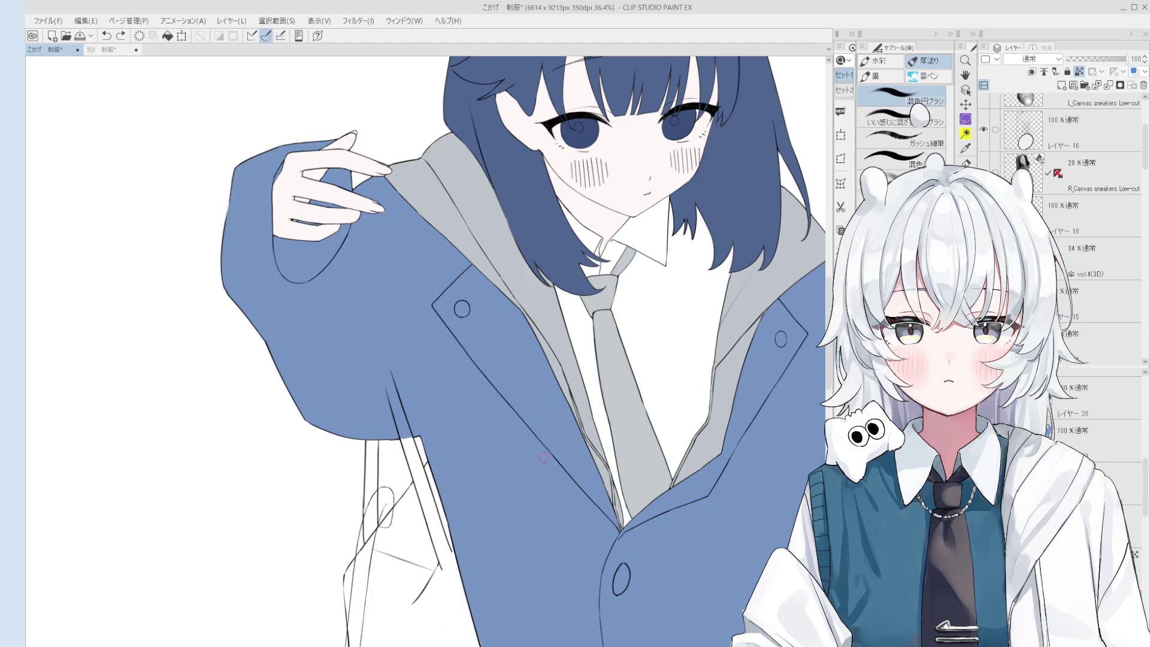
scroll(543, 456, "down", 3)
- Paint the dark navy bag shape beside the jacket, down to its lower part
left_click_drag(519, 596, 560, 541)
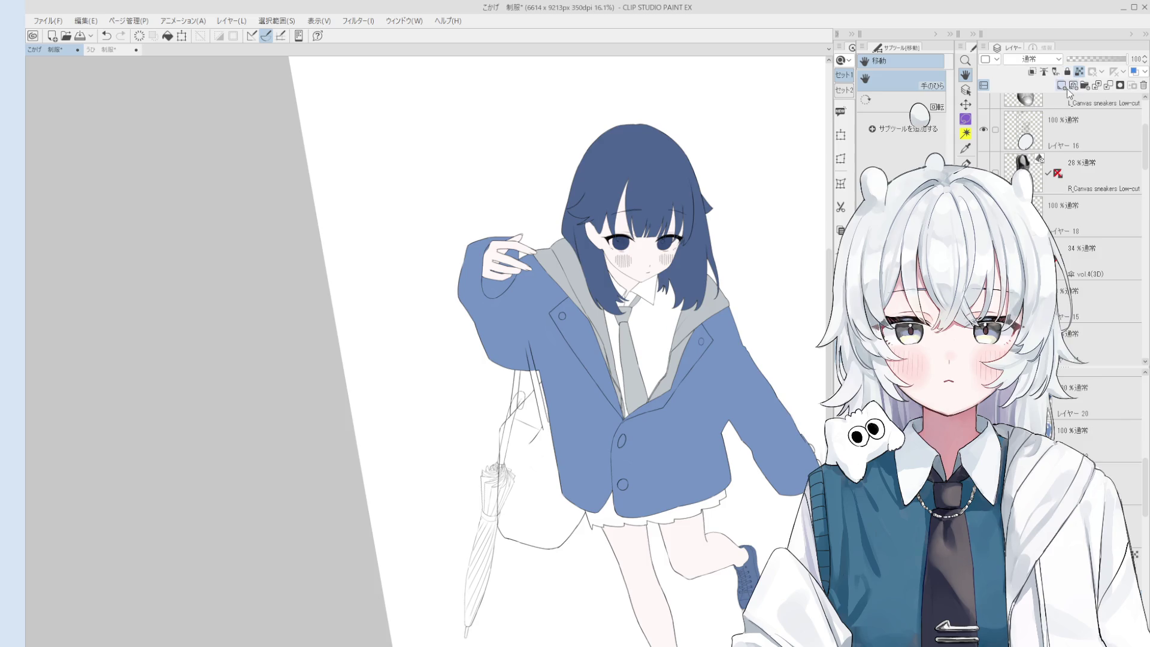
scroll(495, 472, "up", 3)
mouse_move(541, 461)
left_mouse_down()
mouse_move(536, 406)
mouse_move(525, 551)
left_mouse_up()
mouse_move(569, 482)
left_mouse_down()
mouse_move(545, 468)
mouse_move(531, 488)
mouse_move(530, 464)
mouse_move(527, 562)
left_mouse_up()
scroll(527, 563, "up", 1)
mouse_move(557, 386)
left_mouse_down()
mouse_move(525, 453)
mouse_move(518, 360)
mouse_move(558, 532)
left_mouse_up()
- Extend the bag shape up and left, undo a stray mark near the strap, and select the bag layer
key("minus")
scroll(549, 468, "up", 1)
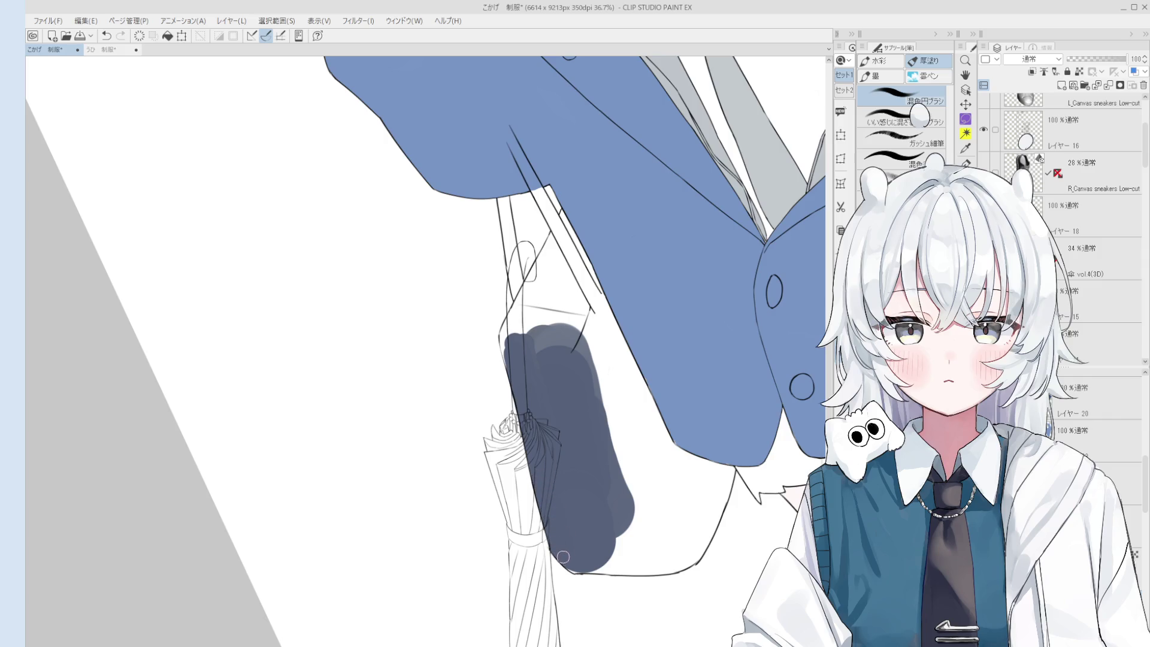
key("e")
scroll(584, 593, "up", 1)
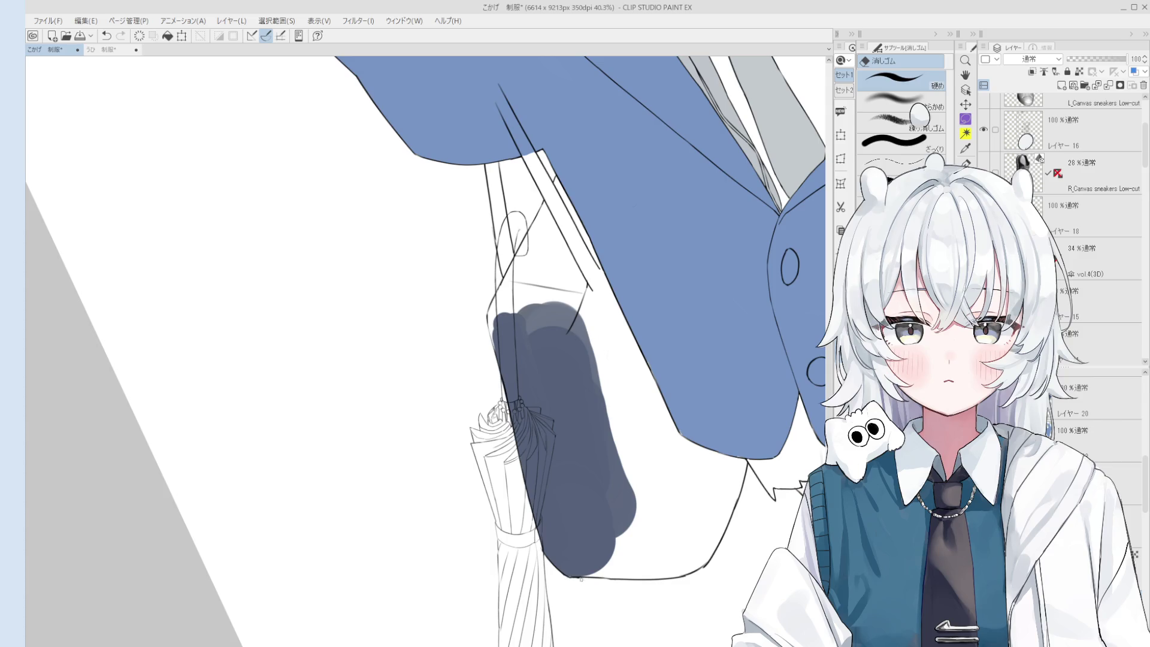
key("b")
scroll(576, 580, "down", 6)
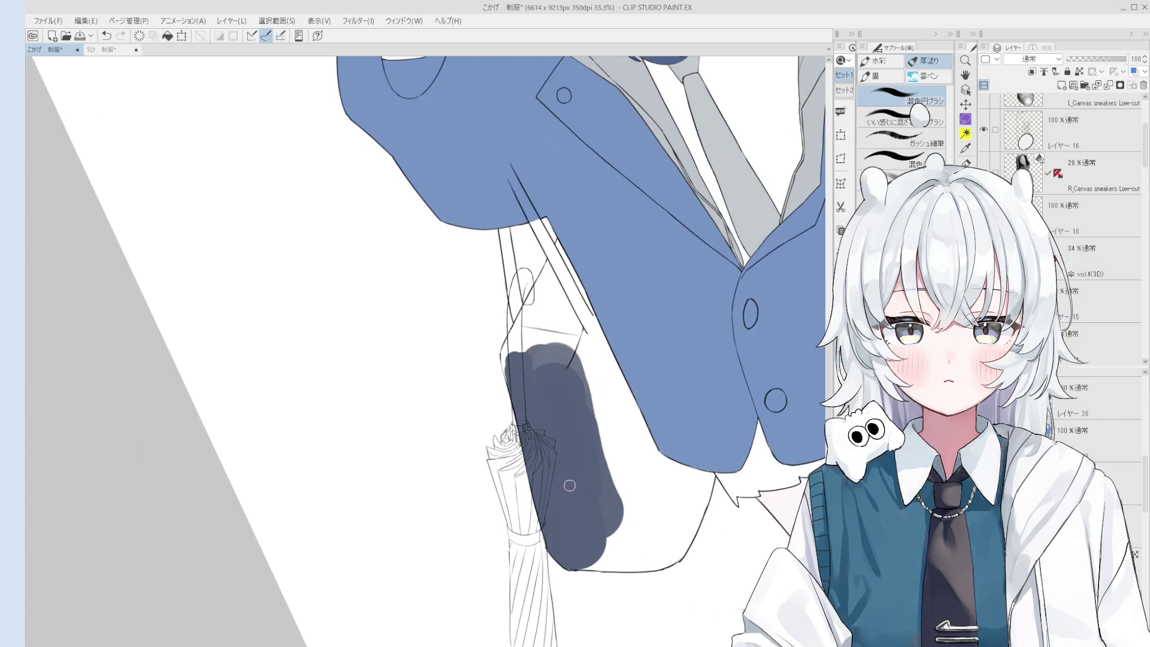
scroll(562, 397, "up", 3)
mouse_move(548, 419)
left_mouse_down()
mouse_move(515, 419)
mouse_move(509, 443)
mouse_move(509, 427)
mouse_move(565, 375)
left_mouse_up()
scroll(564, 346, "down", 2)
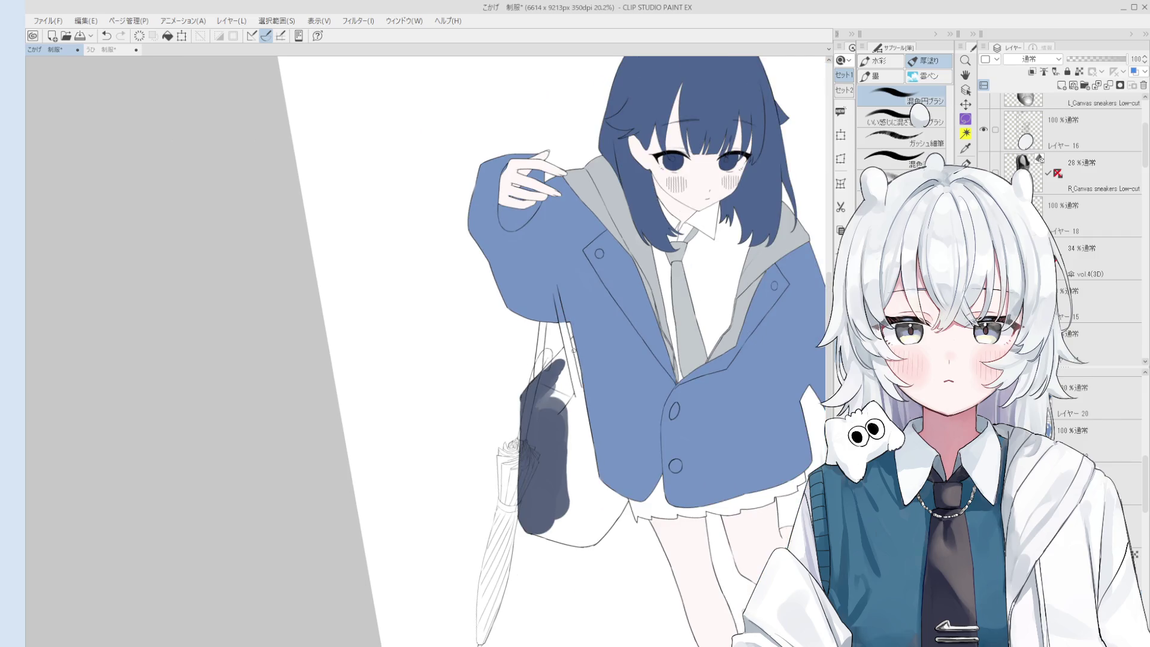
key("ctrl+z")
left_click(1108, 440)
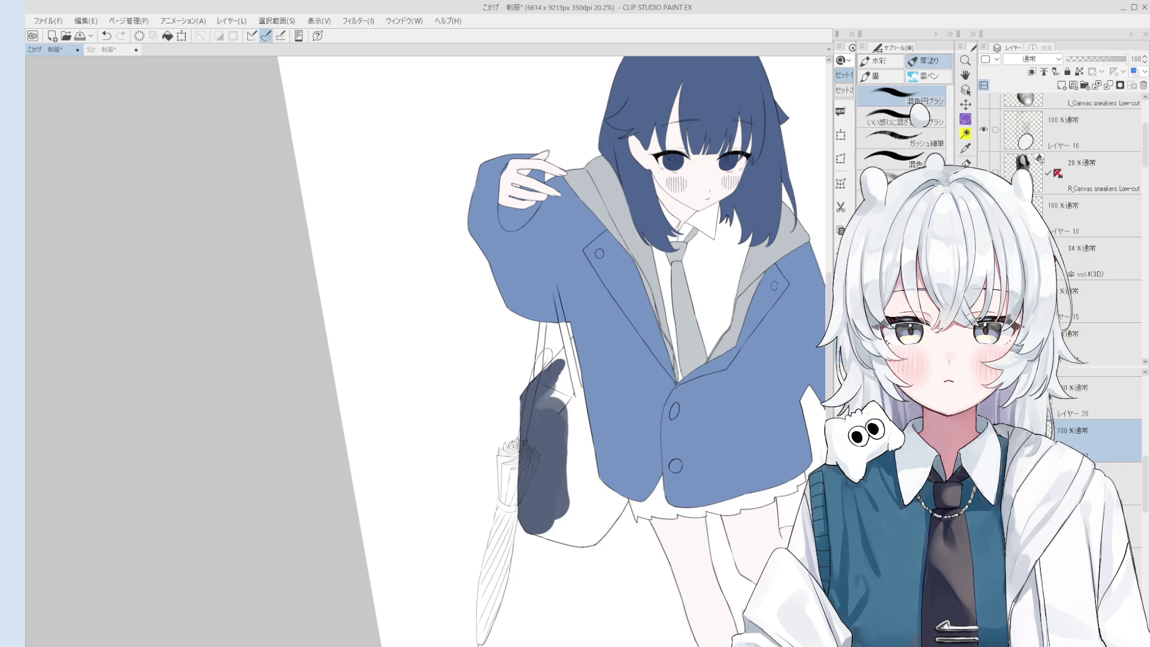
- Fill the bag dark blue-grey and touch up the area near the strap
key("g")
left_click(600, 475)
key("b")
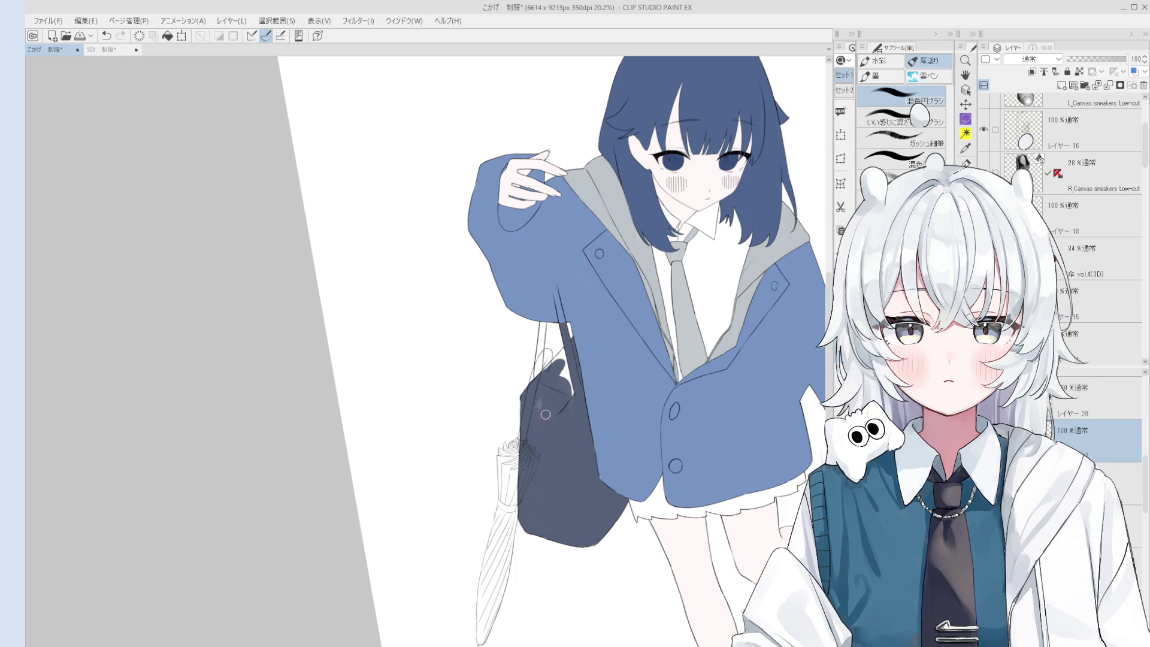
scroll(563, 389, "up", 1)
left_click_drag(558, 357, 566, 340)
scroll(568, 352, "up", 2)
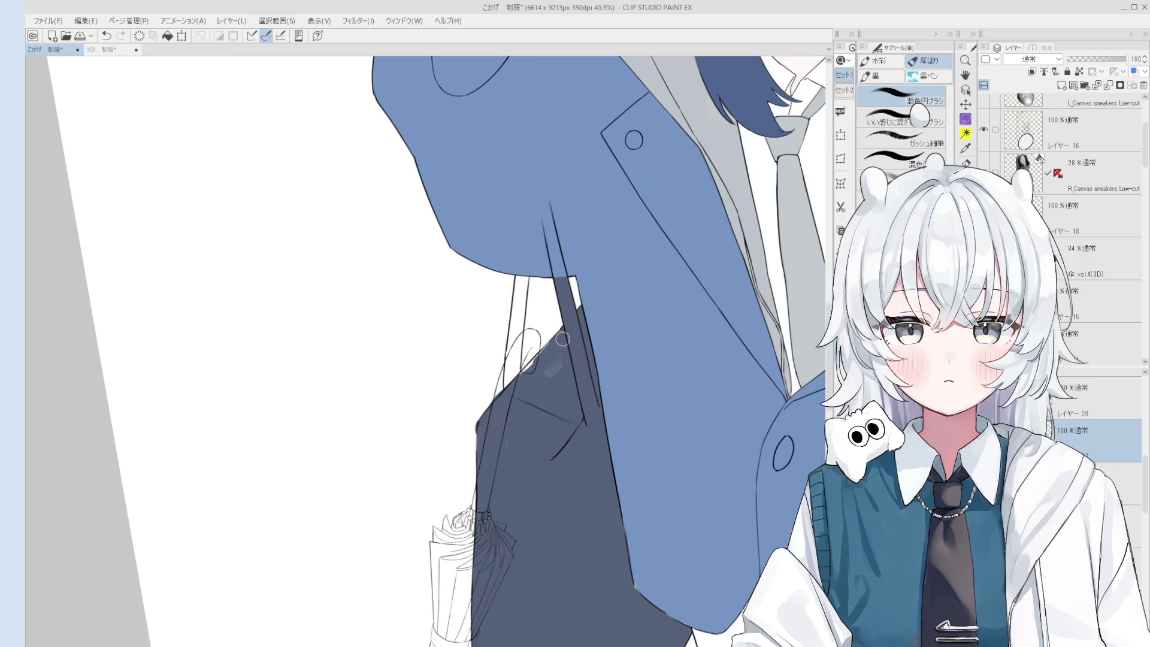
- Clean up the bag's edges with the eraser and brush
key("e")
scroll(500, 413, "up", 2)
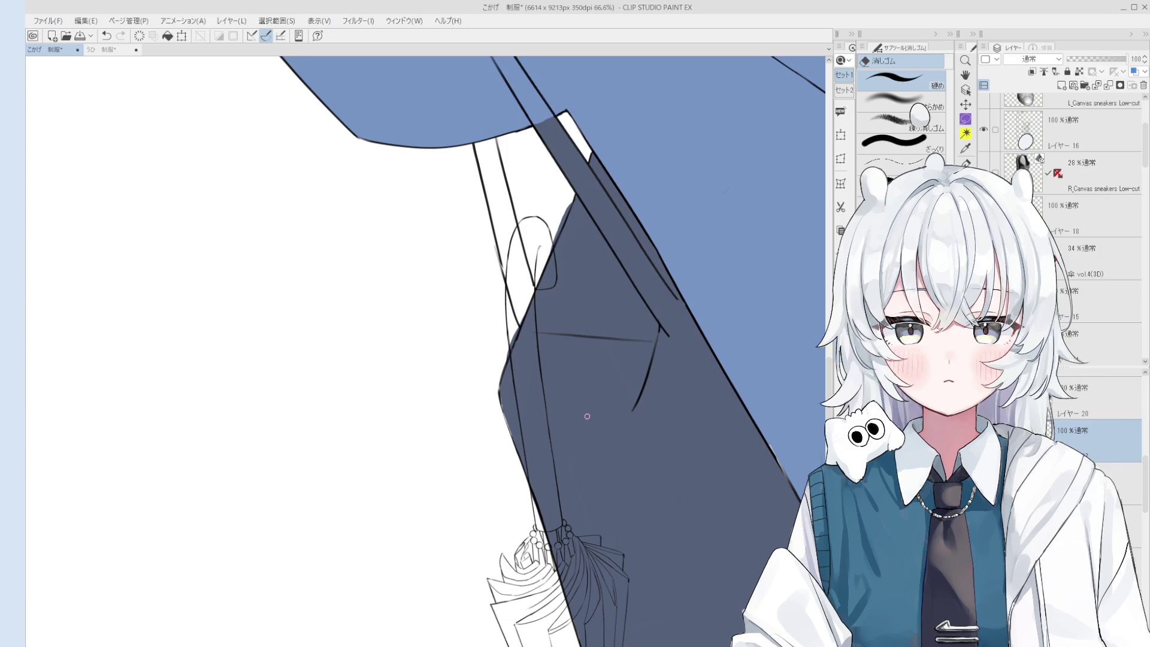
scroll(589, 415, "down", 2)
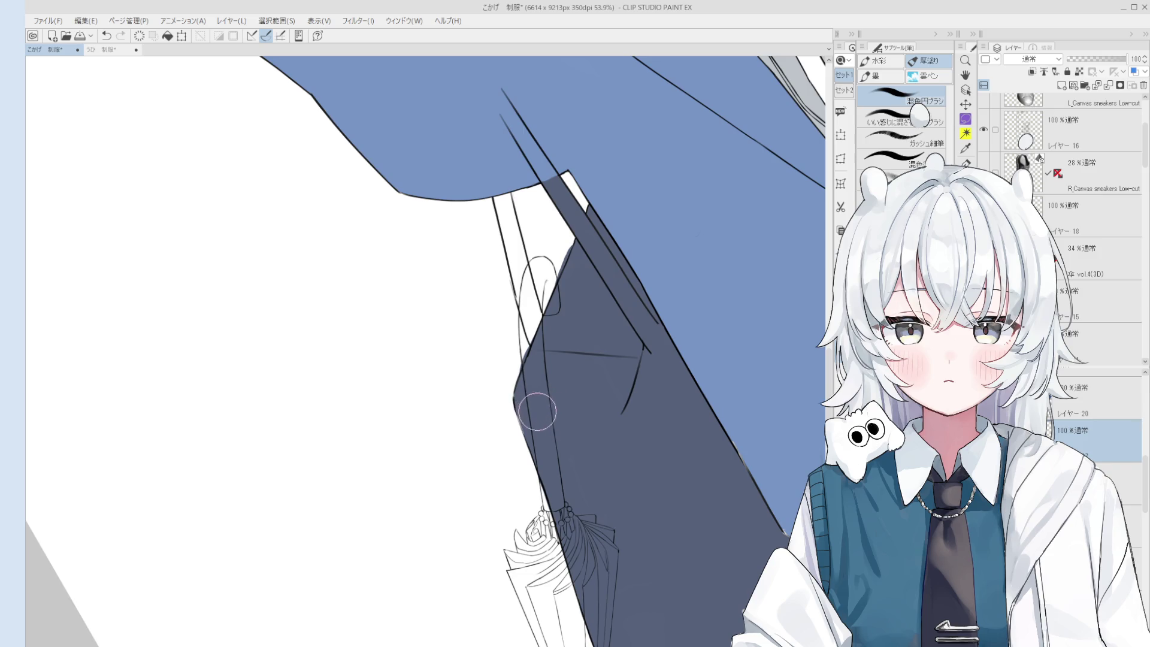
key("e")
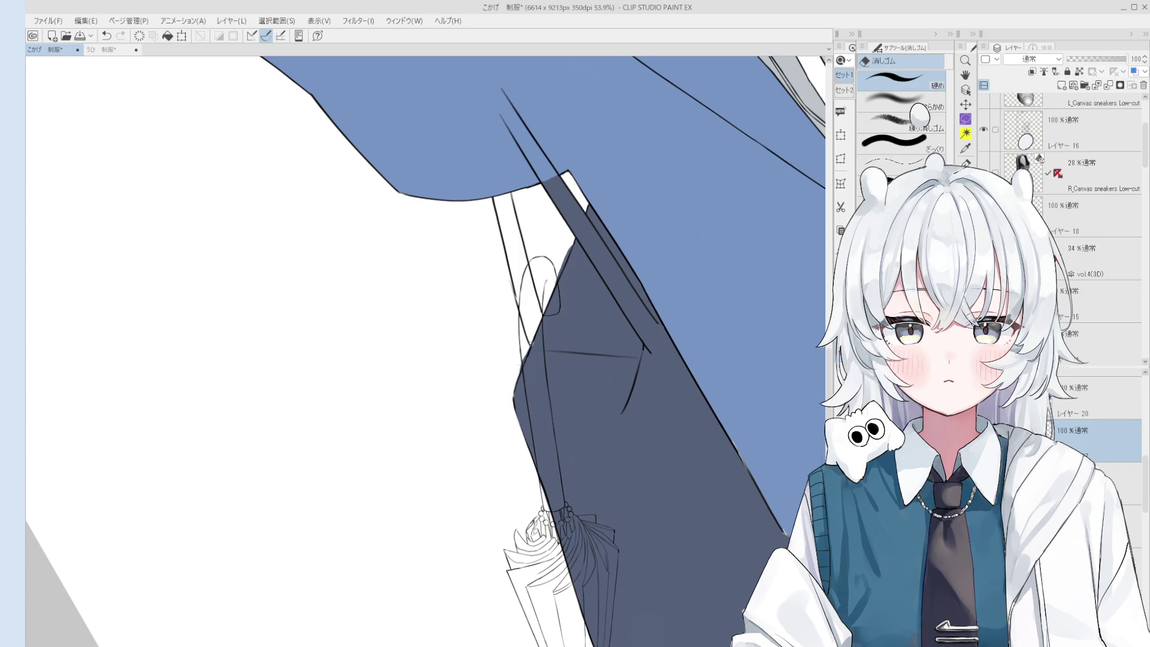
scroll(530, 340, "down", 2)
key("b")
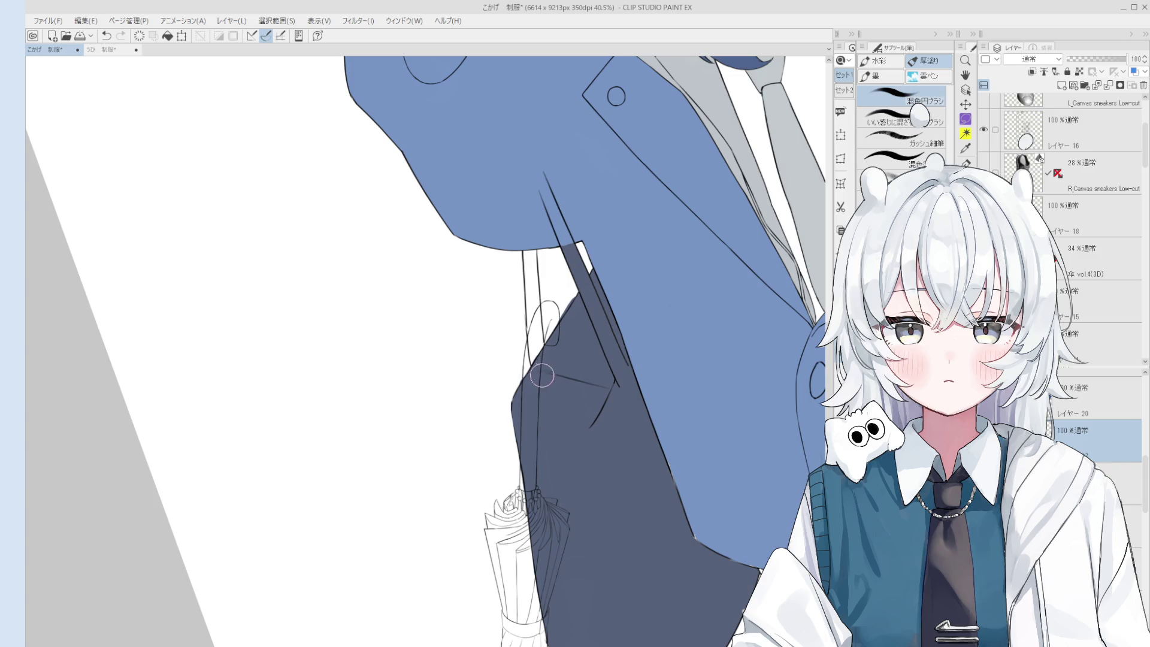
key("e")
scroll(553, 335, "up", 2)
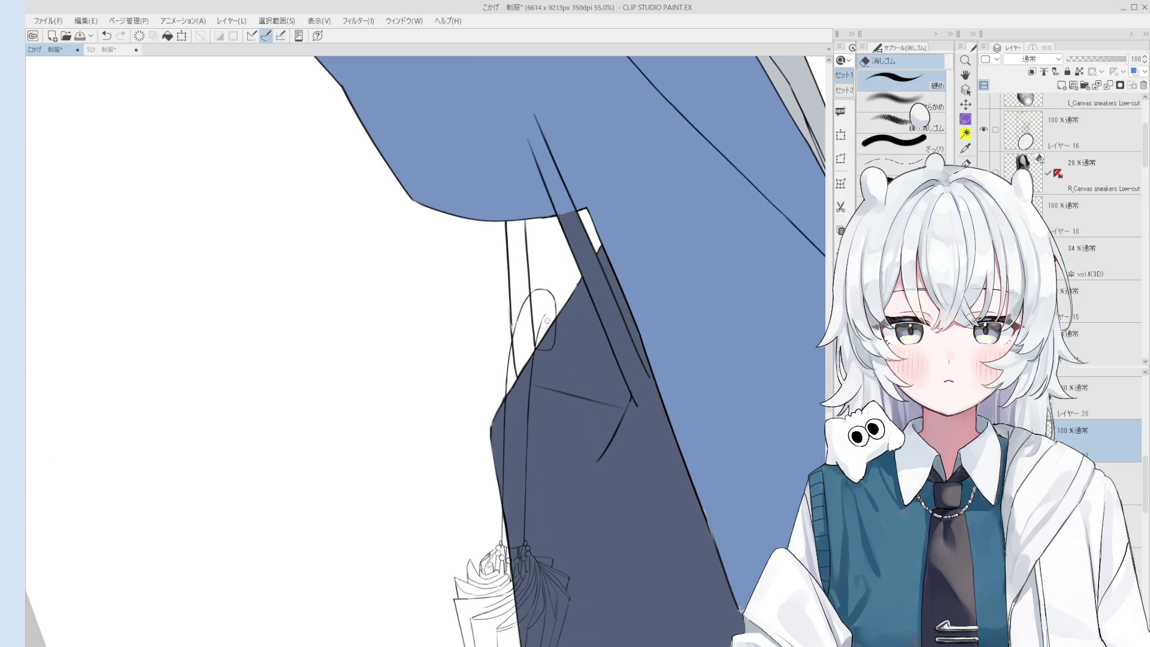
scroll(574, 289, "down", 1)
key("b")
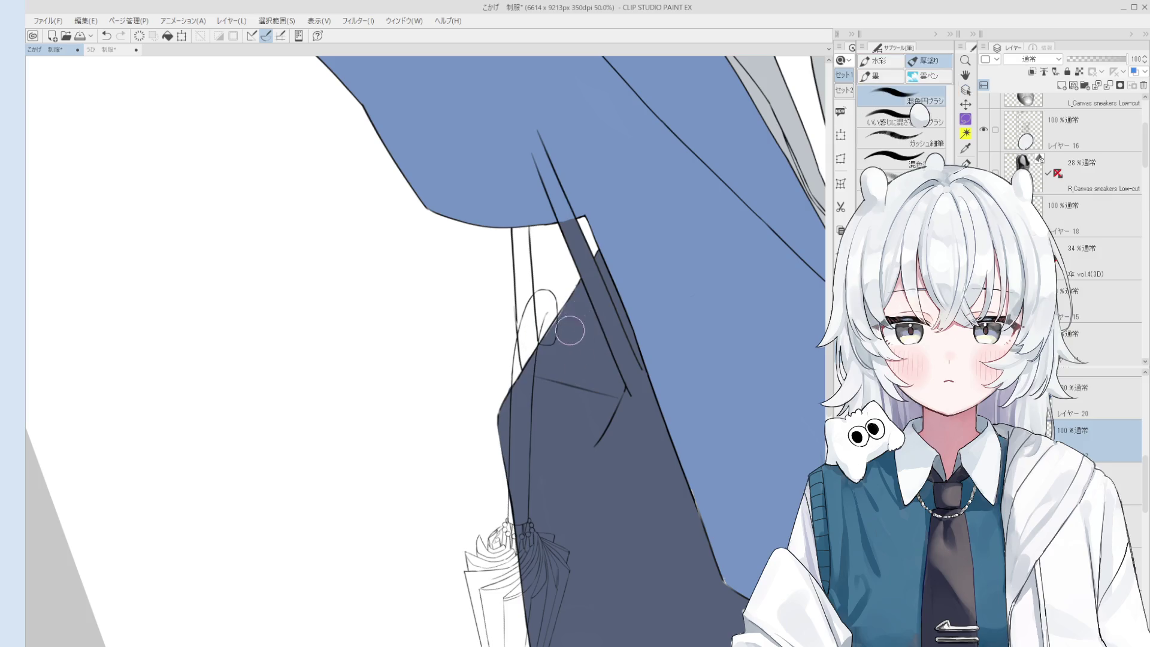
- Fill the two remaining gaps near the strap with dark navy
key("g")
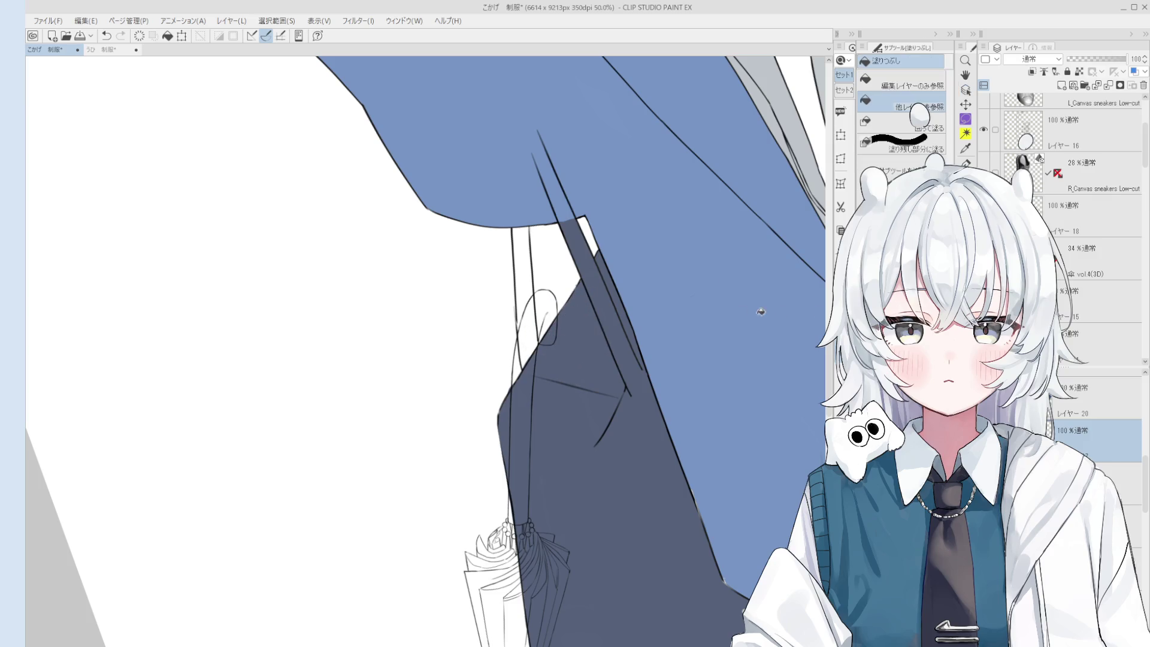
left_click(522, 266)
left_click(534, 322)
key("b")
- Draw the bag strap from the bag up to the sleeve, redoing the first stroke
key("minus")
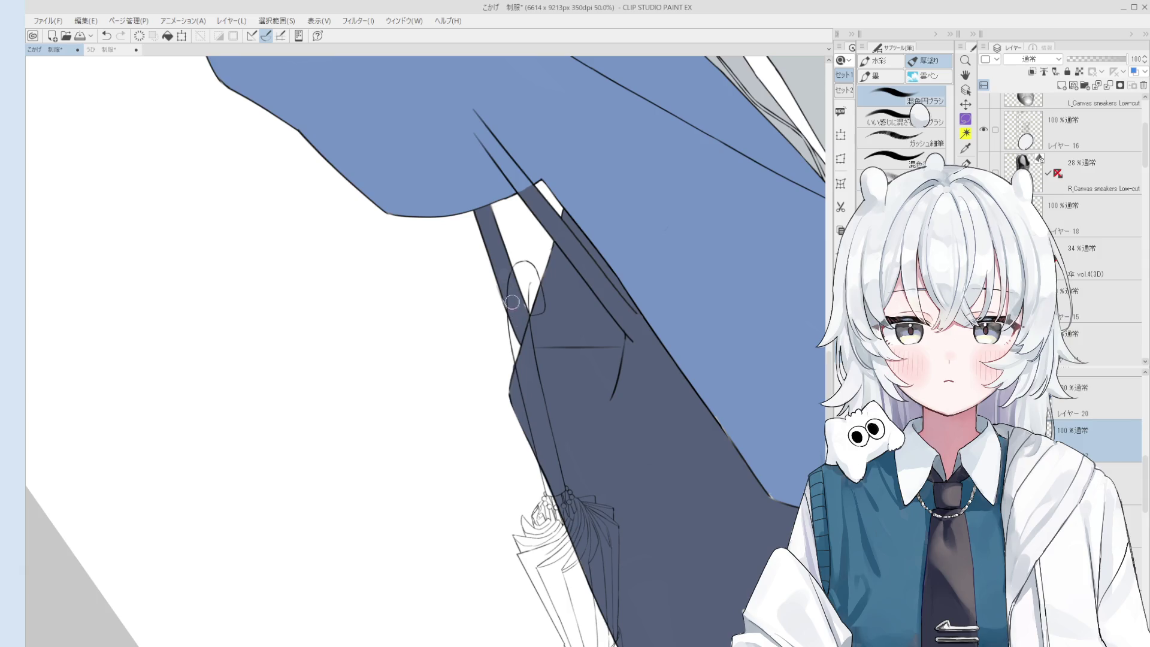
key("asciicircum")
key("e")
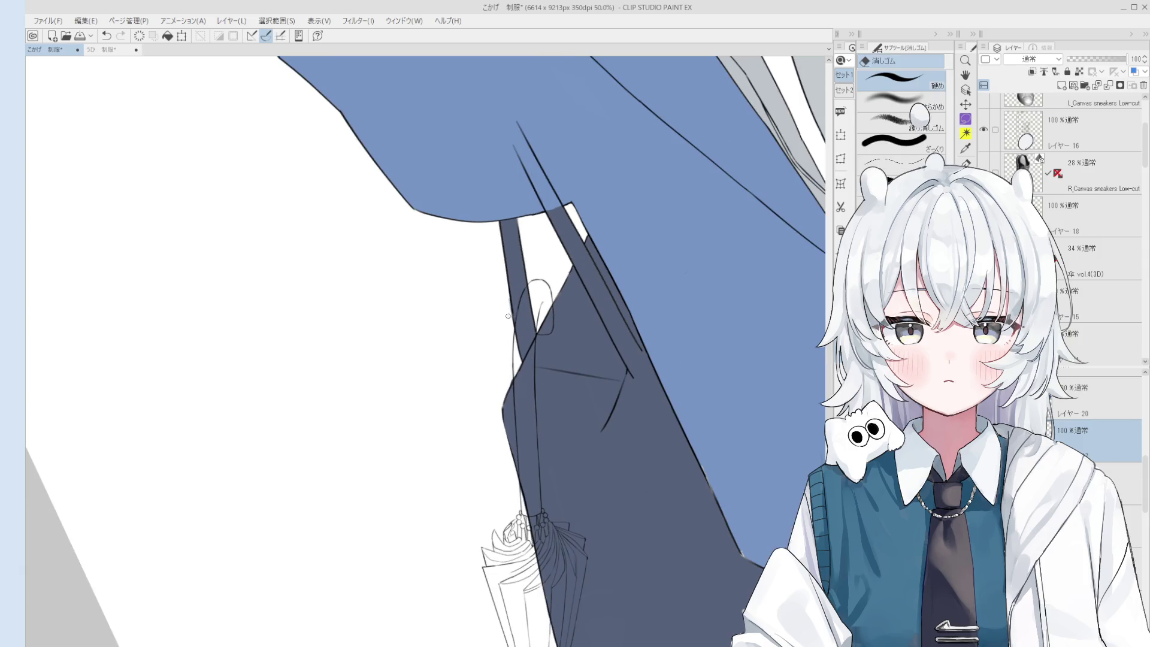
key("minus")
key("minus")
key("o")
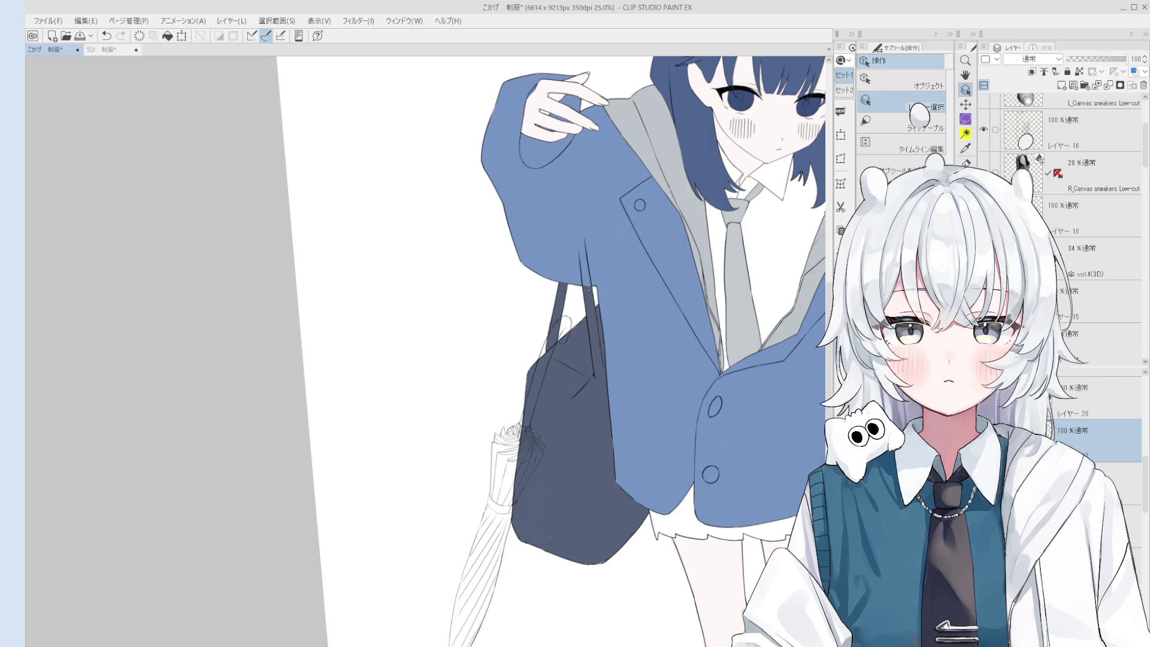
key("b")
left_click_drag(590, 285, 579, 221)
key("ctrl+z")
left_click_drag(588, 306, 576, 210)
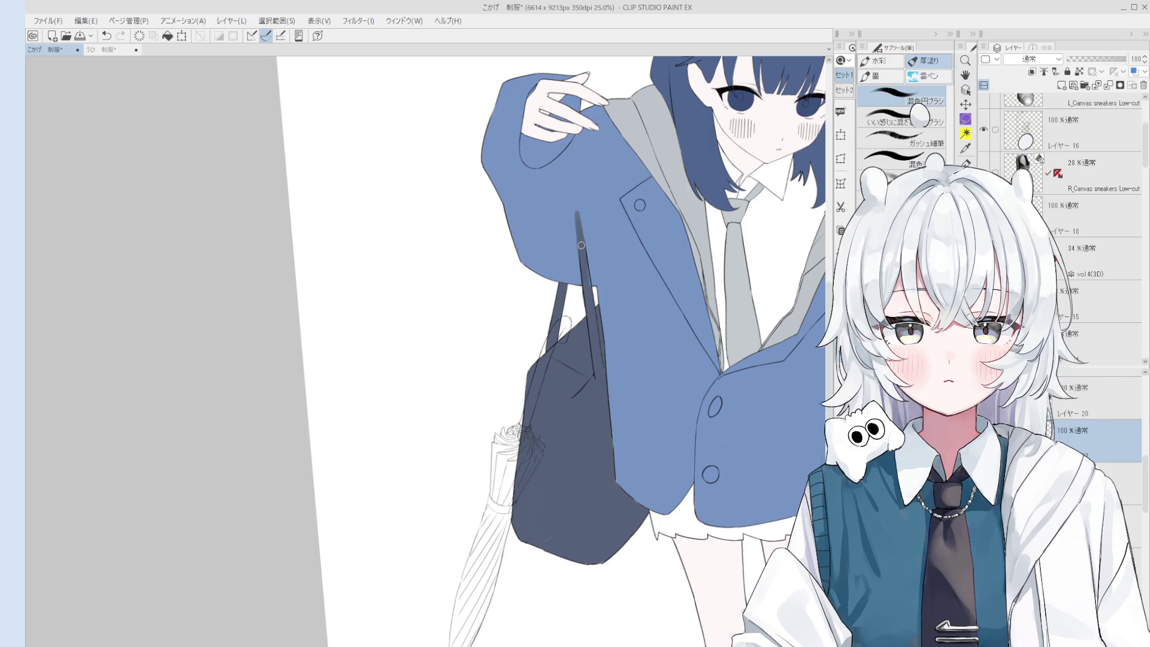
- Zoom out, bring the legs and shoes into view, and select the shoe layer
key("minus")
key("e")
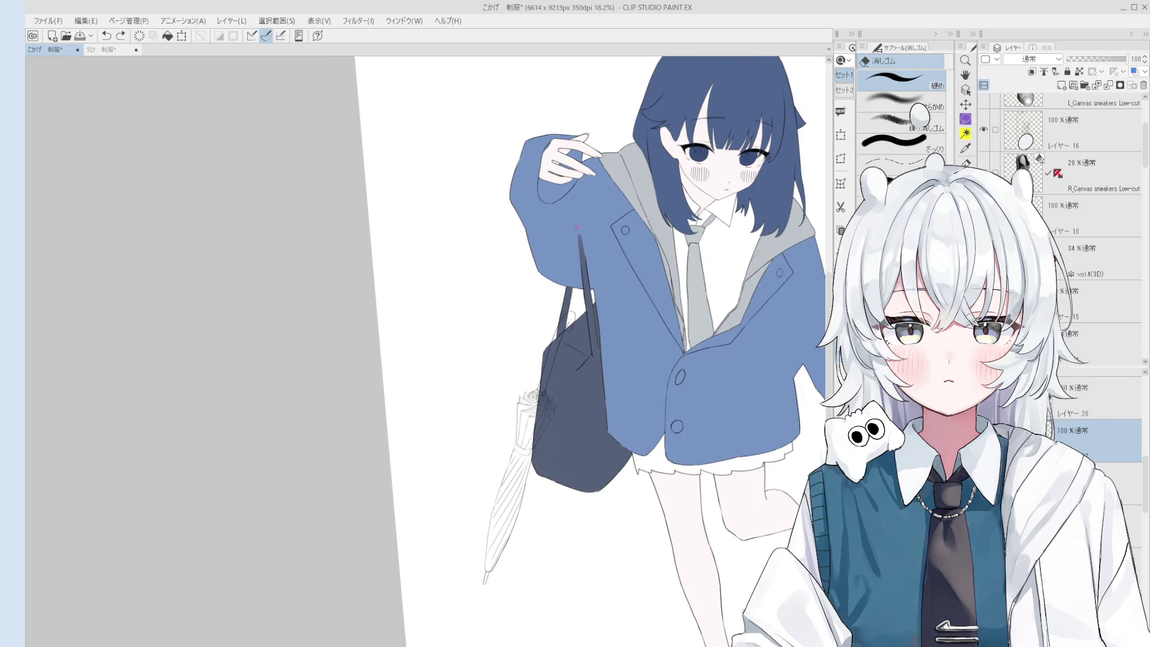
key("minus")
key("h")
mouse_move(688, 395)
left_mouse_down()
mouse_move(636, 370)
mouse_move(611, 412)
left_mouse_up()
scroll(612, 413, "up", 5)
left_click(693, 449, "ctrl+shift")
left_click_drag(670, 581, 693, 491)
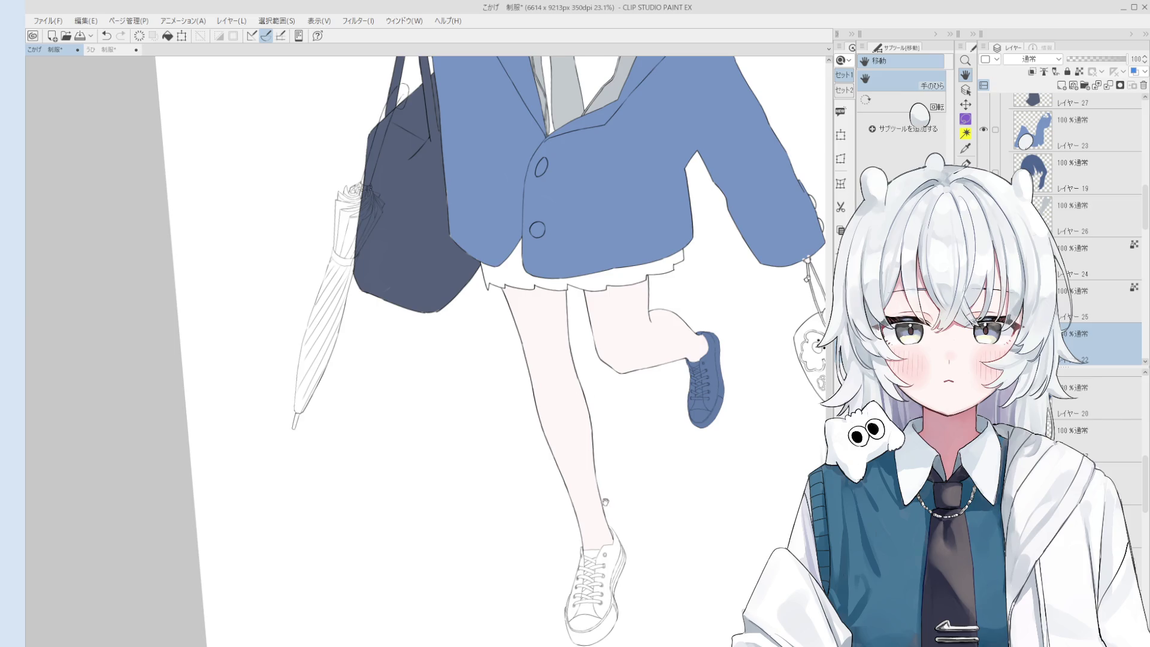
- Fill the sneaker's sole, side panels and toe-edge gap with flat blue
scroll(598, 573, "up", 3)
key("b")
mouse_move(635, 461)
left_mouse_down()
mouse_move(593, 527)
mouse_move(599, 539)
left_mouse_up()
key("g")
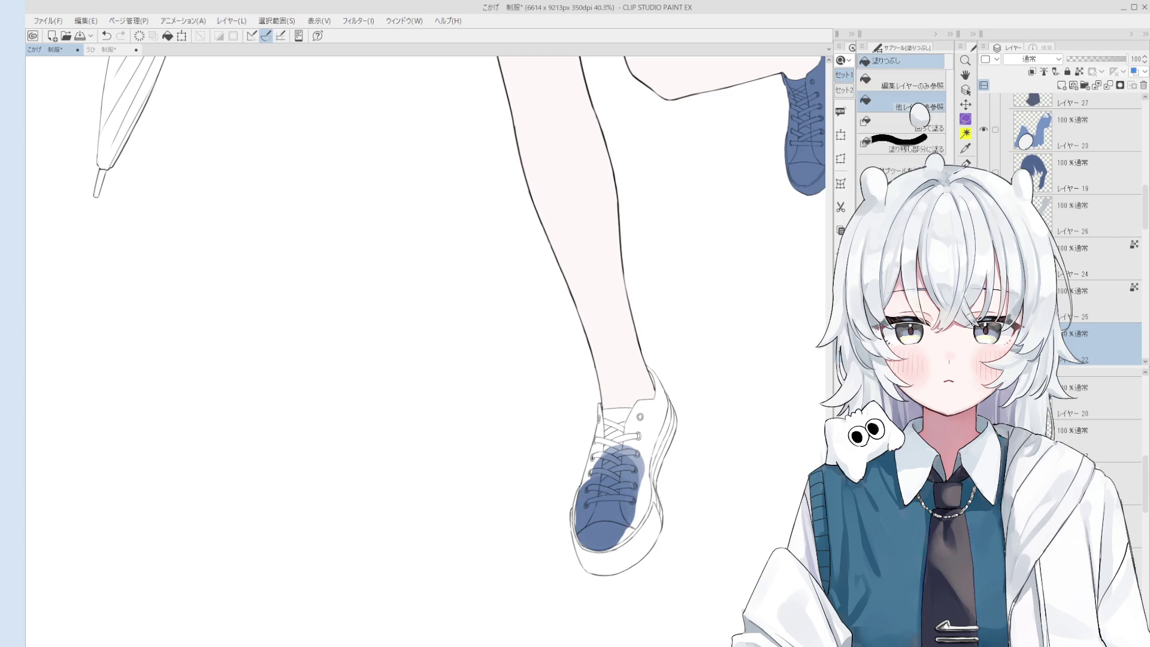
scroll(607, 548, "up", 1)
left_click(599, 557)
left_click(653, 455)
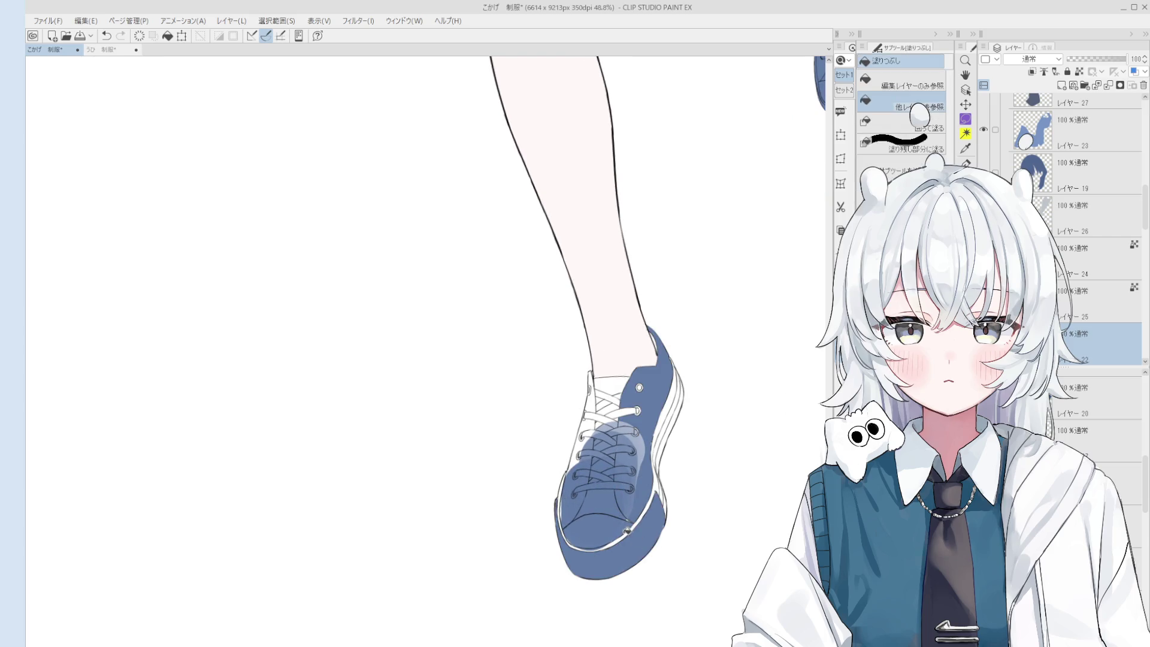
left_click(640, 520)
- Paint blue over the white lace area and reselect the shoe's colour layer
key("b")
mouse_move(605, 526)
left_mouse_down()
mouse_move(617, 479)
mouse_move(602, 437)
mouse_move(586, 486)
mouse_move(606, 414)
mouse_move(631, 419)
mouse_move(628, 470)
mouse_move(644, 488)
mouse_move(631, 509)
left_mouse_up()
key("h")
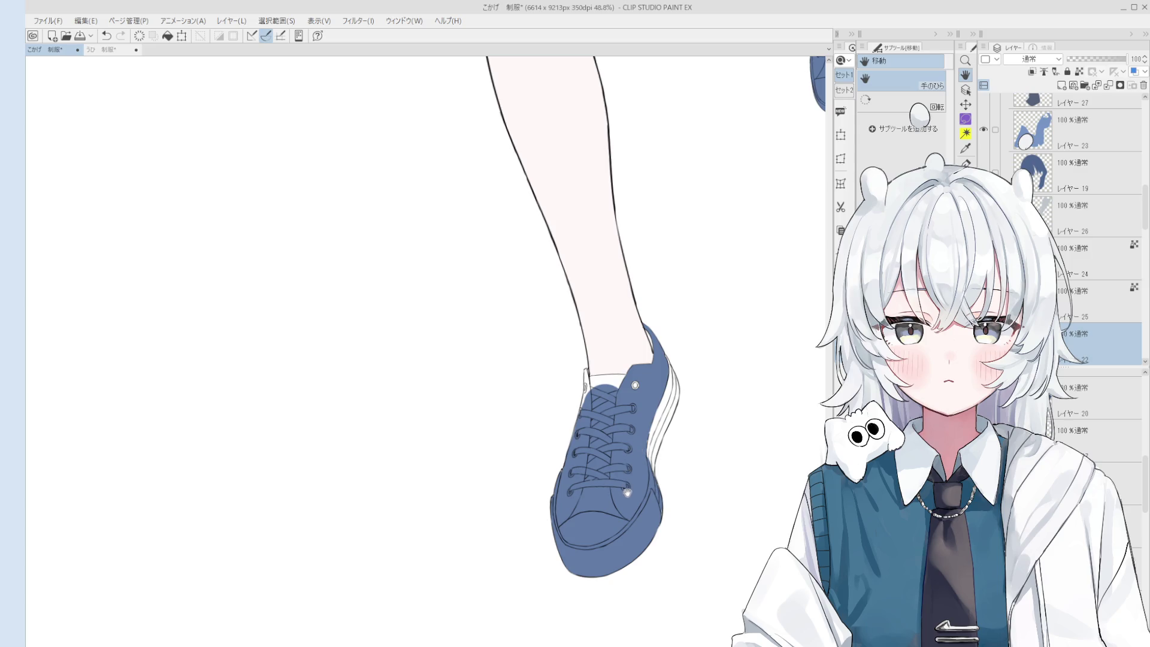
key("o")
scroll(621, 427, "up", 2)
key("b")
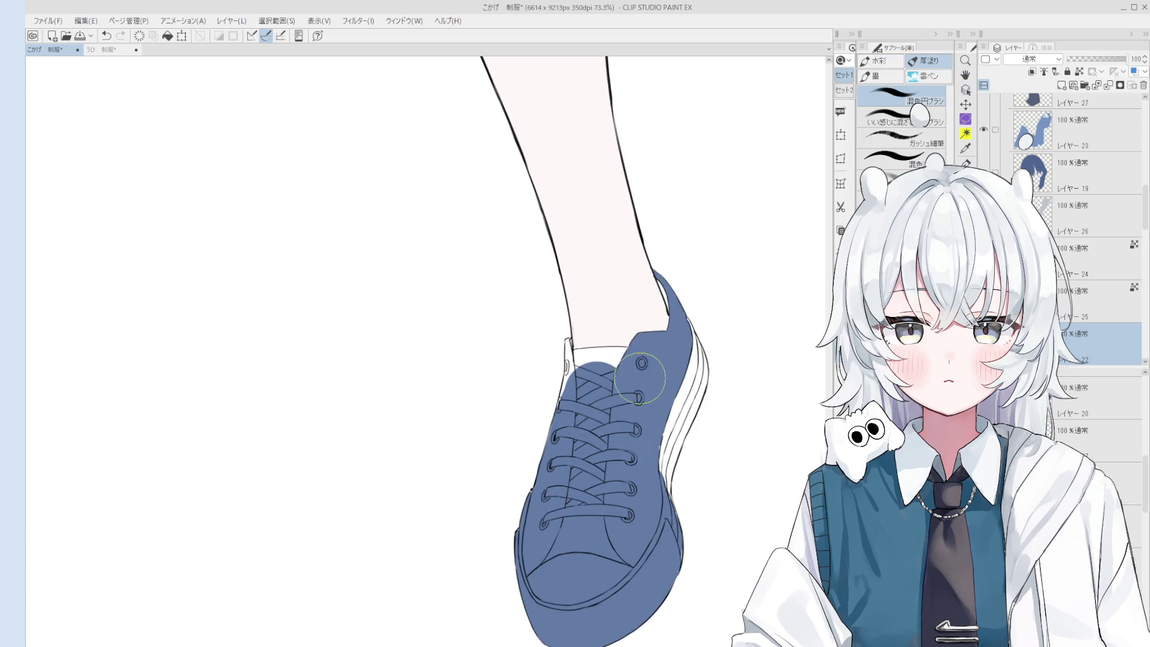
scroll(617, 362, "up", 4)
key("e")
left_click(572, 299, "ctrl+shift")
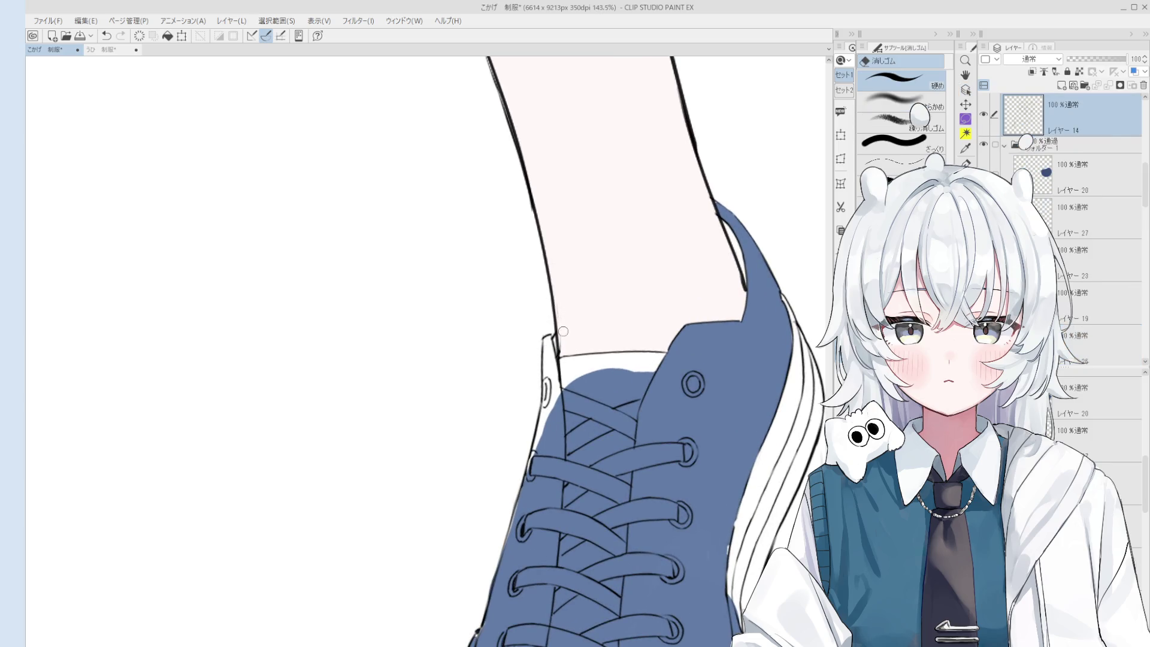
key("h")
scroll(494, 381, "down", 2)
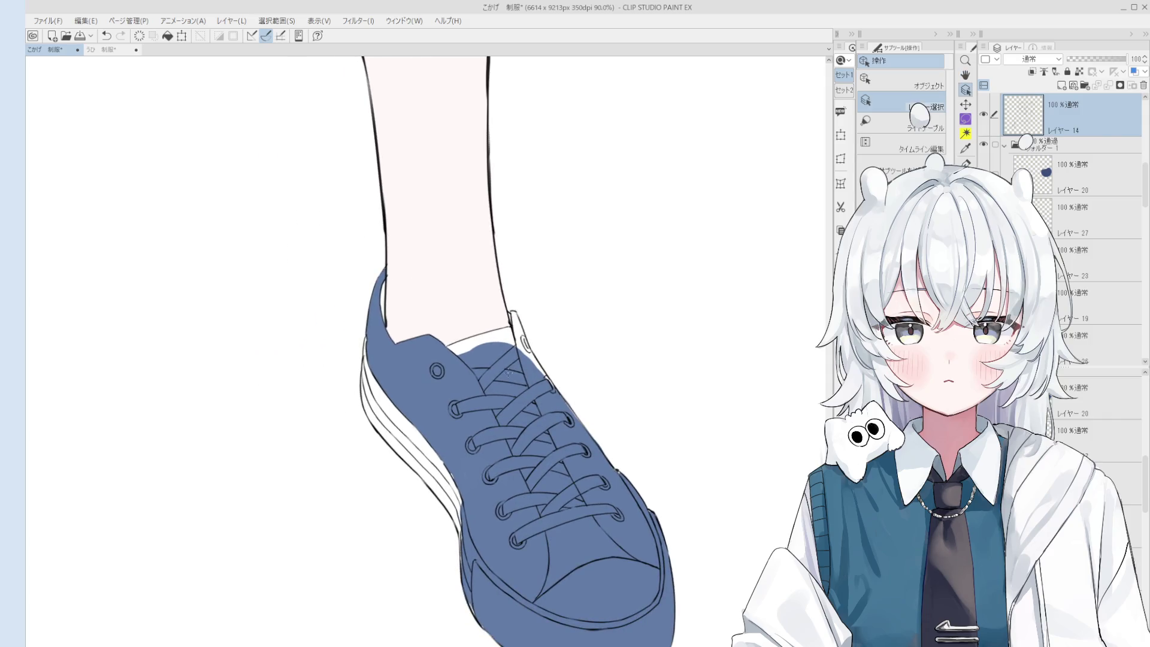
left_click(478, 448, "ctrl+shift")
left_click_drag(478, 448, 545, 438)
- Touch up blue around the shoe collar and cover the heel's white sole stripes
key("b")
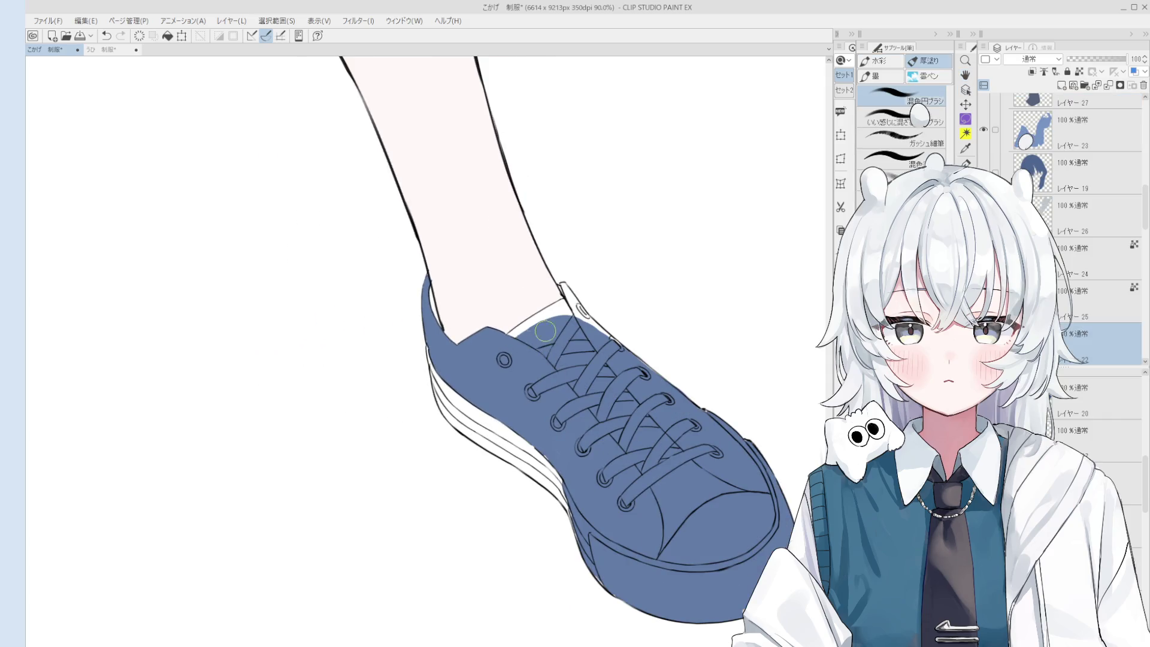
mouse_move(522, 339)
left_mouse_down()
mouse_move(572, 303)
mouse_move(587, 374)
mouse_move(583, 349)
mouse_move(611, 413)
mouse_move(595, 389)
left_mouse_up()
key("minus")
key("ctrl+z")
key("h")
mouse_move(599, 420)
left_mouse_down()
mouse_move(676, 521)
mouse_move(660, 515)
left_mouse_up()
key("b")
scroll(661, 508, "up", 2)
scroll(660, 498, "down", 2)
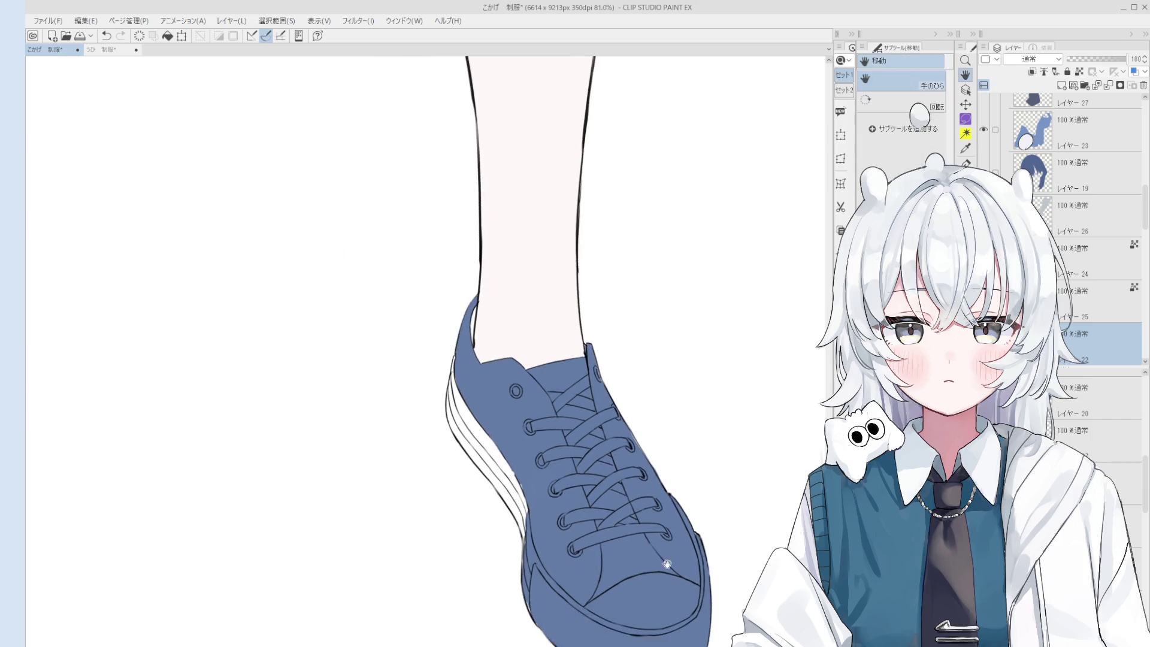
scroll(607, 360, "up", 2)
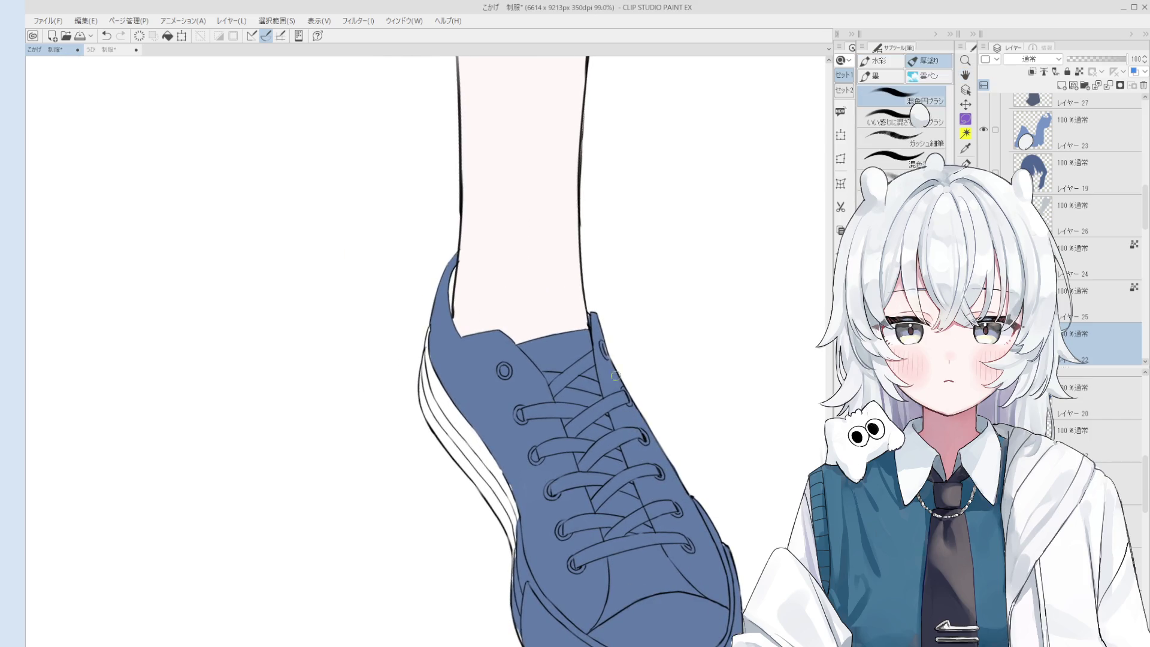
scroll(606, 360, "down", 3)
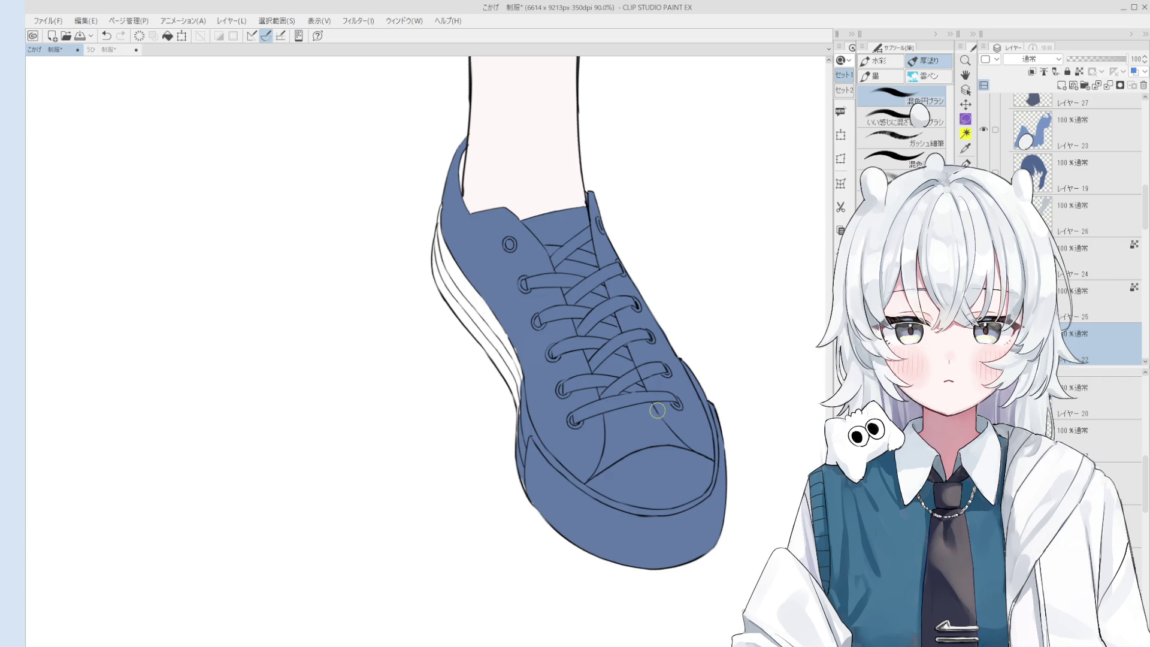
mouse_move(440, 245)
left_mouse_down()
mouse_move(448, 215)
mouse_move(441, 257)
mouse_move(463, 291)
mouse_move(446, 282)
mouse_move(464, 305)
mouse_move(446, 264)
mouse_move(516, 377)
mouse_move(513, 366)
mouse_move(544, 488)
left_mouse_up()
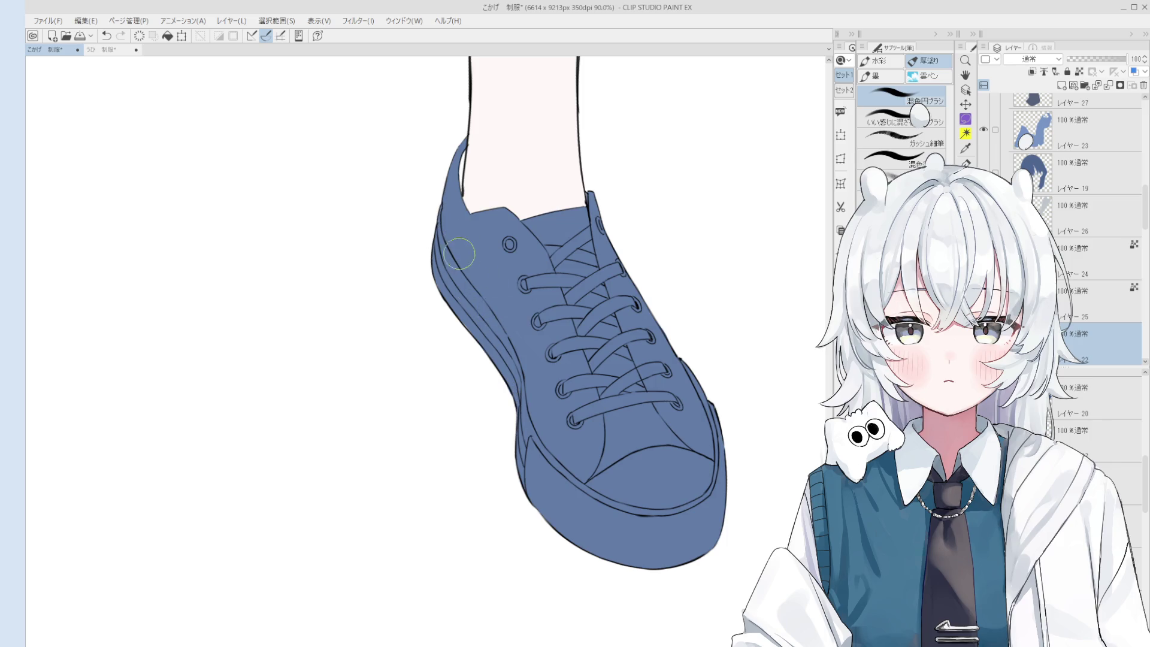
- Pan and zoom out until the whole figure is visible
key("space")
left_click_drag(481, 320, 500, 364)
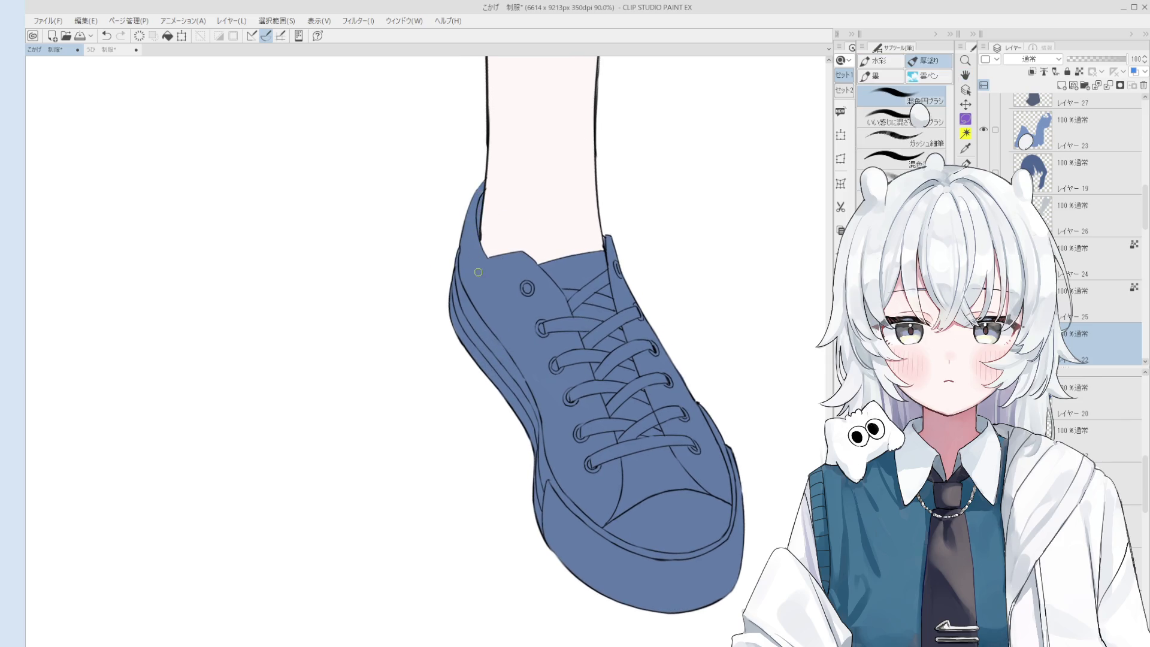
scroll(478, 272, "down", 7)
key("space")
scroll(528, 246, "down", 3)
left_click_drag(529, 246, 565, 470)
scroll(576, 246, "up", 2)
- Select the jacket colour layer and add a new empty layer above it
left_click(557, 215, "ctrl+shift")
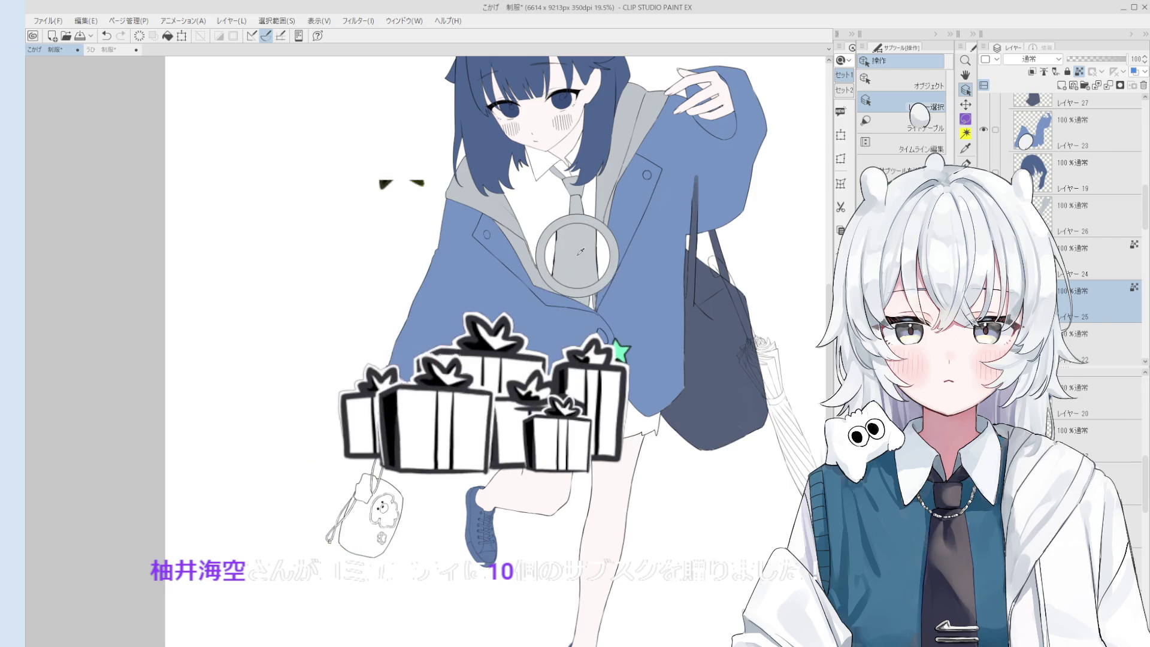
left_click(453, 261)
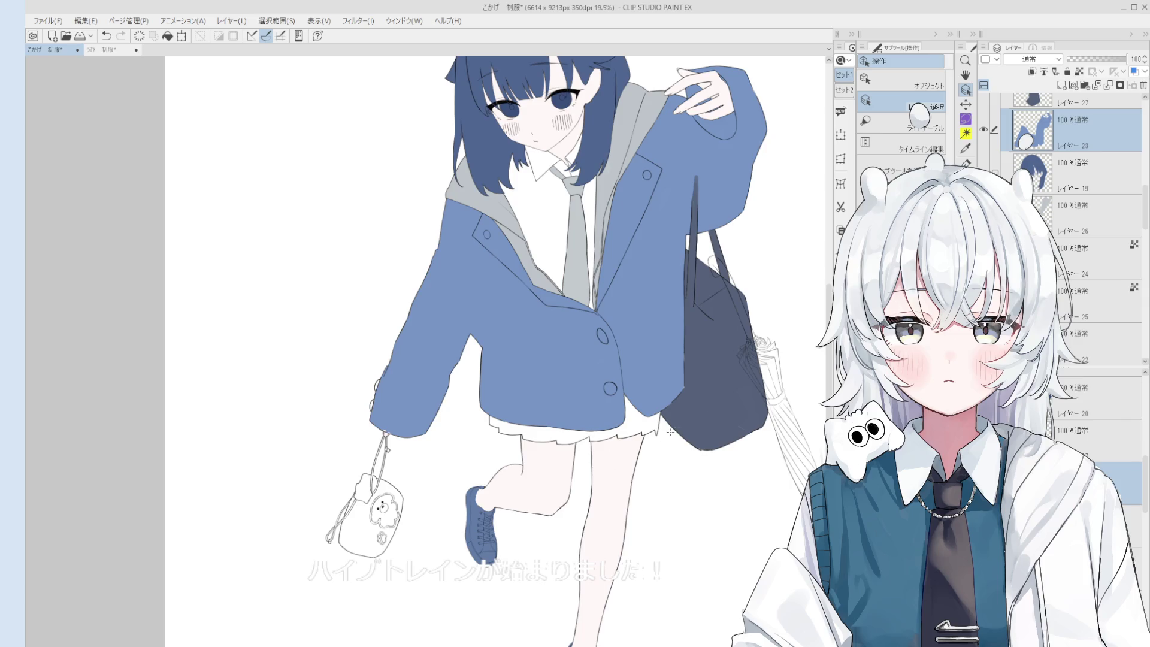
key("g")
key("ctrl+shift+n")
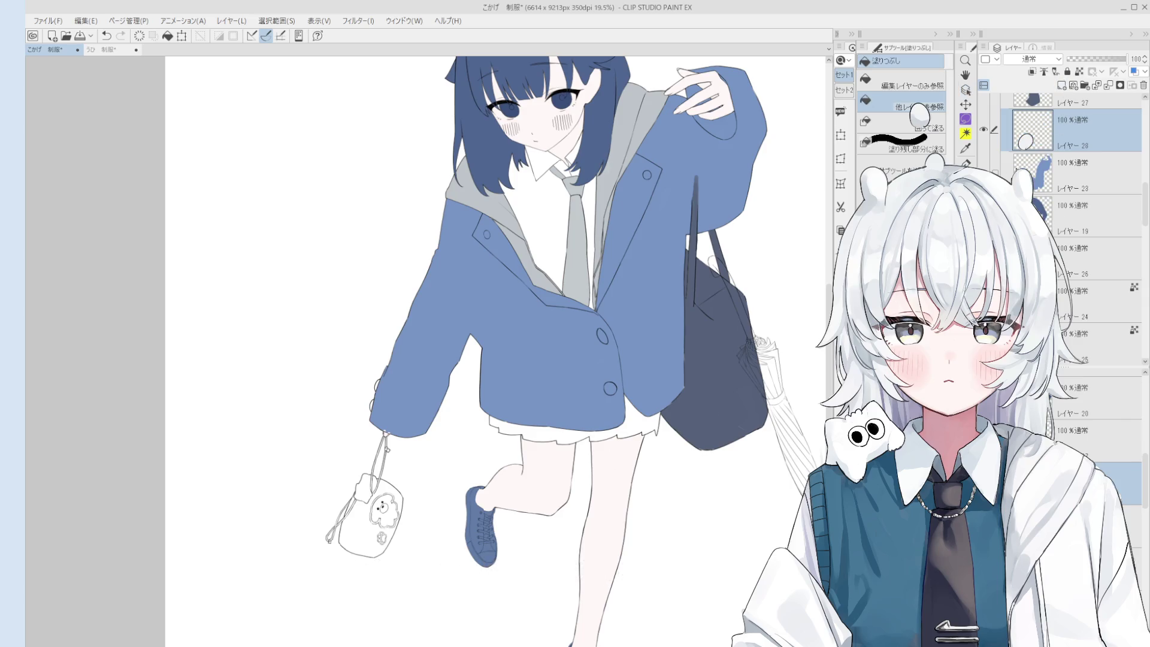
- Move the new layer below the jacket layer and try a light stroke on the skirt frill, then undo it
left_click(635, 419)
key("b")
scroll(565, 427, "up", 3)
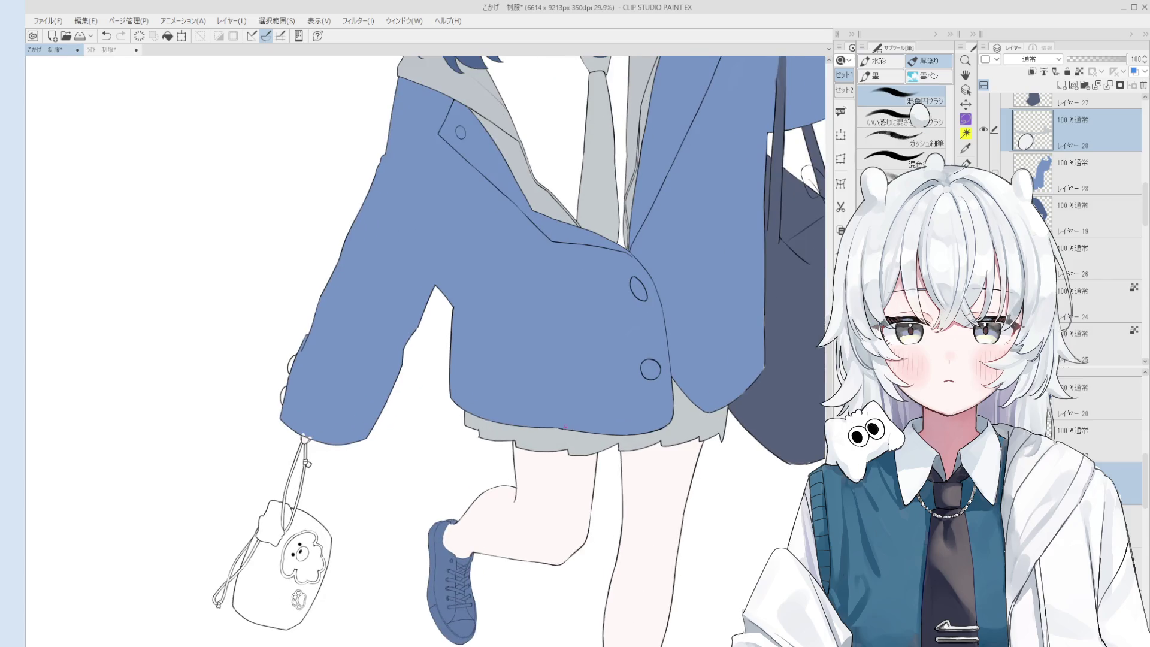
key("ctrl+bracketleft")
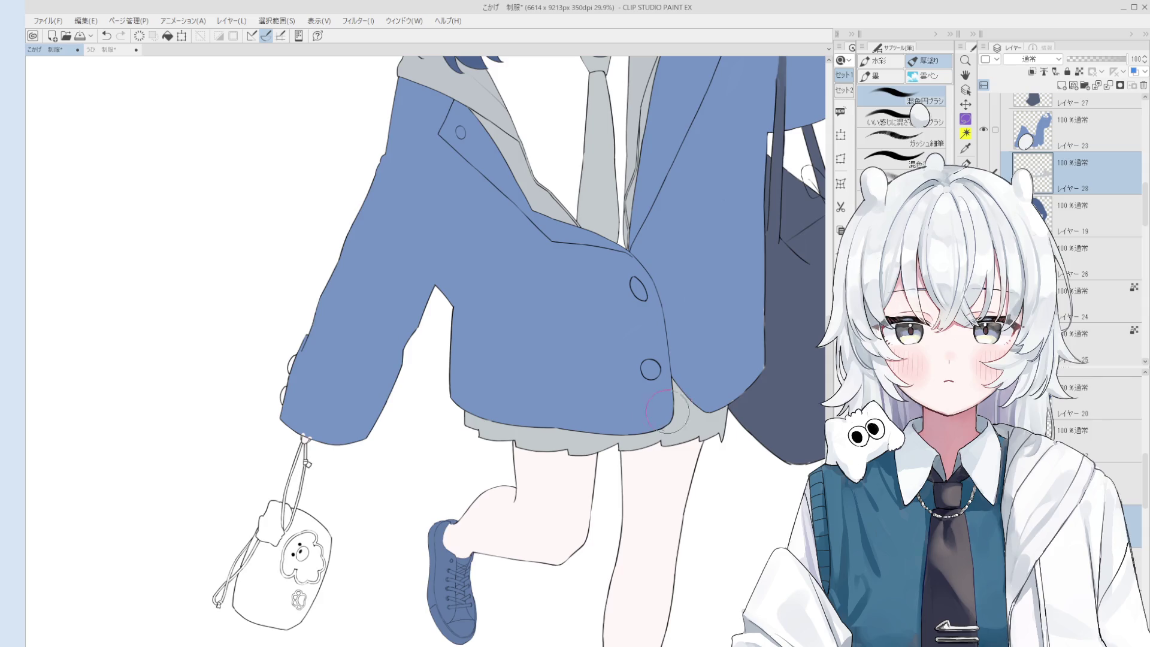
mouse_move(557, 432)
left_mouse_down()
mouse_move(512, 427)
mouse_move(606, 391)
left_mouse_up()
key("ctrl+z")
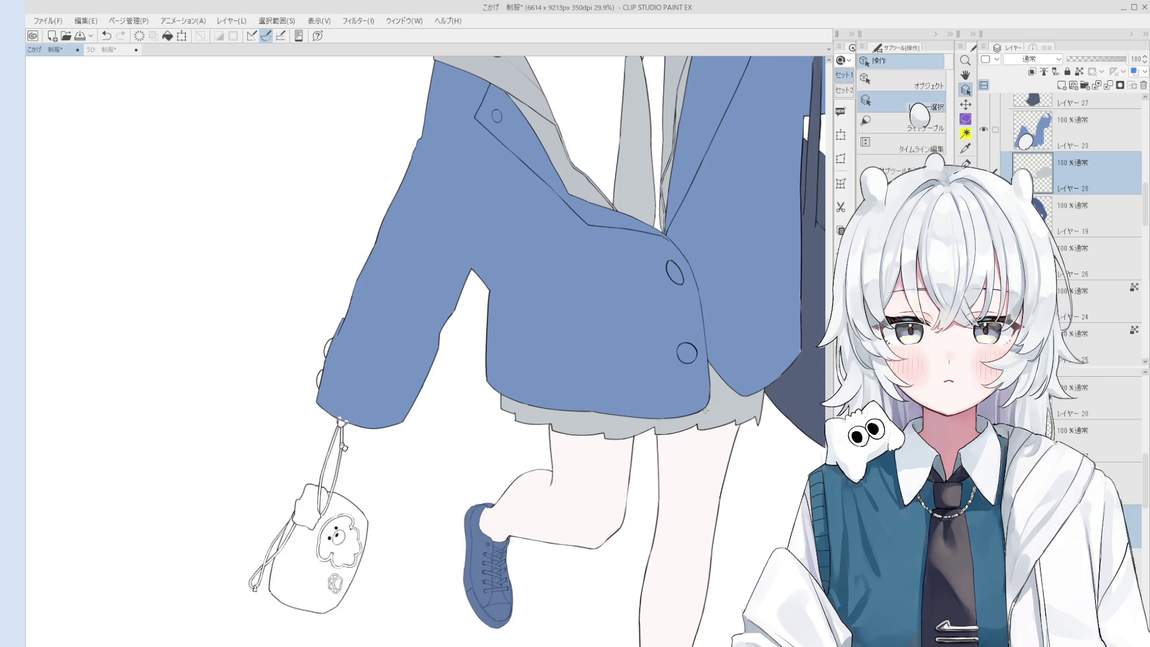
- Select the jacket colour layer and flip the canvas view horizontally
left_click_drag(721, 420, 746, 454)
scroll(682, 486, "up", 1)
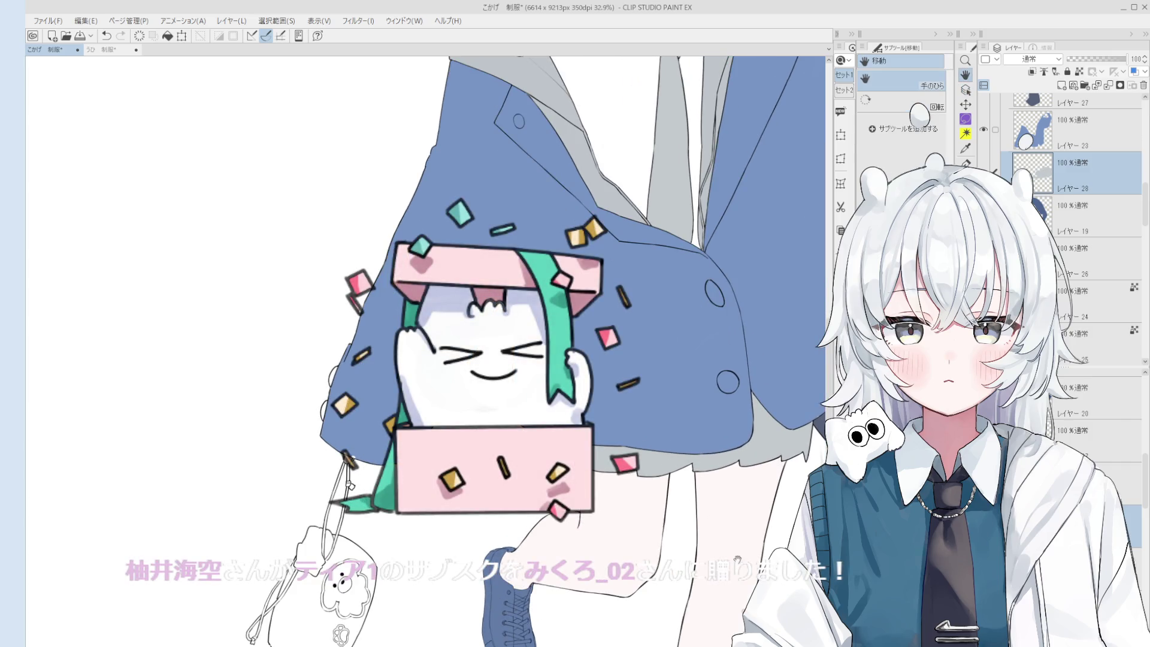
scroll(48, 302, "down", 2)
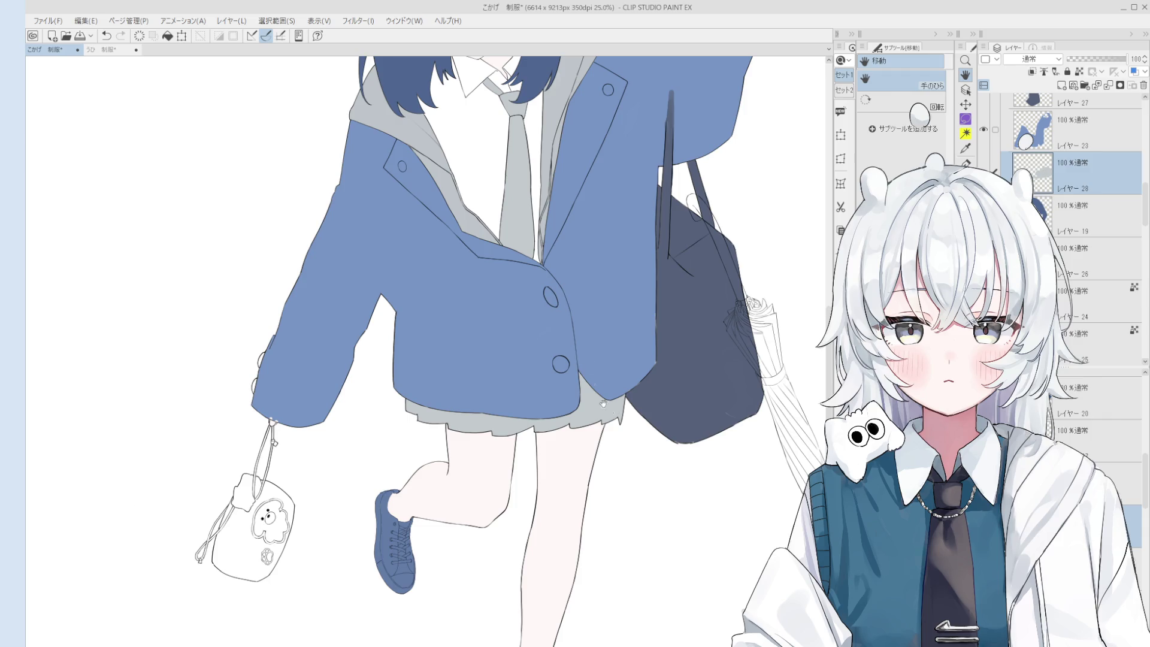
left_click_drag(590, 383, 601, 407)
scroll(604, 419, "up", 3)
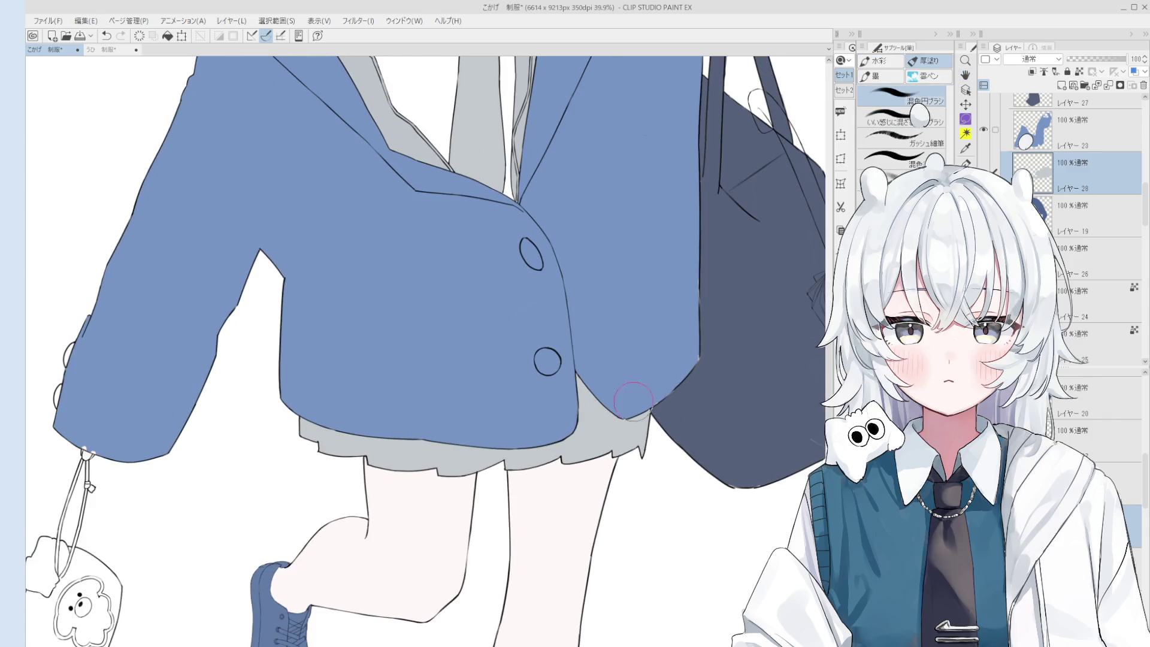
left_click(657, 370, "ctrl+shift")
scroll(655, 377, "up", 2)
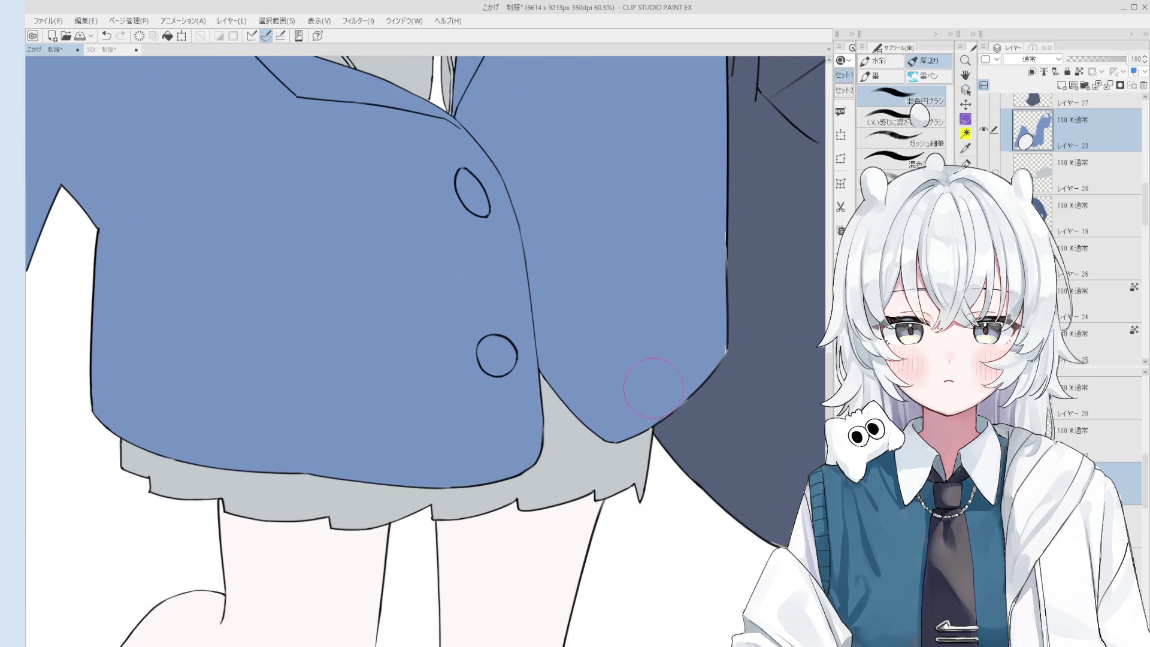
scroll(653, 388, "down", 1)
key("h")
key("o")
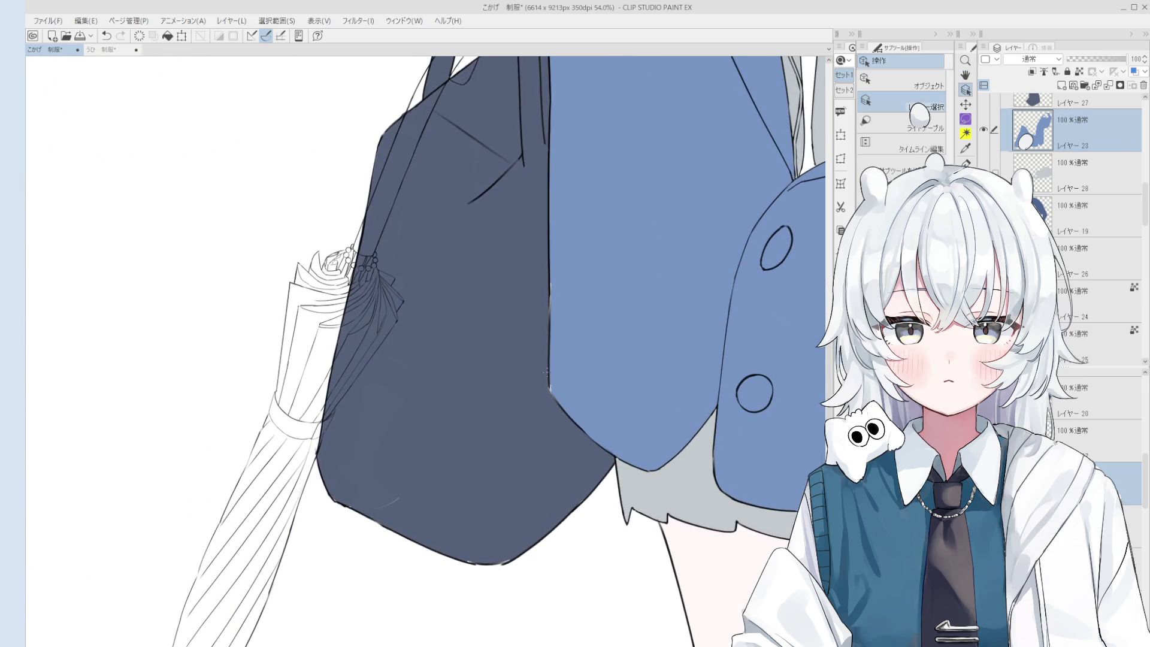
scroll(561, 371, "up", 1)
- Pick the line-art layer at the sleeve directly from the canvas
key("b")
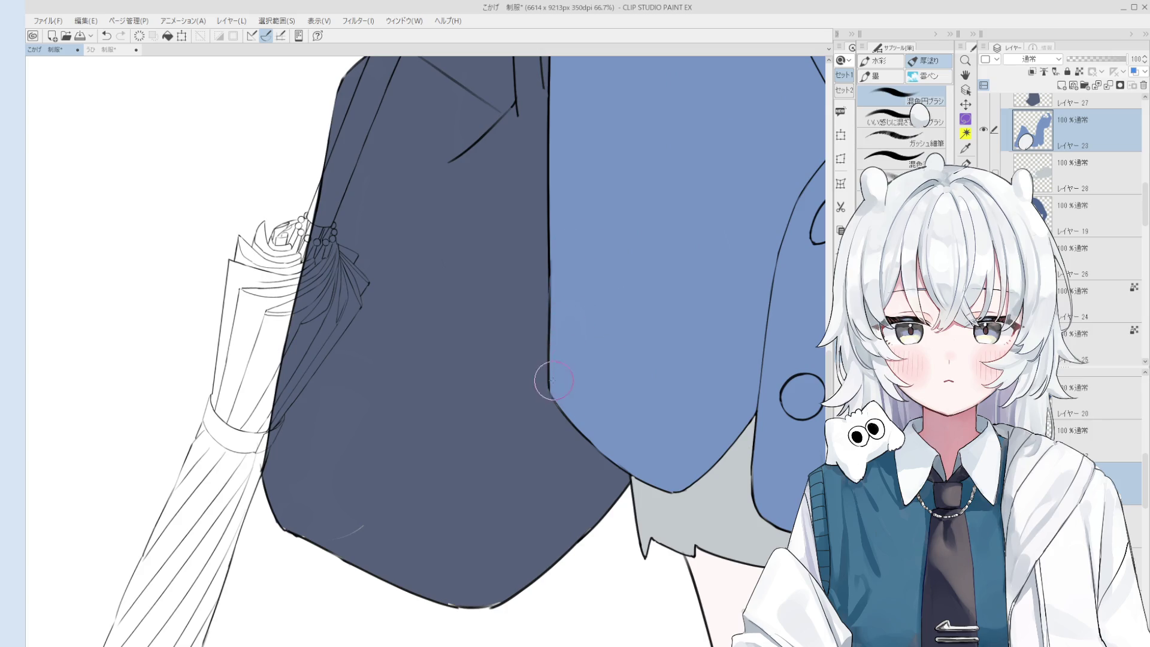
key("e")
scroll(554, 381, "up", 1)
left_click(557, 383, "ctrl+shift")
scroll(557, 384, "up", 1)
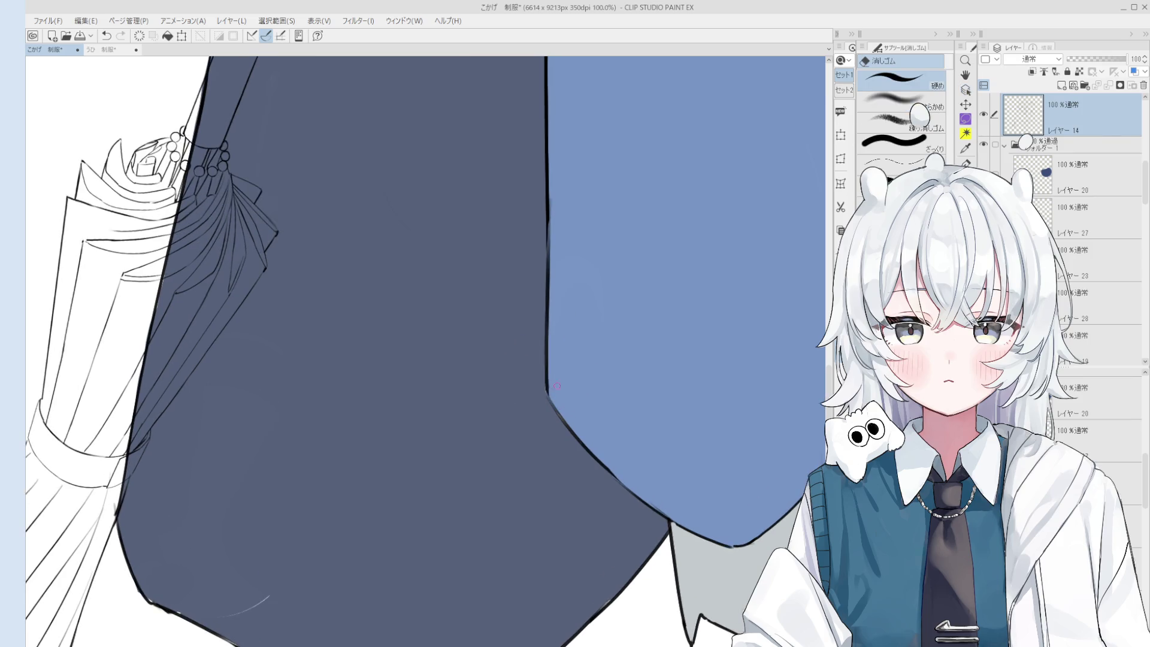
scroll(640, 483, "down", 2)
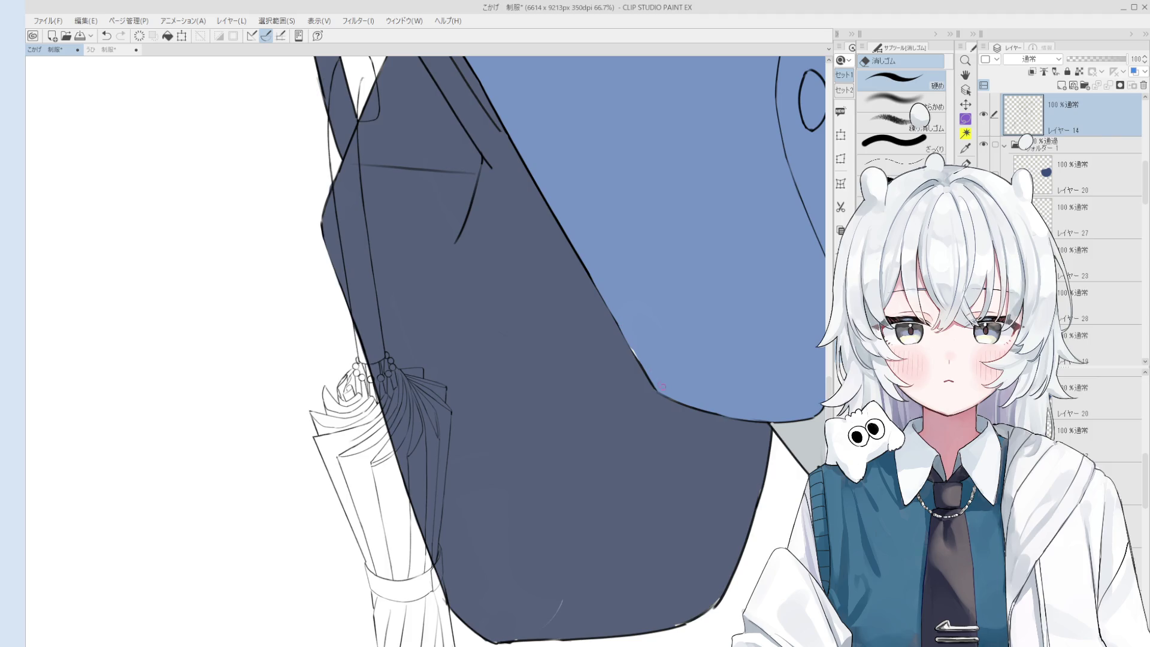
- Alternate between the line-art pen and eraser, undoing the last two changes
key("p")
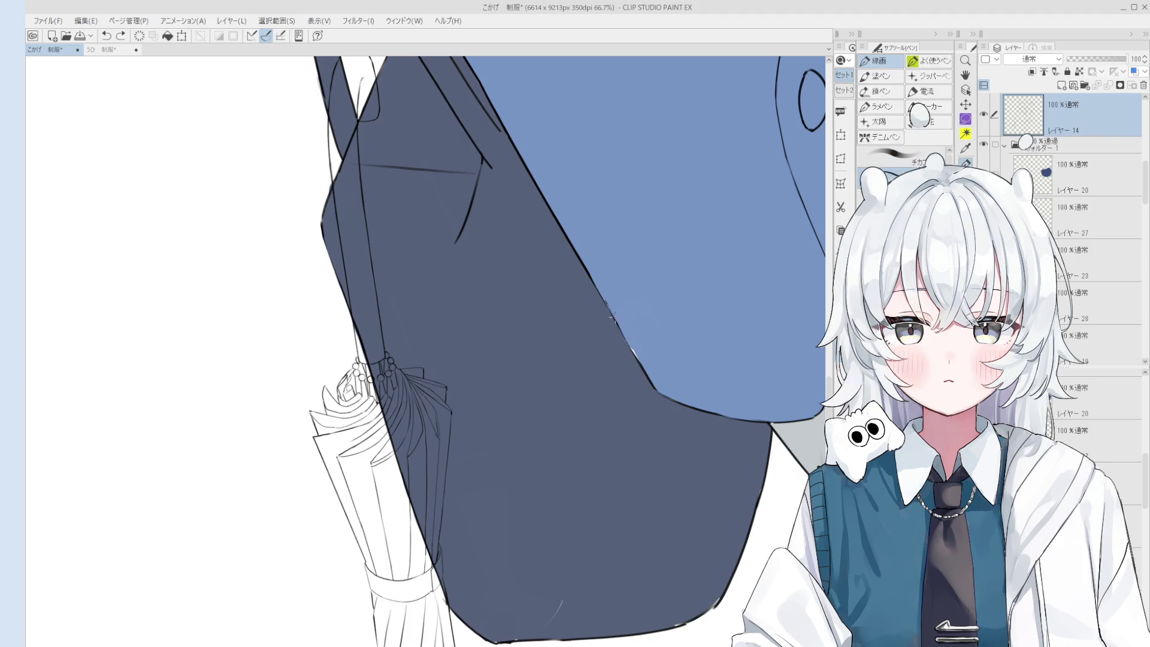
scroll(631, 342, "down", 1)
scroll(629, 342, "up", 2)
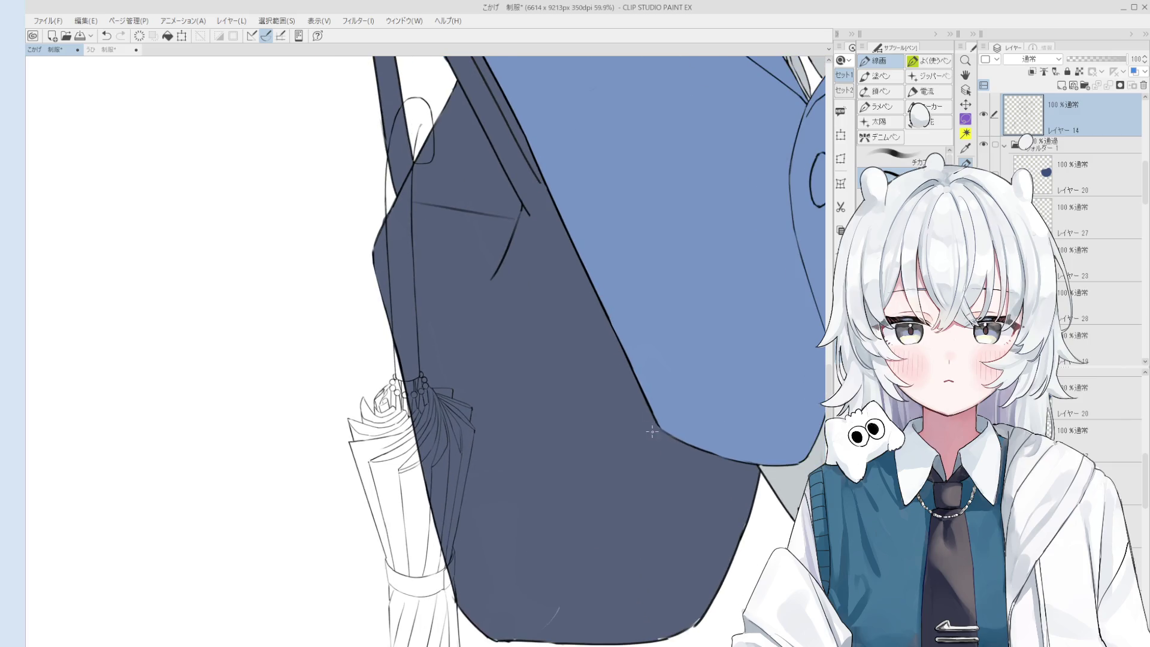
scroll(651, 431, "up", 4)
scroll(684, 472, "down", 2)
key("e")
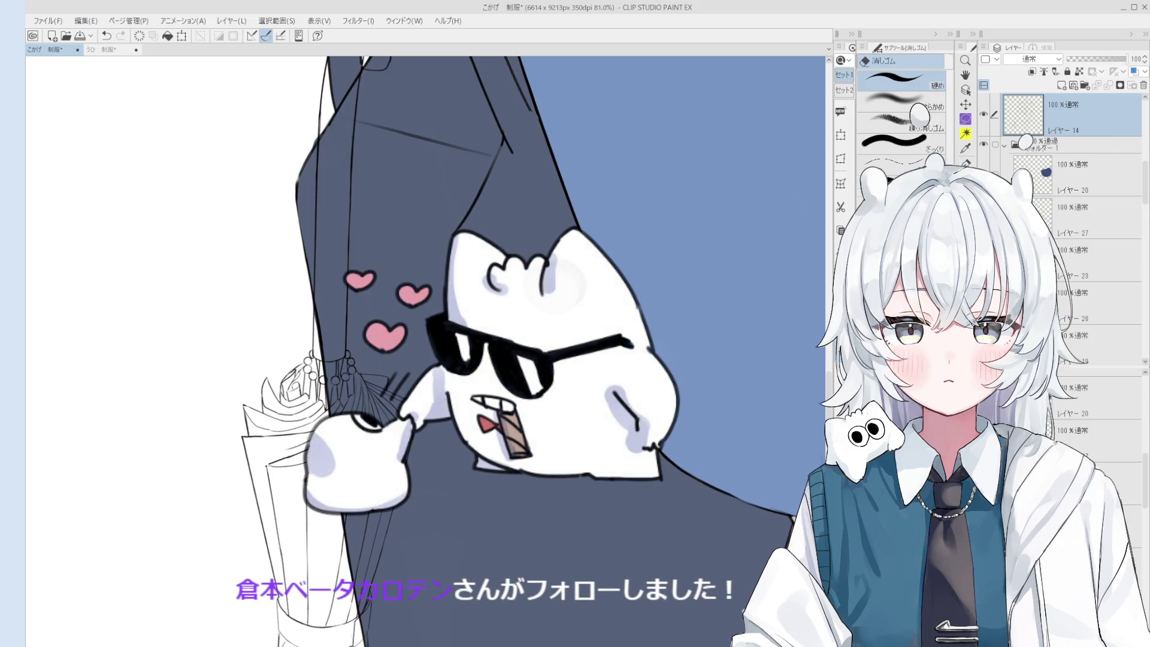
key("p")
key("ctrl+z")
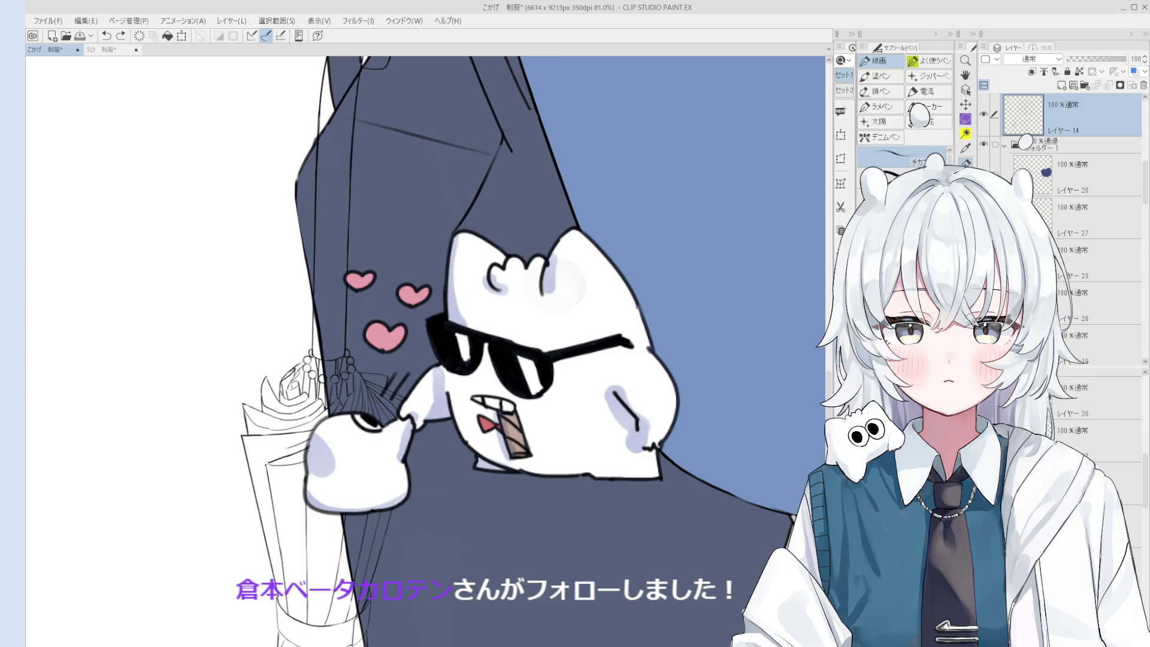
scroll(659, 390, "up", 1)
key("ctrl+z")
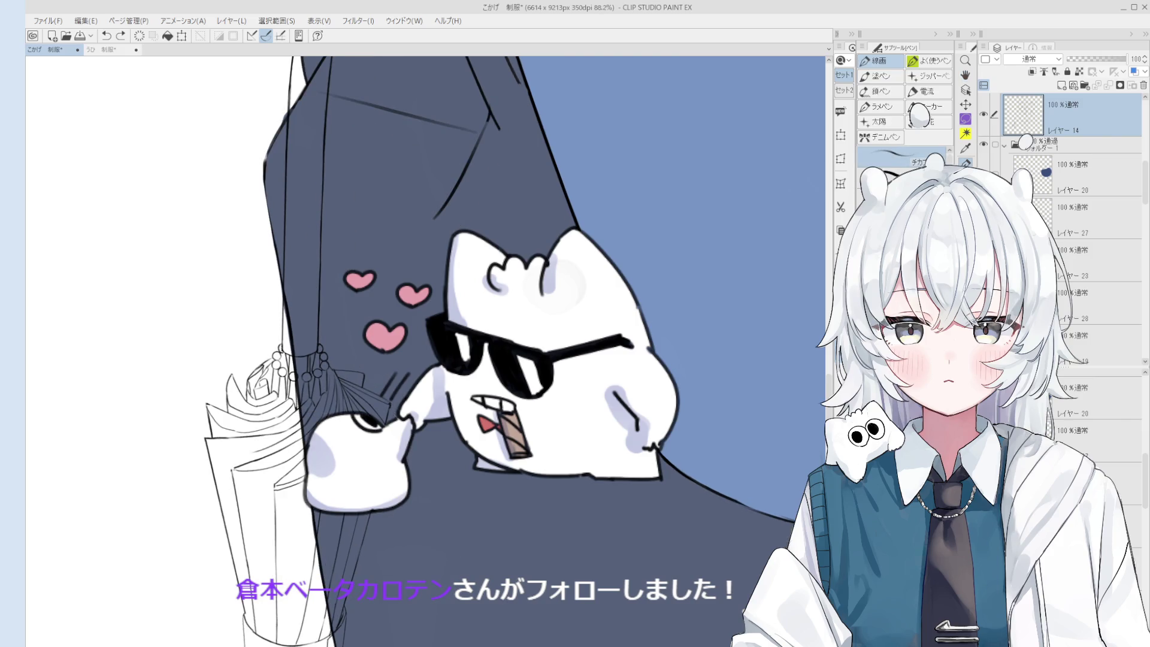
key("e")
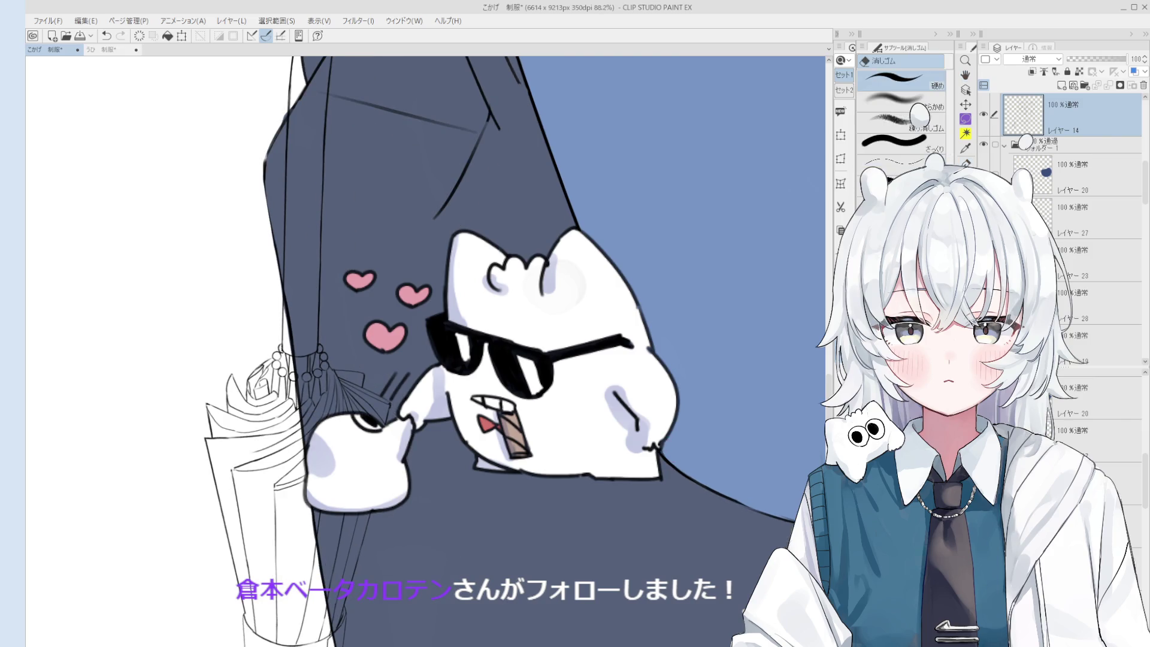
key("p")
- Ink a short line along the sleeve outline where it meets the bag
left_click_drag(666, 442, 665, 497)
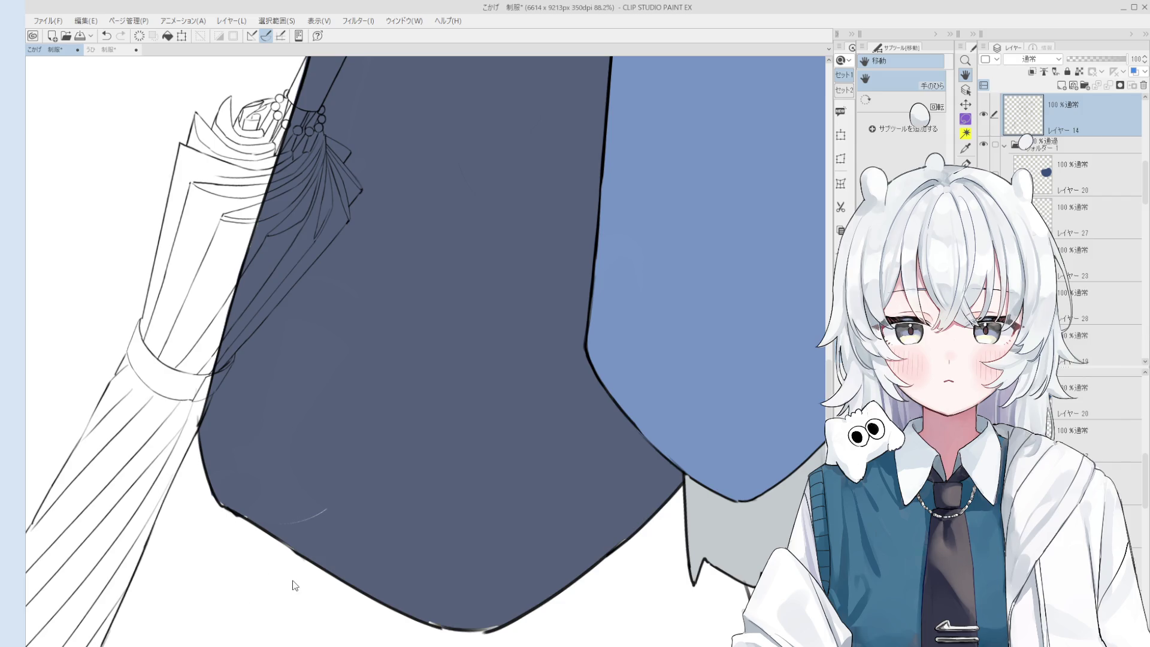
scroll(637, 411, "up", 2)
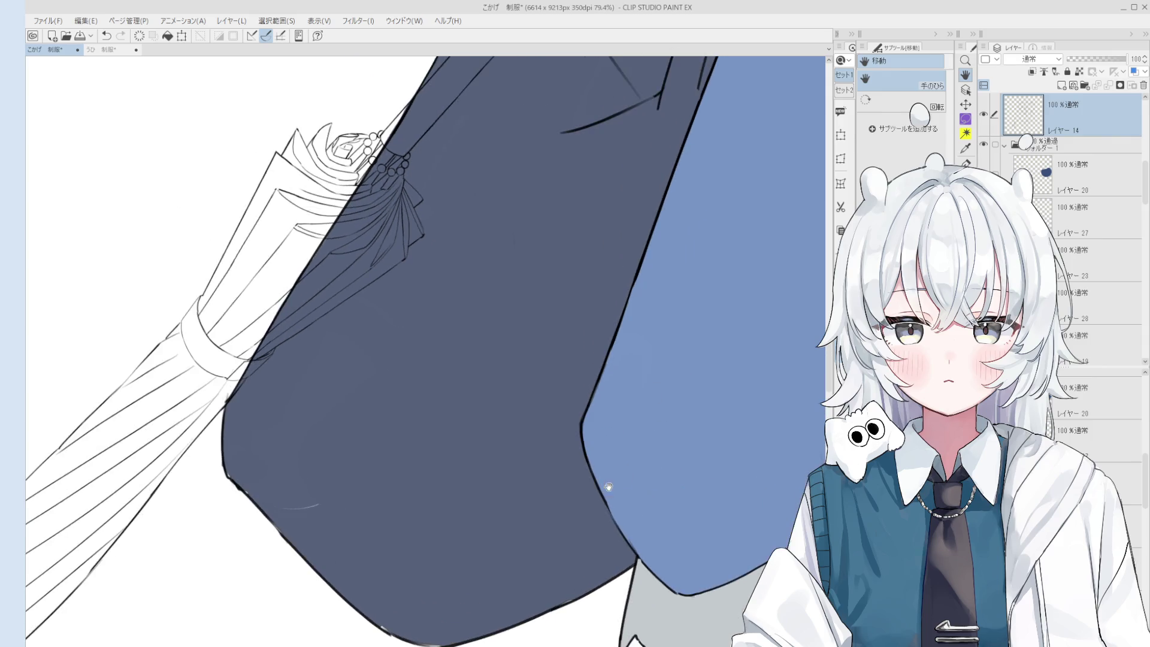
key("p")
key("ctrl+z")
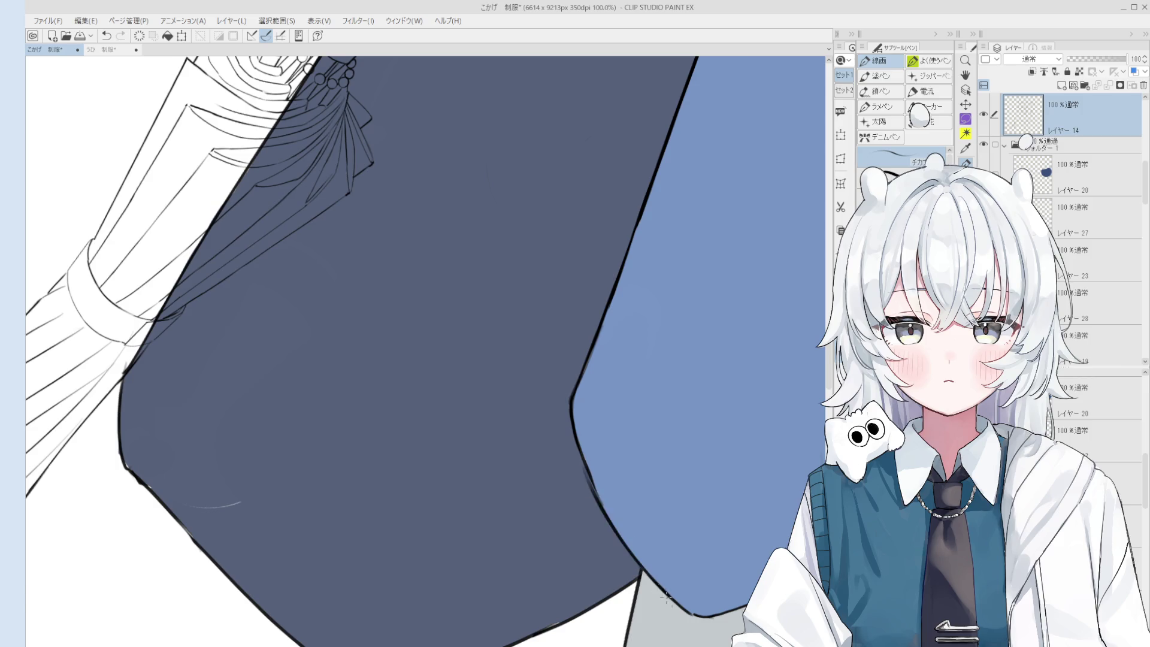
scroll(618, 516, "down", 2)
key("e")
scroll(626, 497, "up", 2)
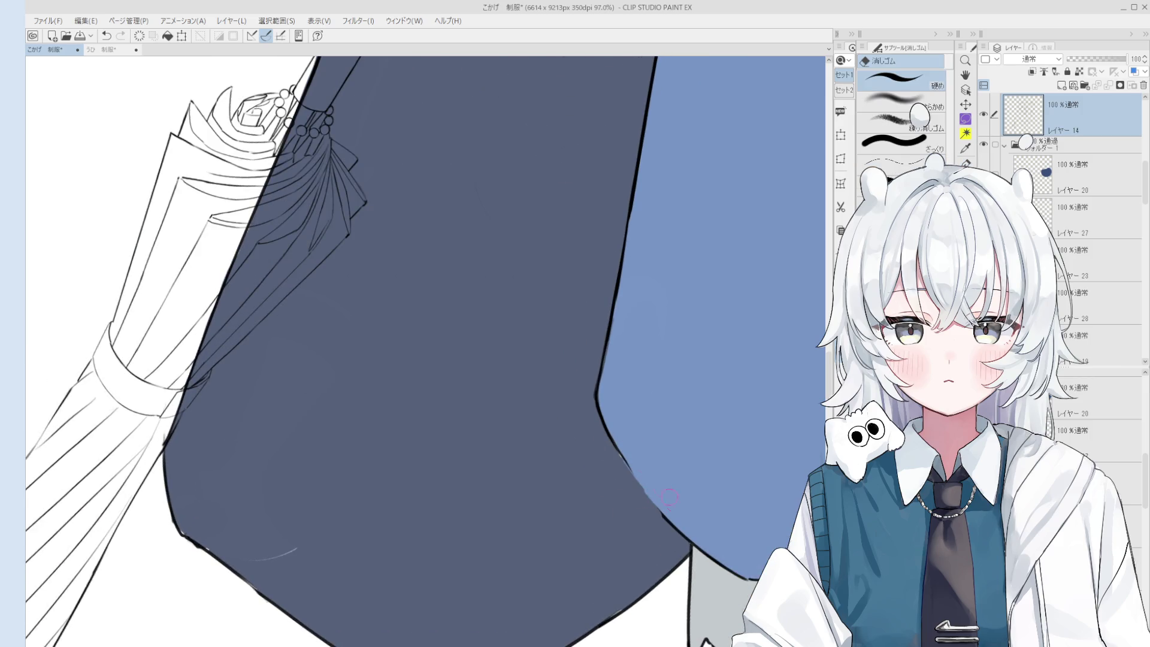
key("p")
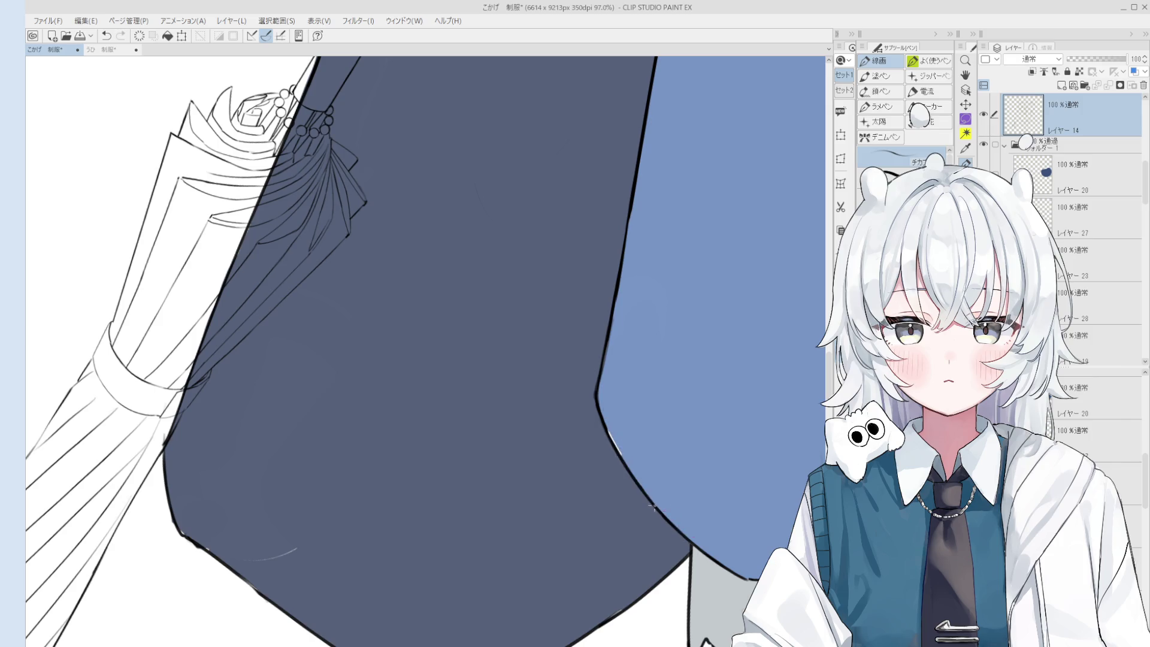
scroll(635, 470, "down", 1)
left_click_drag(635, 468, 652, 492)
- Pick the navy bag fill layer, then the line-art layer, from the canvas
scroll(671, 473, "up", 1)
key("b")
left_click(663, 442, "ctrl+shift")
scroll(663, 443, "down", 3)
key("o")
left_click(572, 454)
key("b")
scroll(519, 424, "up", 2)
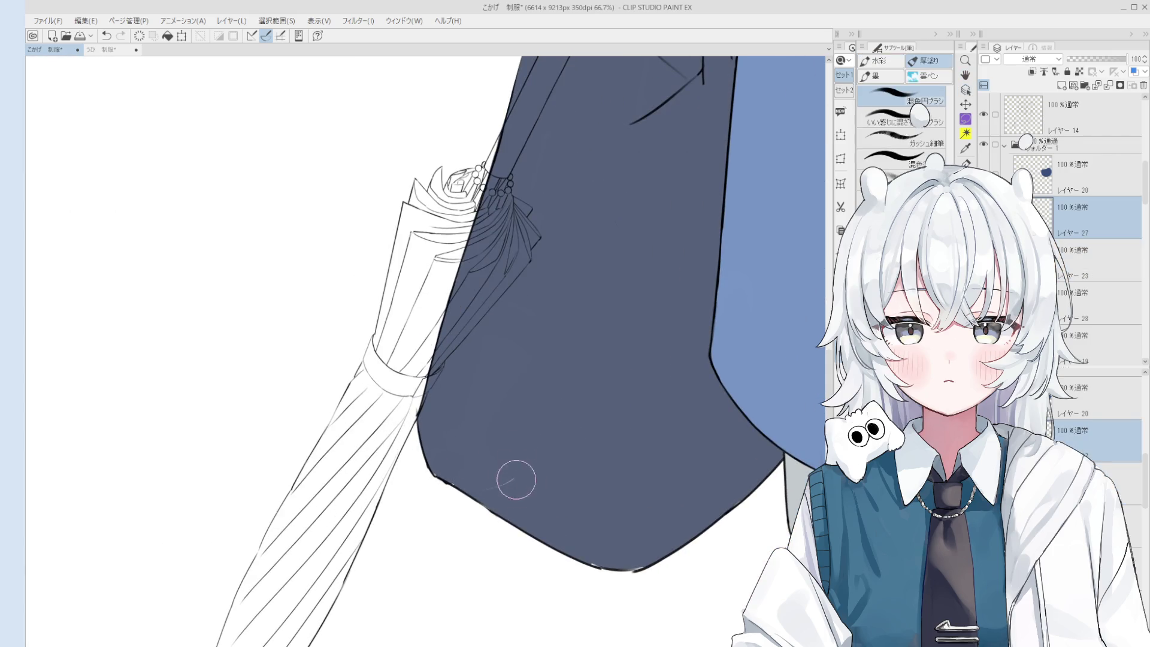
scroll(458, 440, "up", 1)
scroll(525, 455, "up", 1)
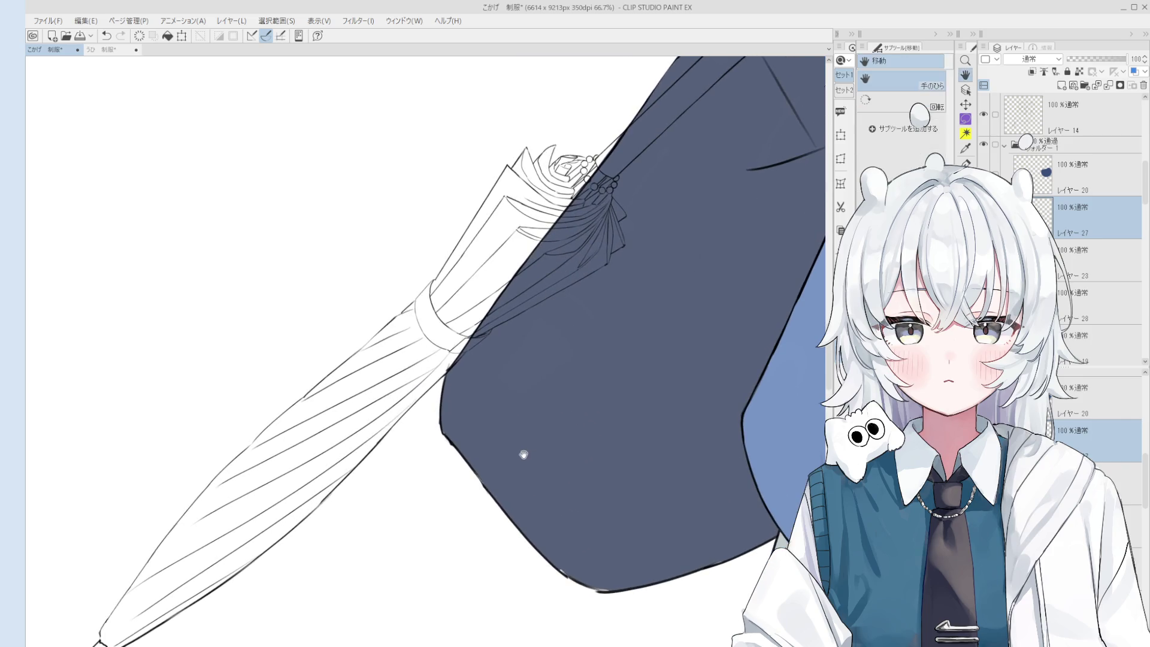
key("o")
scroll(479, 446, "up", 2)
left_click(449, 441)
- Erase the rough line along the bag's lower edge, then undo it
key("b")
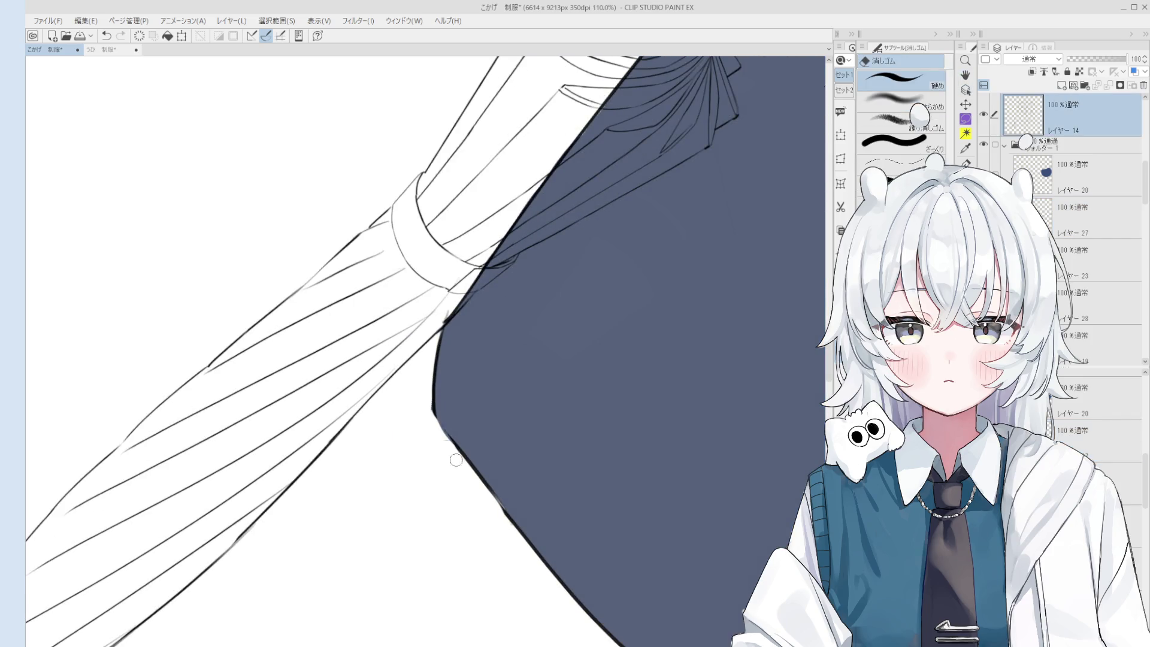
key("p")
key("e")
scroll(443, 419, "up", 1)
scroll(447, 406, "up", 1)
key("p")
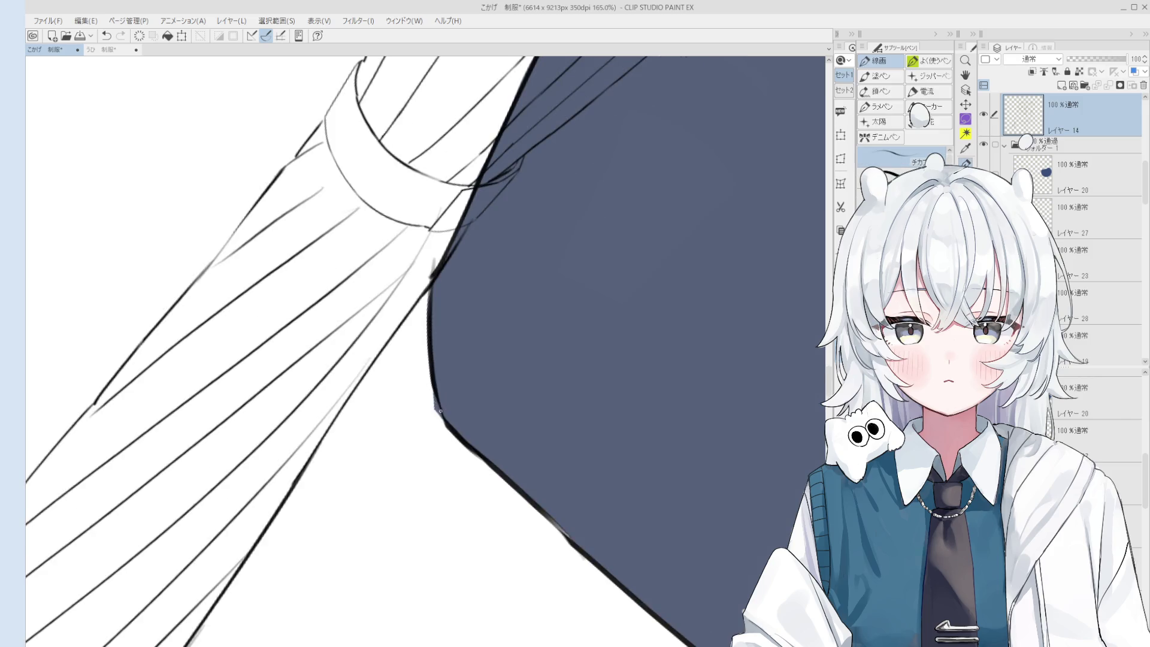
key("e")
scroll(442, 372, "down", 1)
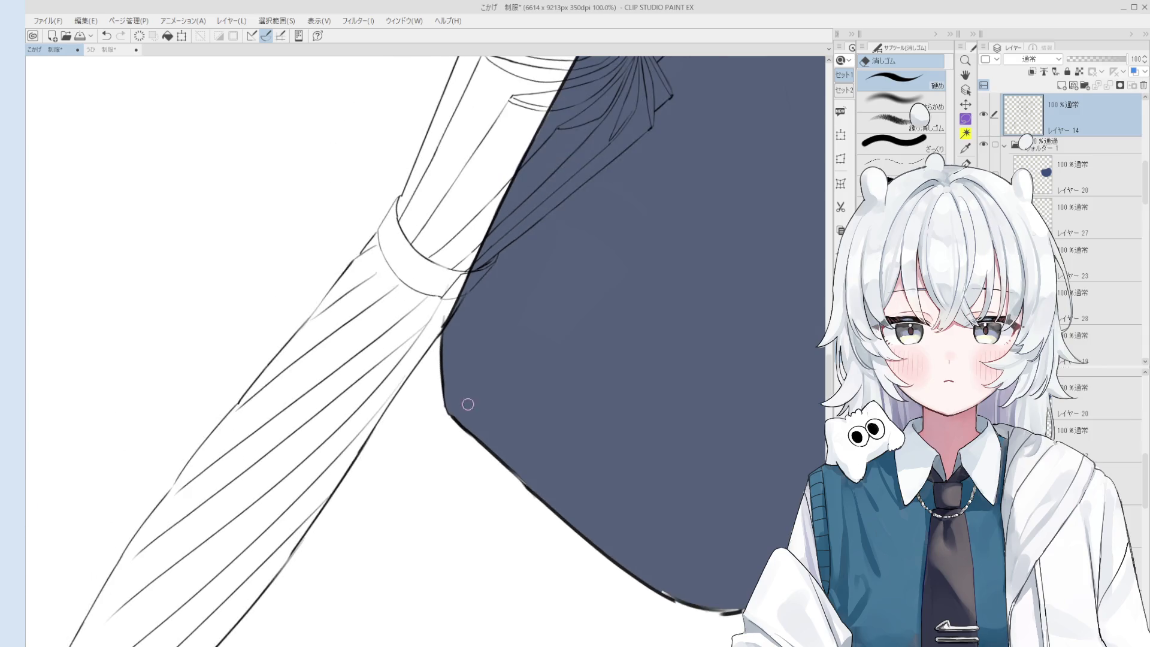
scroll(465, 403, "down", 1)
mouse_move(480, 431)
left_mouse_down()
mouse_move(529, 478)
mouse_move(470, 439)
left_mouse_up()
key("p")
key("ctrl+z")
- Redraw the bag's lower edge line several times, undoing each attempt
left_click_drag(514, 478, 462, 427)
key("ctrl+z")
scroll(479, 443, "down", 1)
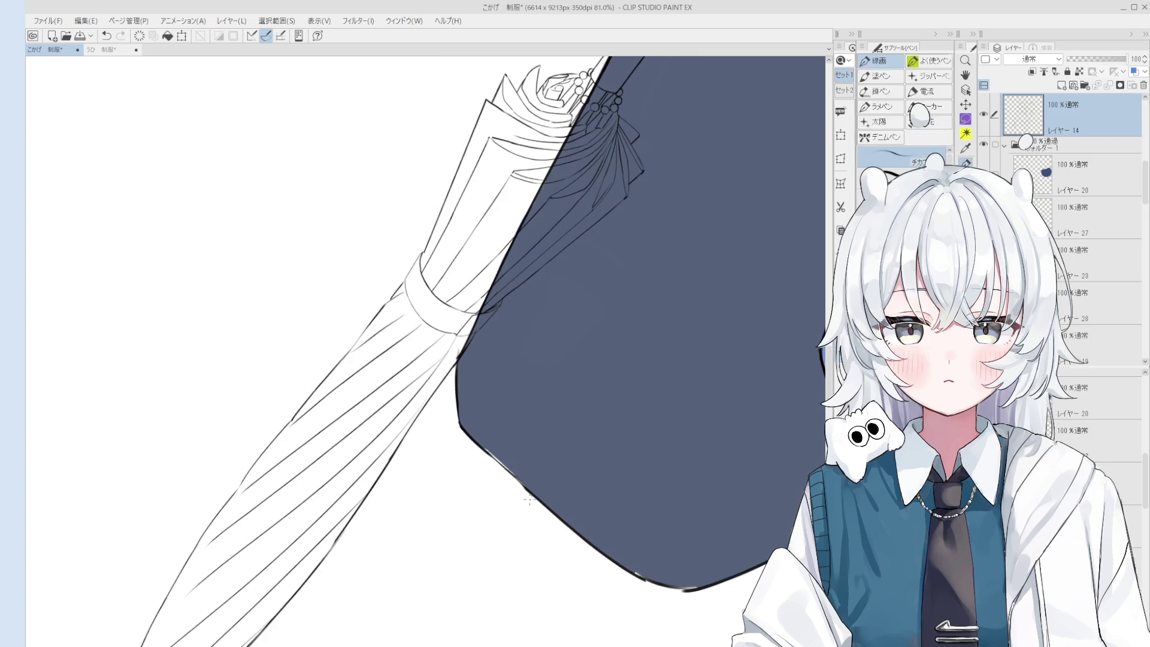
key("ctrl+z")
mouse_move(483, 440)
left_mouse_down()
mouse_move(553, 506)
mouse_move(536, 438)
mouse_move(559, 452)
mouse_move(559, 503)
mouse_move(593, 533)
left_mouse_up()
scroll(527, 479, "up", 1)
scroll(559, 503, "up", 1)
key("p")
key("ctrl+z")
left_click_drag(530, 487, 590, 527)
key("ctrl+z")
left_click_drag(534, 483, 593, 526)
key("ctrl+z")
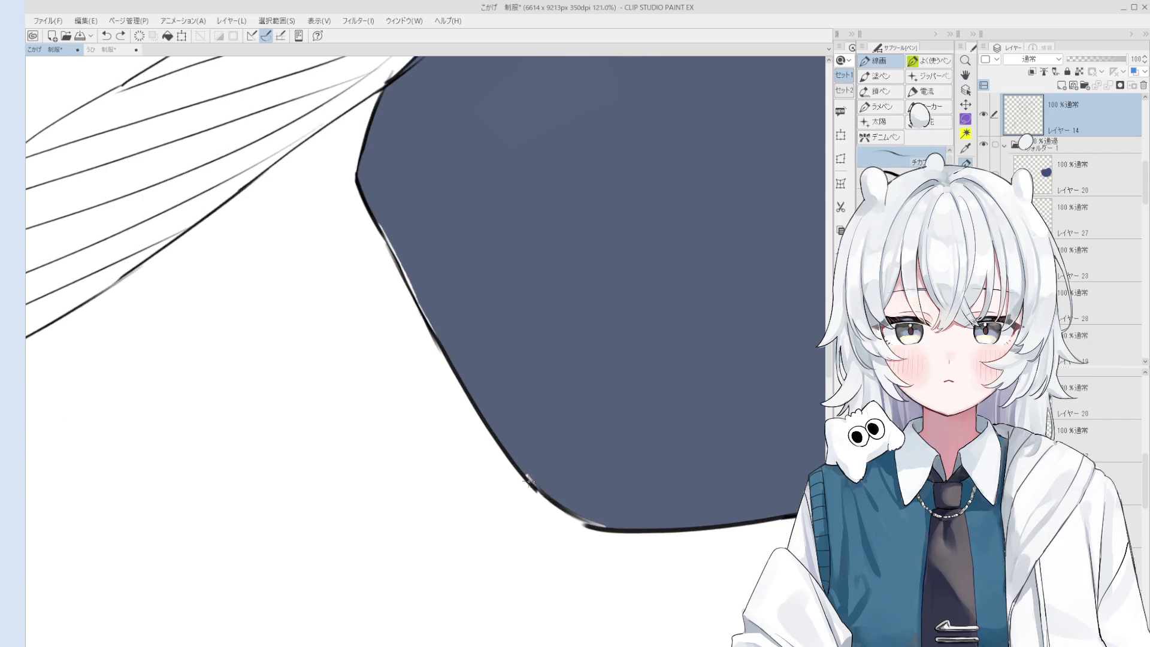
scroll(590, 526, "down", 1)
- Lighten the bag's lower outline with the eraser
key("e")
left_click_drag(539, 476, 599, 526)
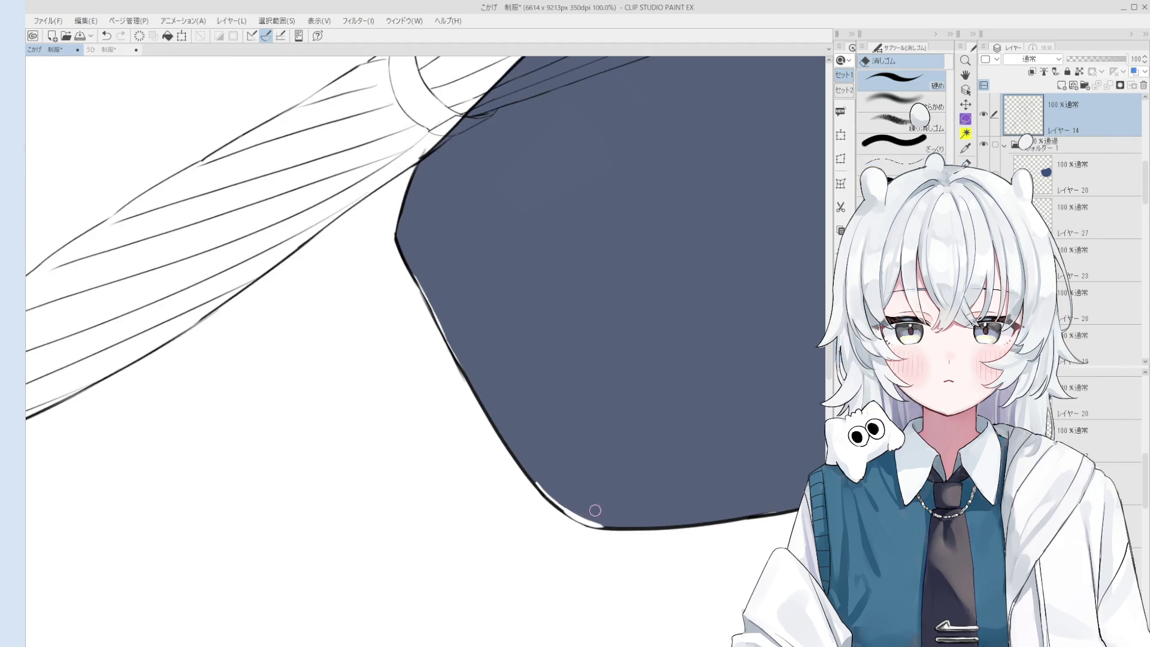
key("b")
left_click_drag(497, 393, 490, 354)
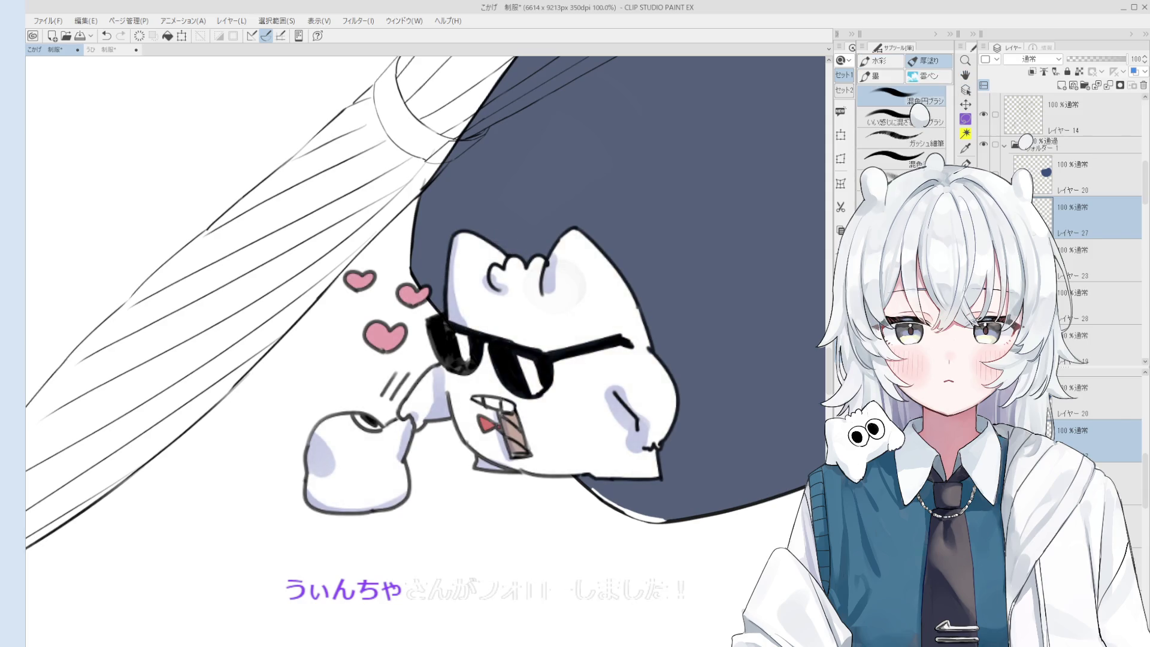
- Undo the last change on the fill layer and reselect the line-art layer
key("o")
scroll(323, 300, "up", 2)
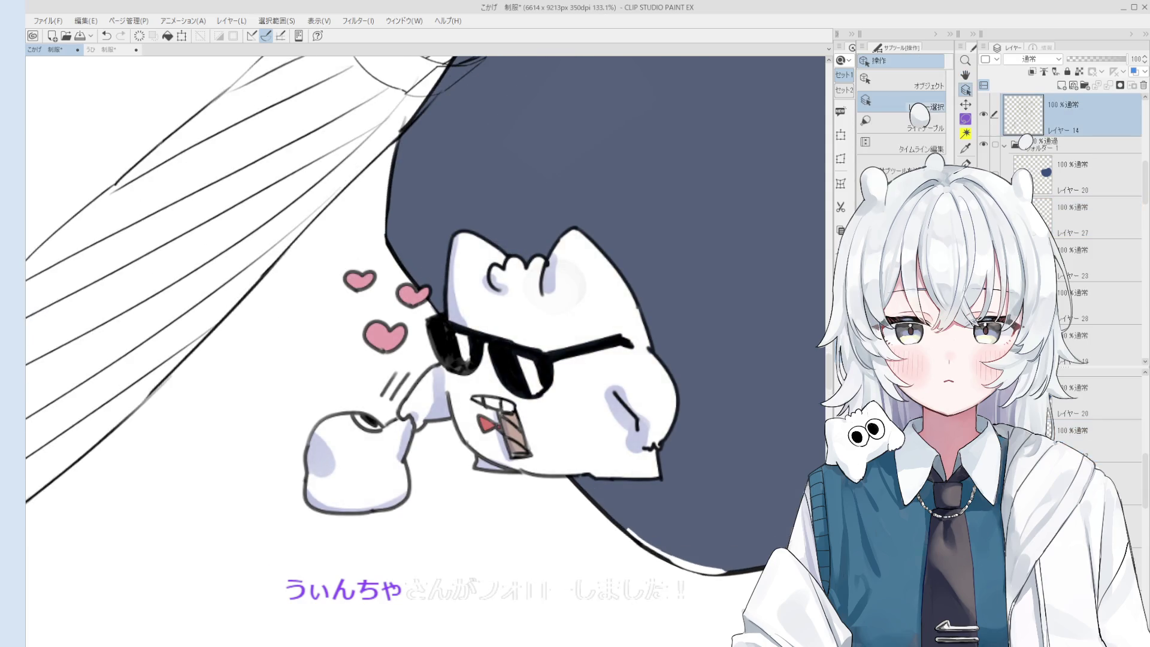
key("e")
scroll(539, 359, "down", 2)
key("ctrl+z")
key("ctrl+z")
key("b")
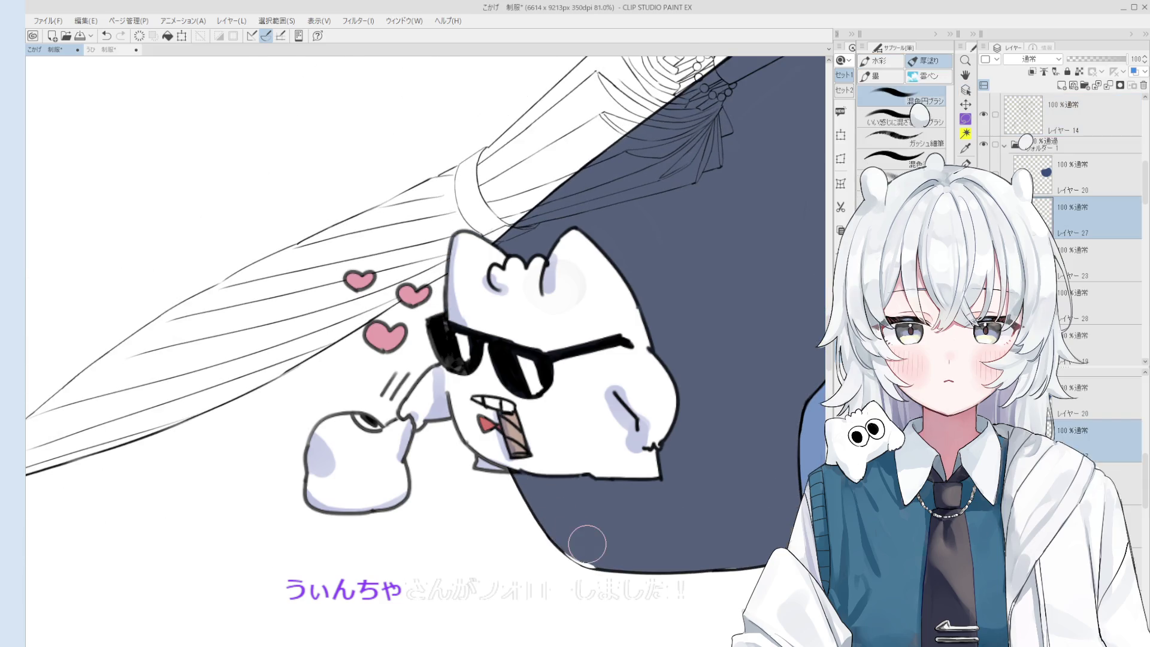
scroll(590, 548, "up", 1)
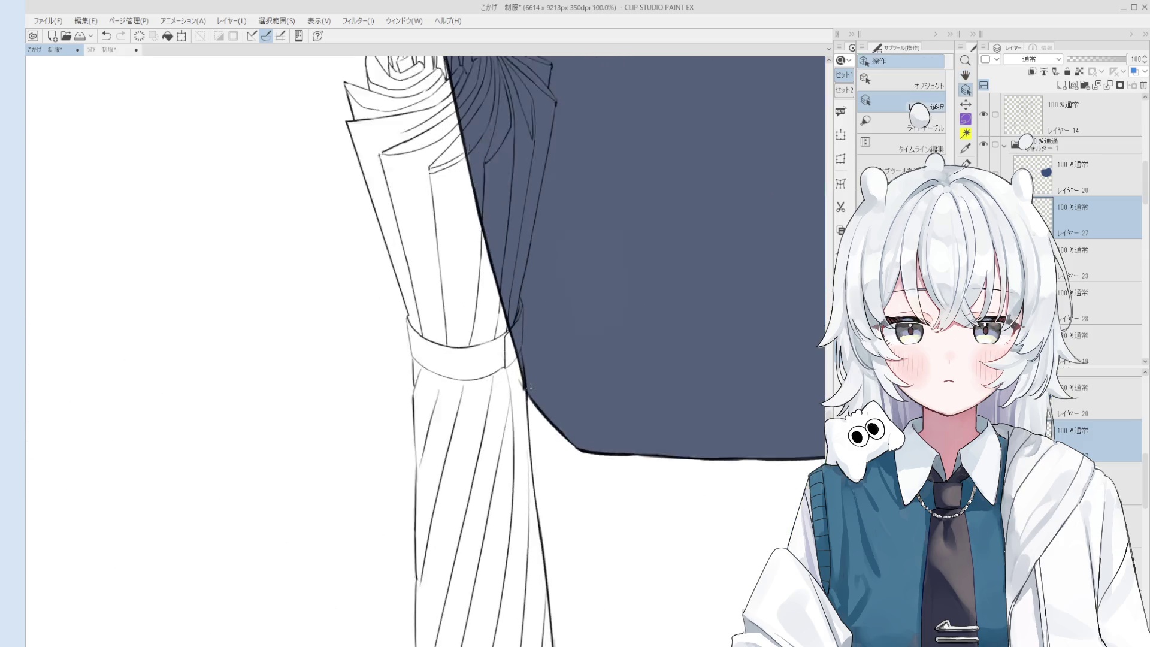
scroll(530, 388, "up", 2)
left_click(521, 376)
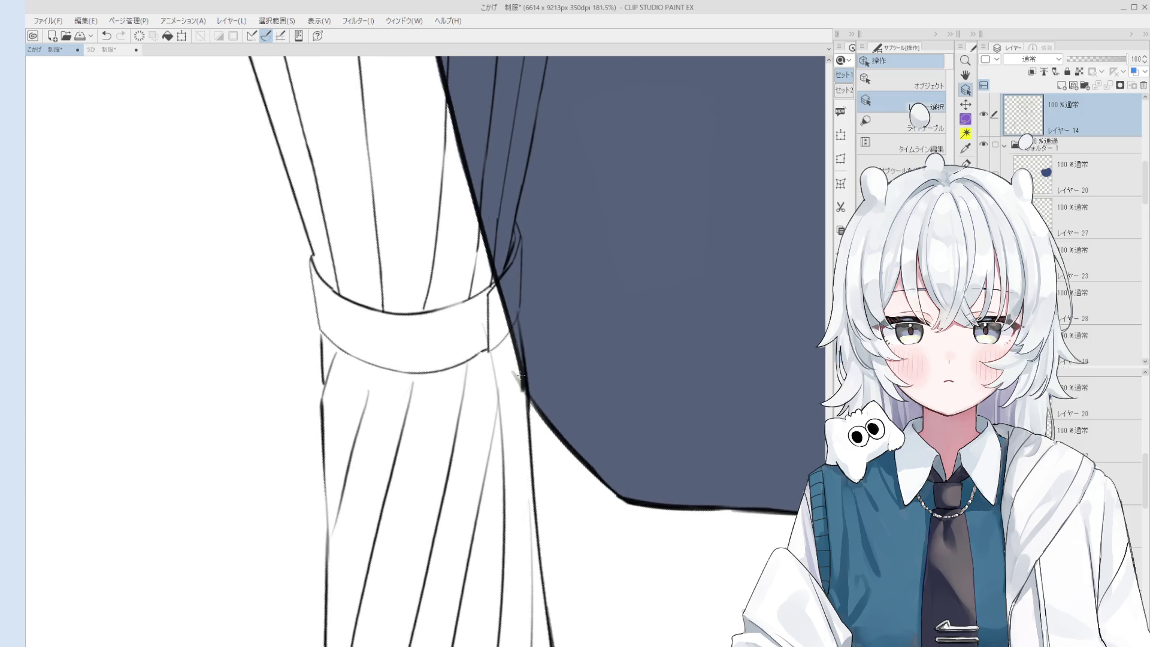
scroll(517, 375, "down", 3)
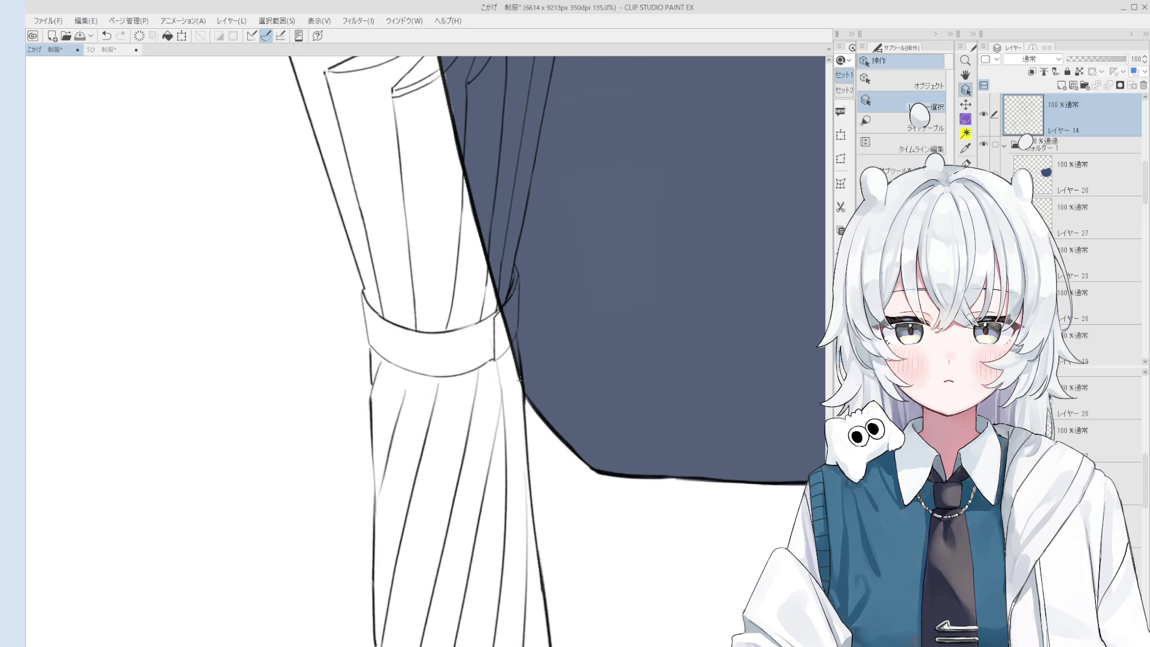
scroll(528, 375, "down", 5)
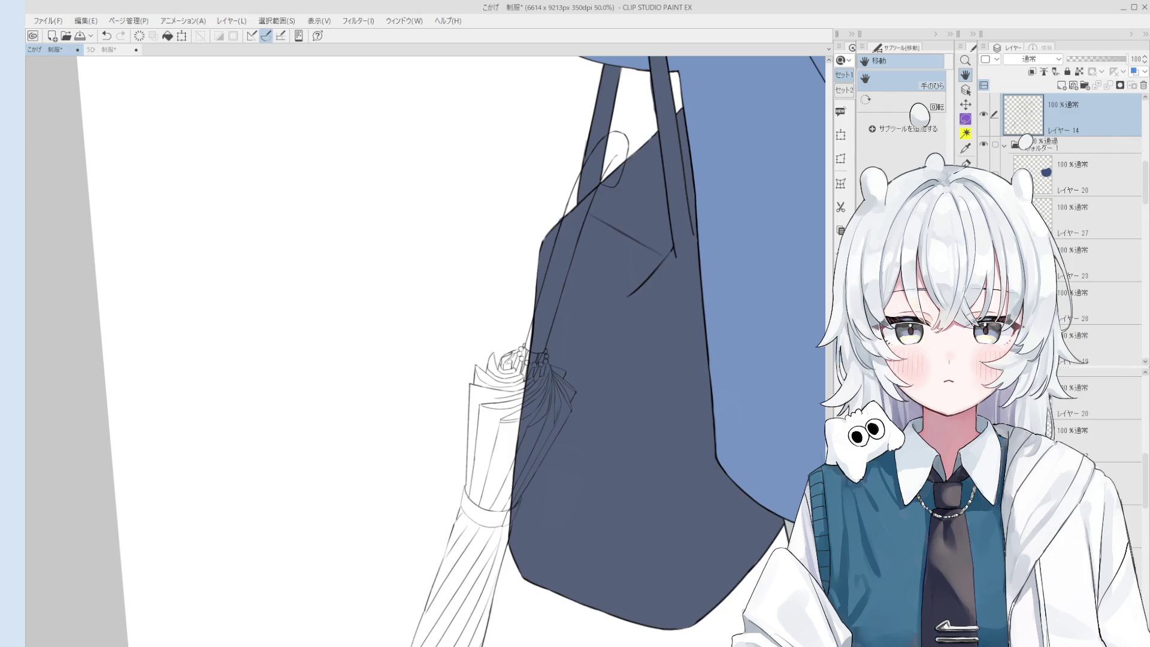
scroll(544, 347, "down", 3)
scroll(603, 339, "up", 3)
left_click(603, 339, "ctrl")
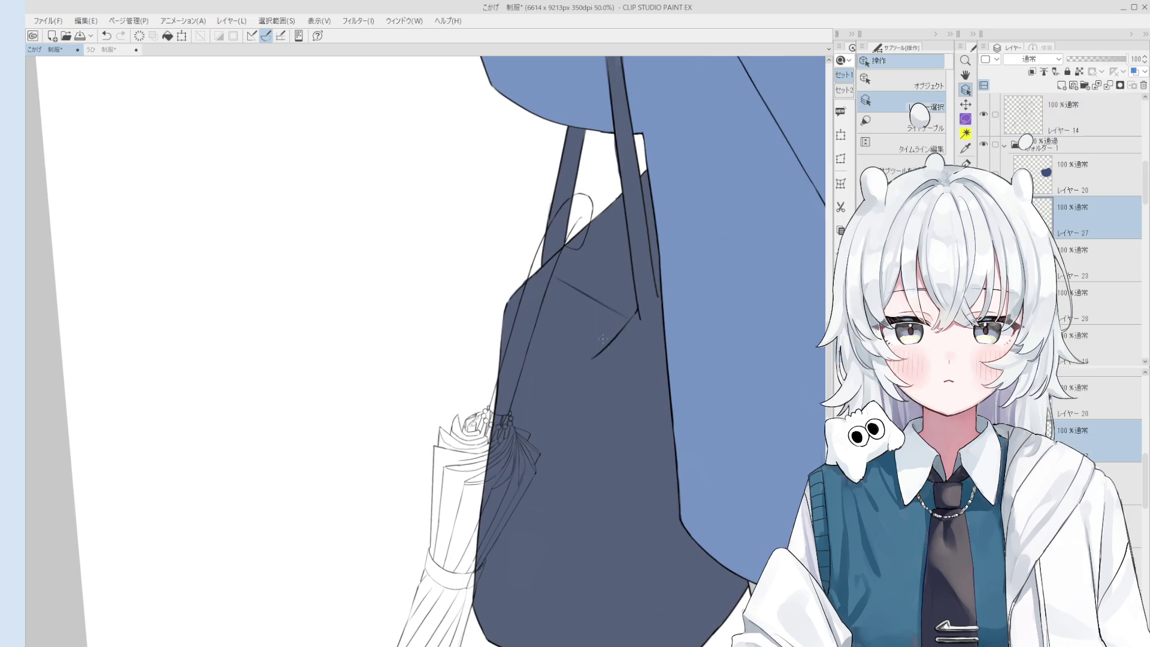
scroll(607, 339, "up", 1)
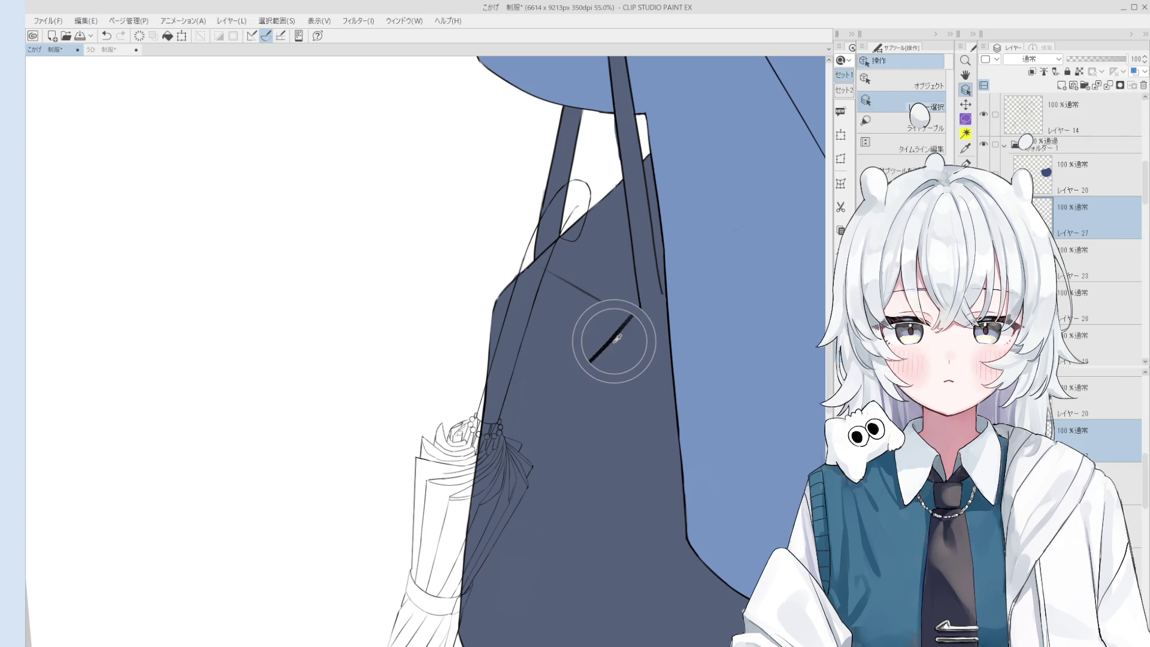
left_click(617, 338)
scroll(617, 338, "up", 2)
key("e")
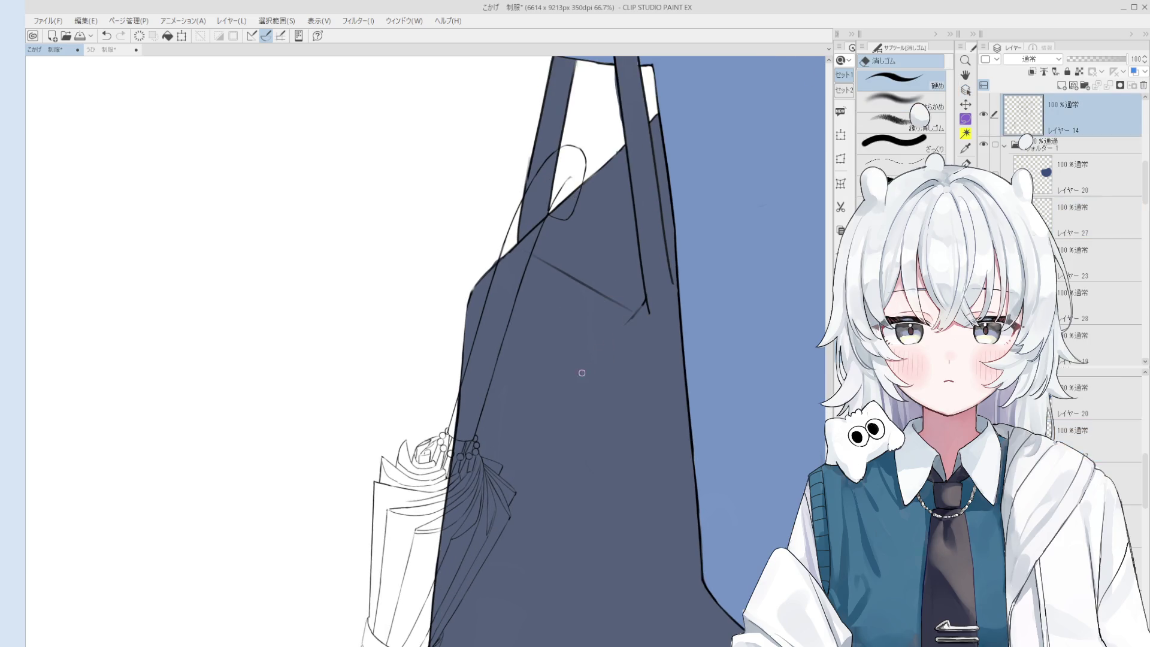
scroll(623, 323, "down", 3)
key("space")
scroll(593, 291, "down", 4)
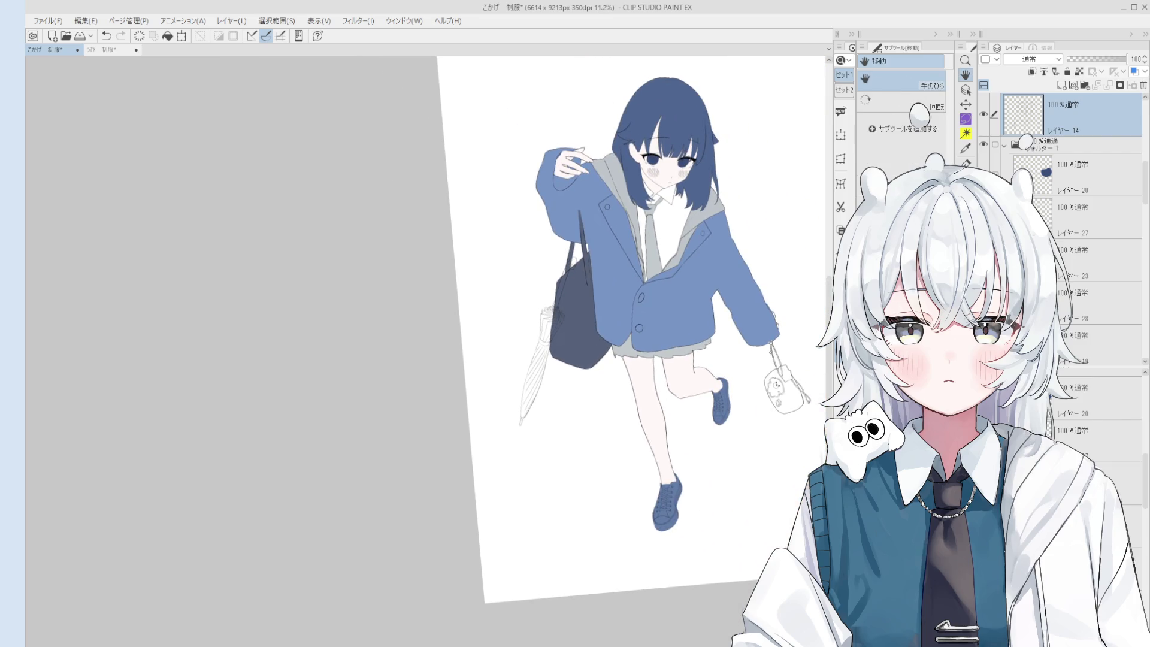
scroll(775, 395, "up", 1)
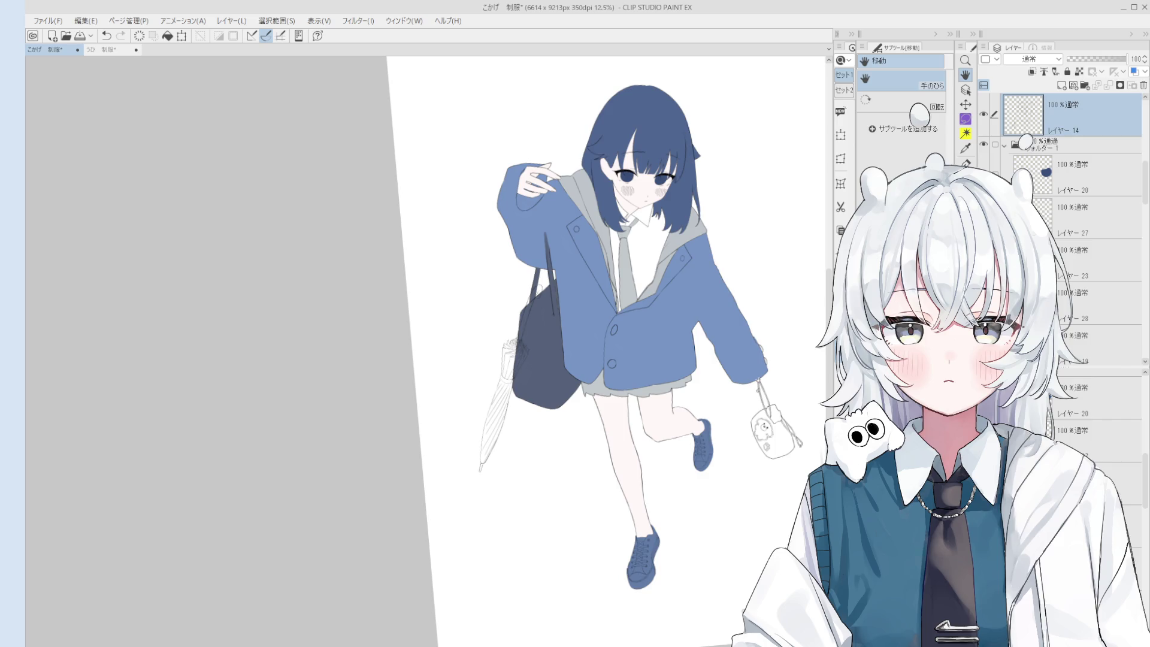
left_click(1078, 260)
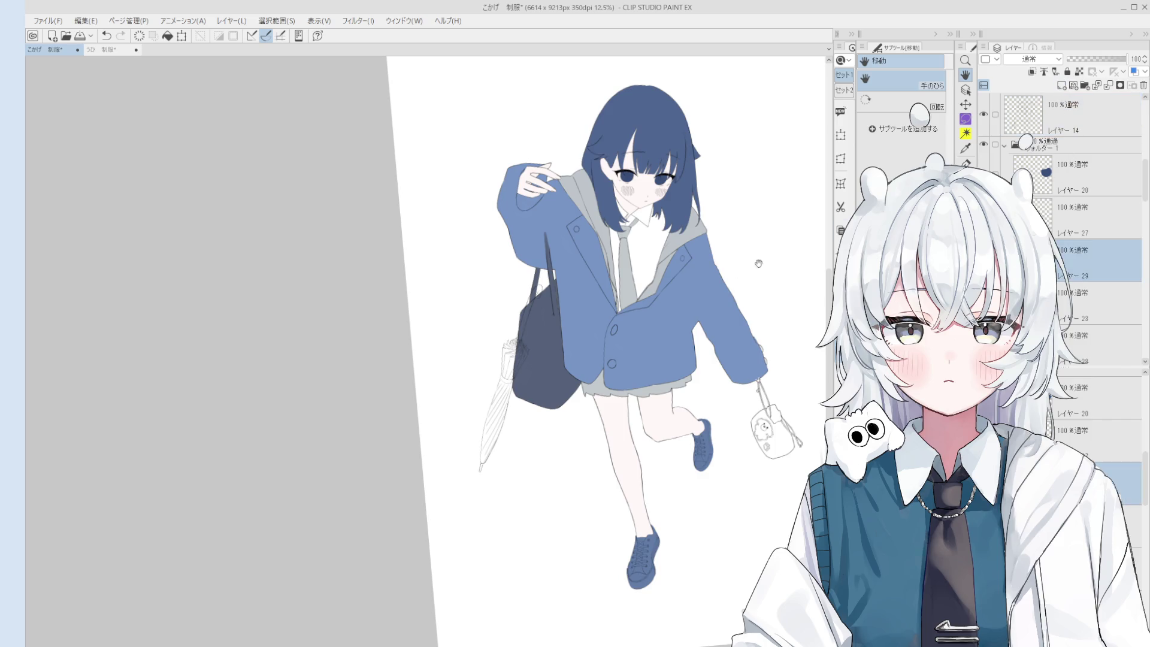
left_click_drag(693, 275, 712, 303)
scroll(712, 303, "up", 9)
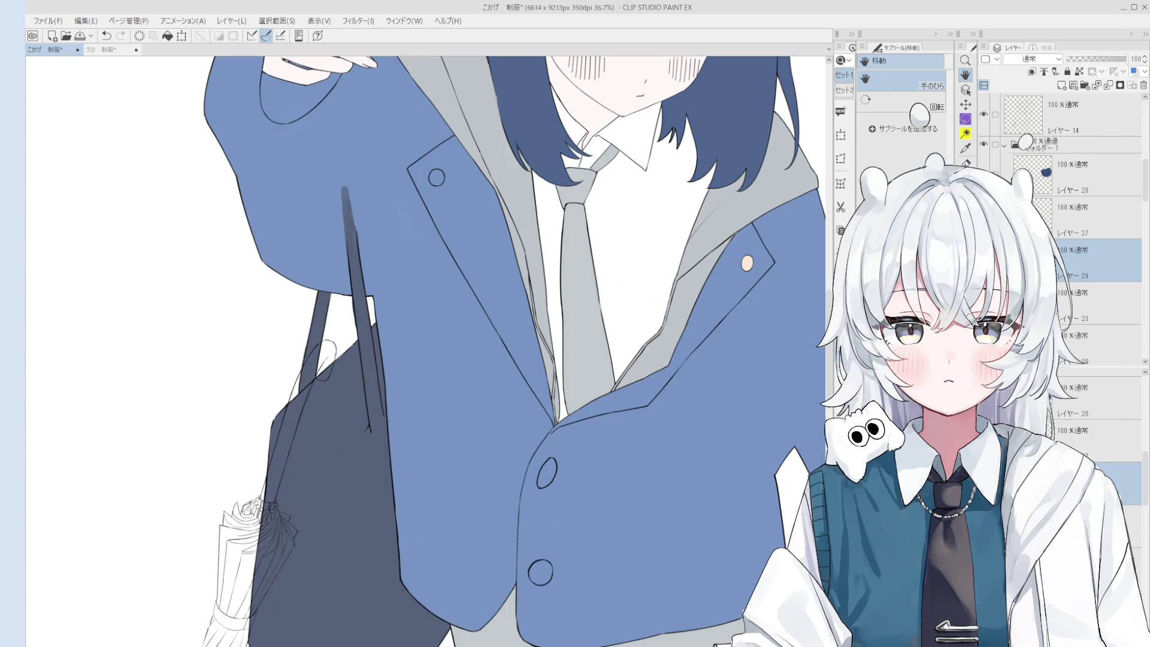
- Select layer レイヤー24, then layer レイヤー21
scroll(426, 351, "down", 5)
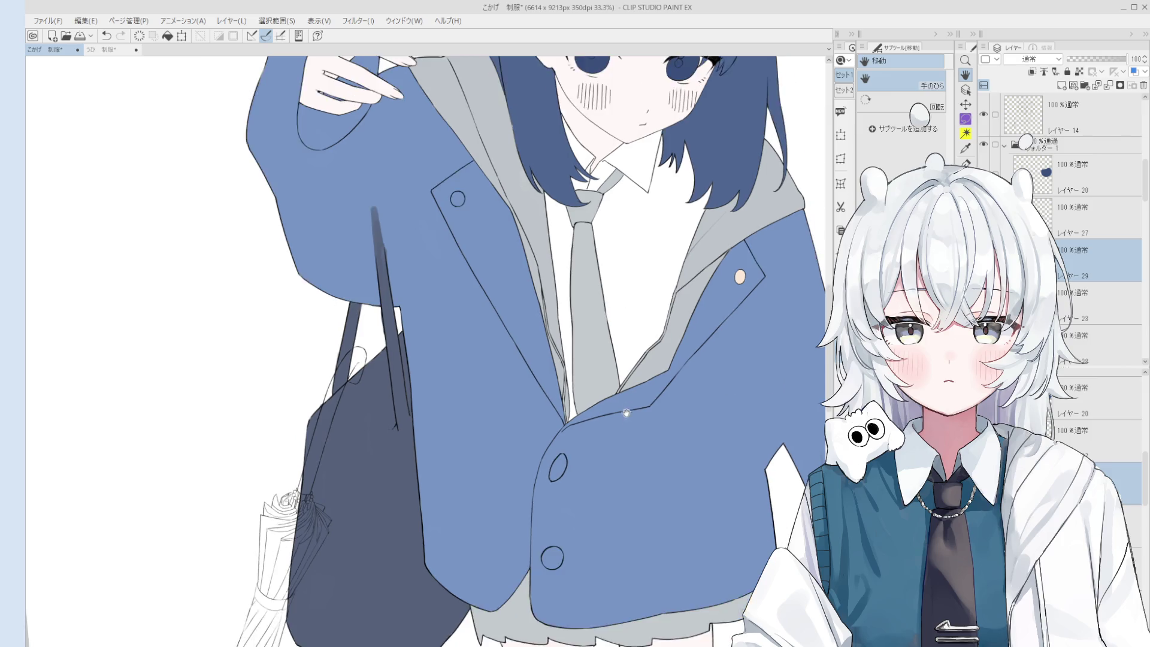
left_click(638, 382)
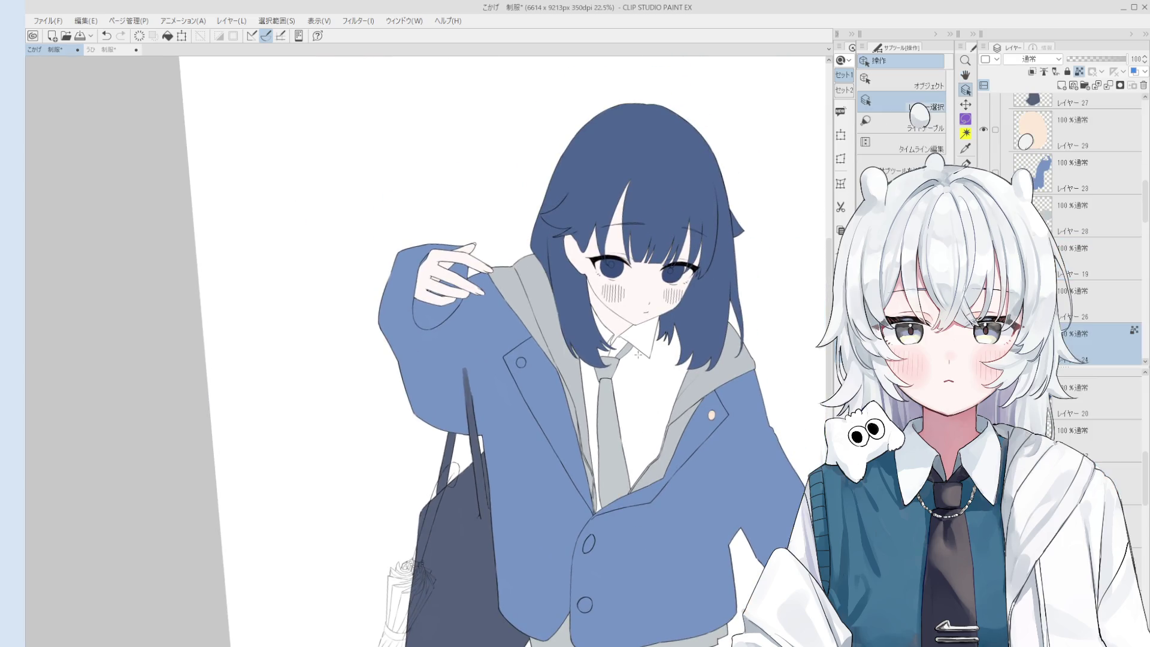
scroll(641, 371, "up", 2)
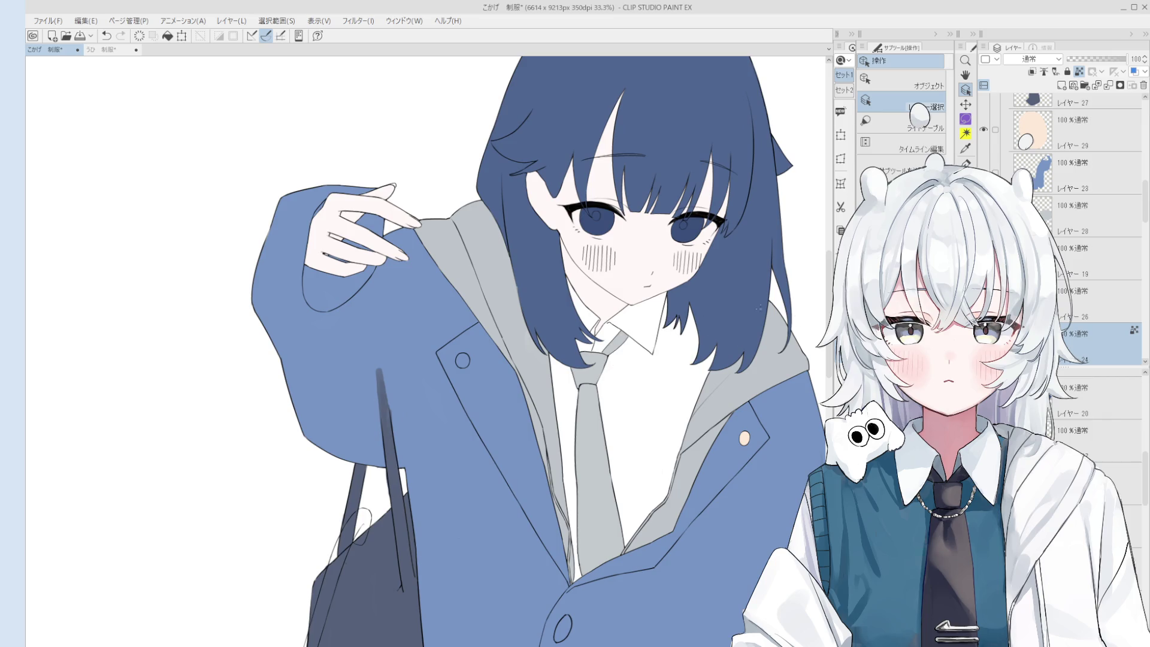
left_click(645, 247)
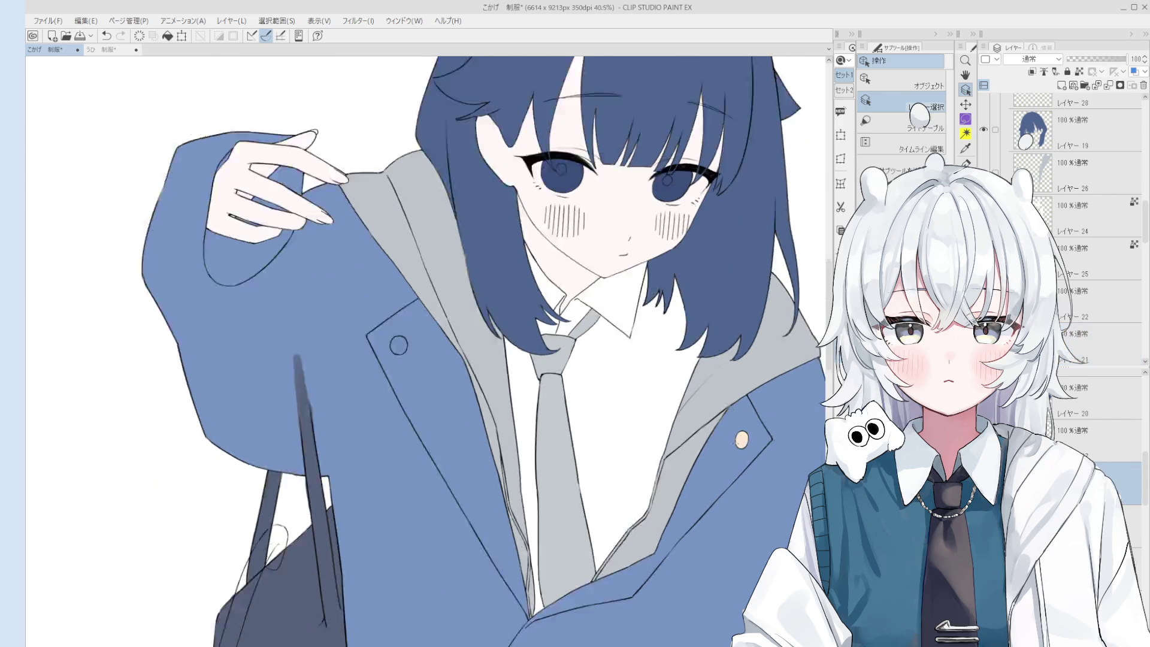
- Fill the top, middle and lowest jacket buttons with peach
key("g")
left_click(553, 337)
left_click(634, 554)
left_click(630, 627)
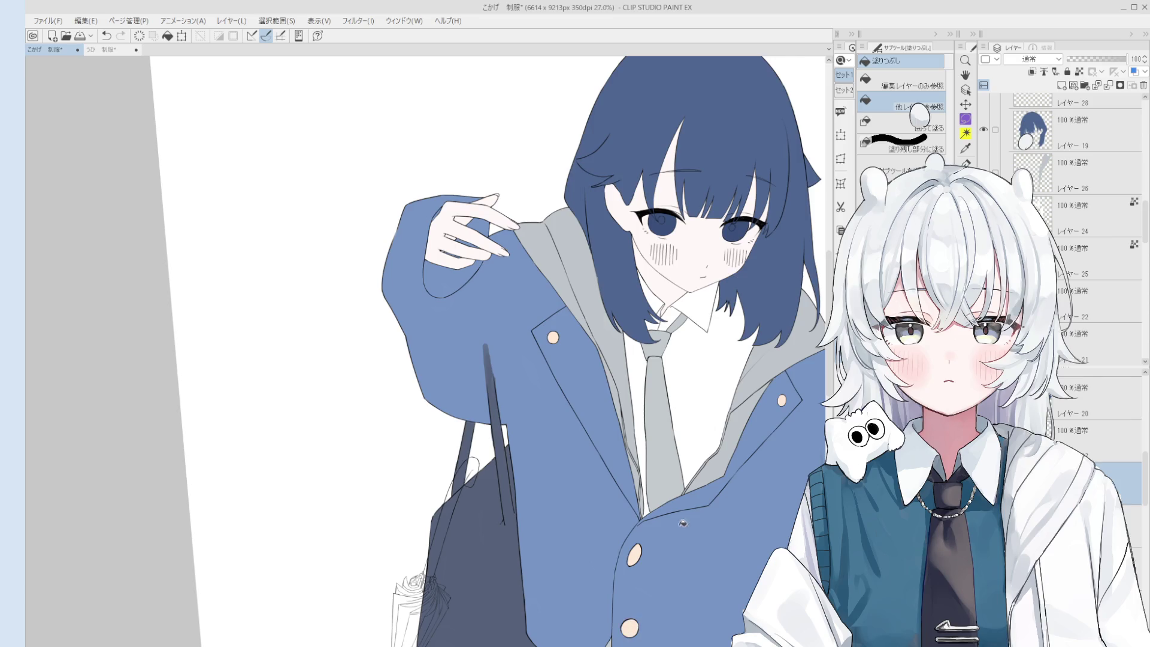
- Fill the small pouch hanging from the sleeve with slate blue
scroll(680, 529, "down", 2)
left_click_drag(595, 382, 577, 333)
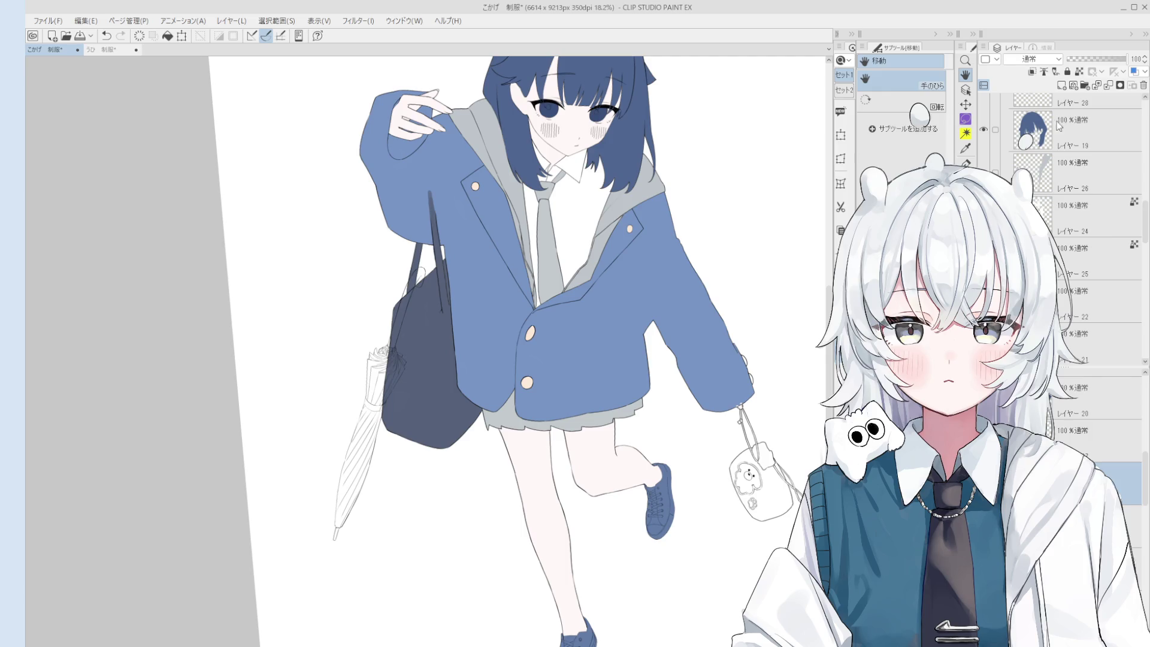
scroll(1061, 107, "up", 1)
scroll(777, 486, "up", 3)
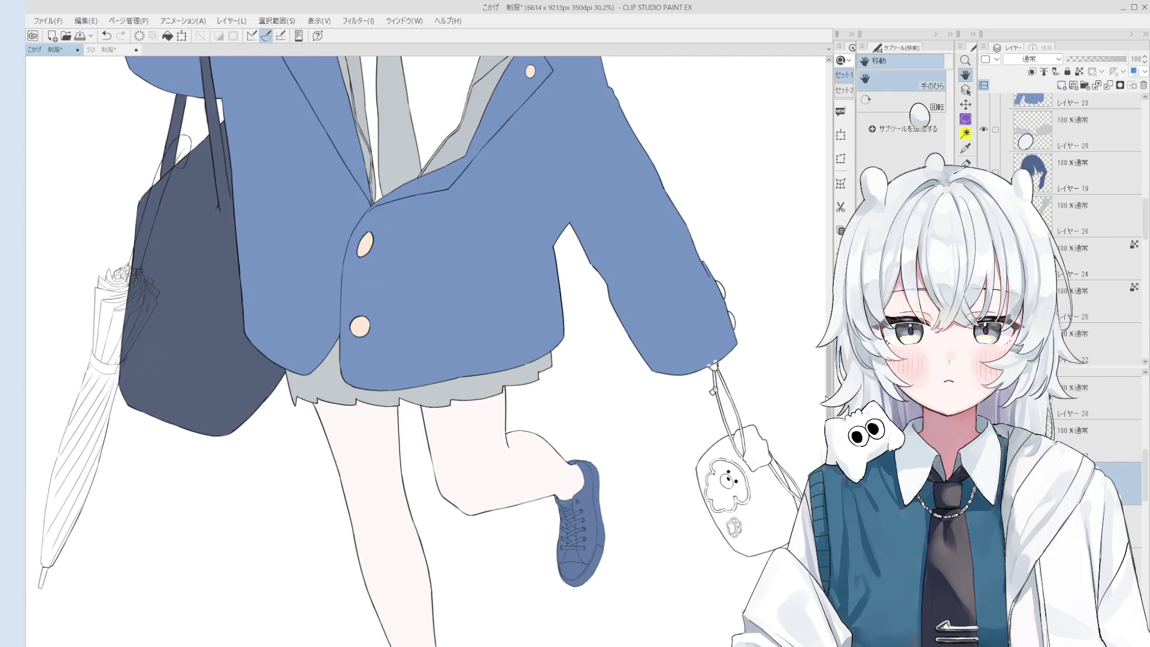
left_click(765, 497)
- Fill the bear-face patch blue and brush over the white gaps around the face and paw
left_click(745, 488)
scroll(738, 491, "up", 1)
mouse_move(738, 491)
left_mouse_down()
mouse_move(713, 479)
mouse_move(719, 458)
mouse_move(749, 461)
mouse_move(722, 479)
mouse_move(736, 527)
mouse_move(716, 497)
mouse_move(737, 515)
left_mouse_up()
key("space")
left_click_drag(763, 472, 743, 435)
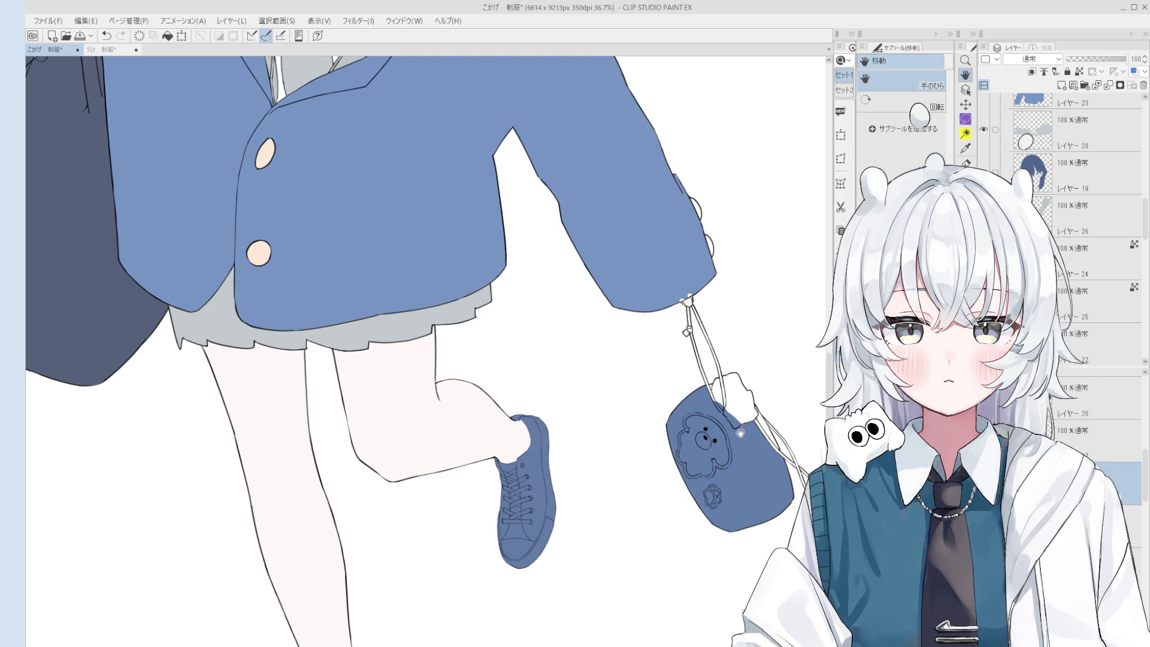
- Fill the pouch's top flap and each white strap strand with the jacket blue
key("g")
left_click(747, 407)
scroll(747, 407, "up", 3)
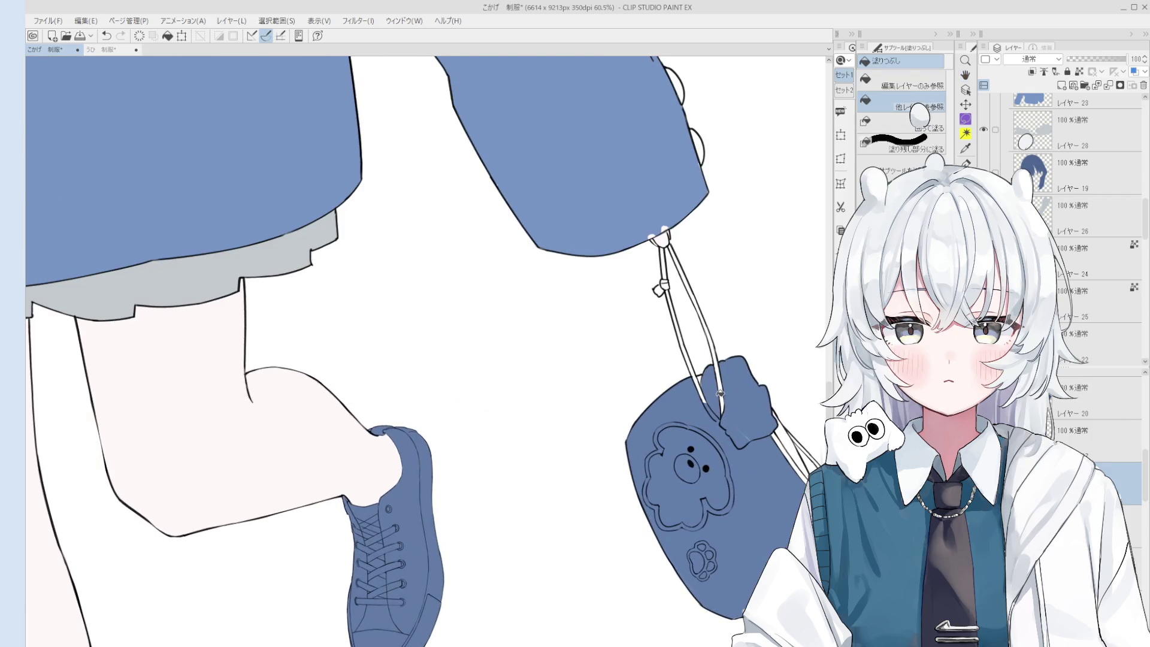
key("b")
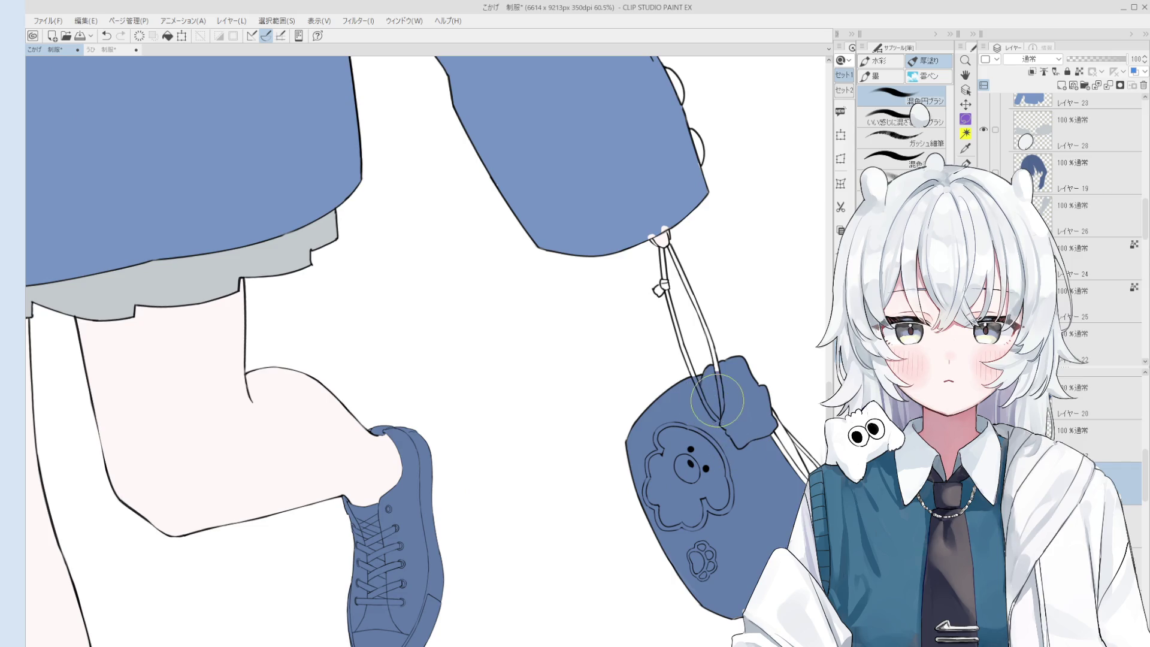
key("g")
left_click(710, 326)
scroll(670, 269, "up", 2)
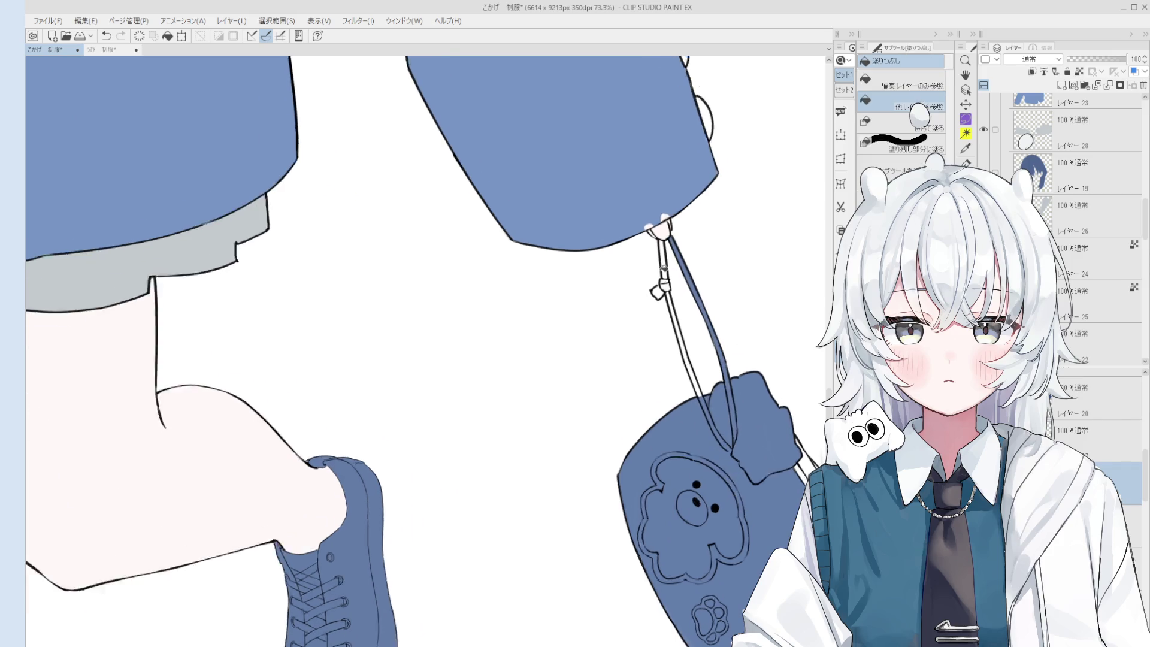
left_click(672, 307)
left_click(668, 268)
scroll(668, 268, "down", 1)
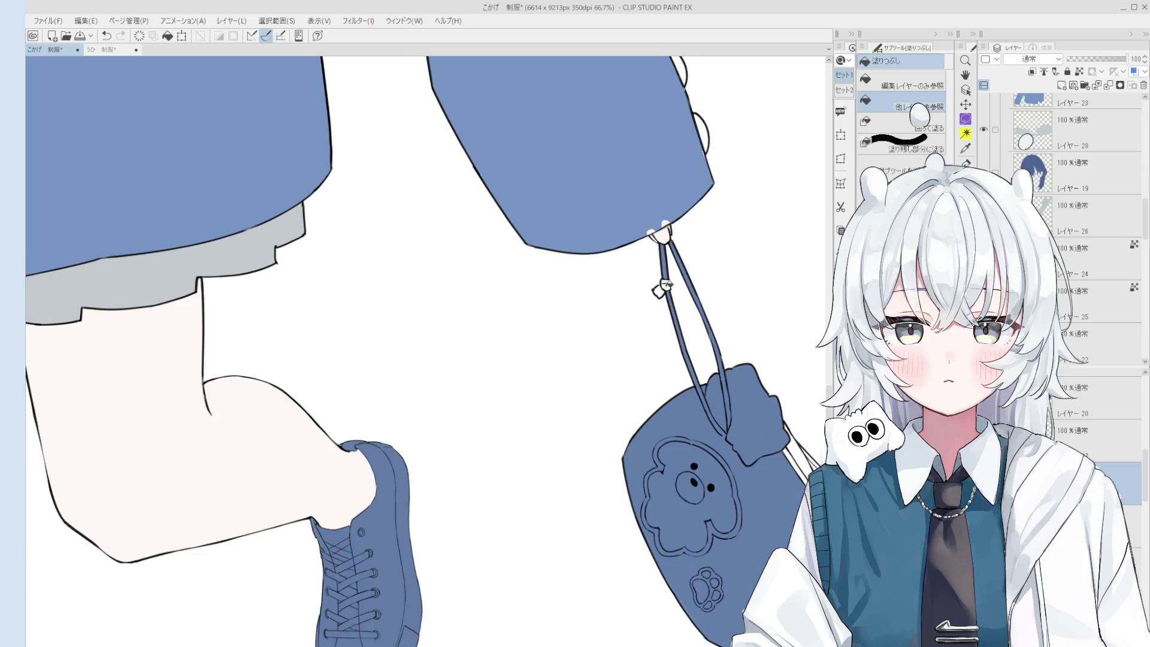
- Work on layer レイヤー23 and center the view on the pouch's drawstring
left_click(662, 218, "ctrl+shift")
key("b")
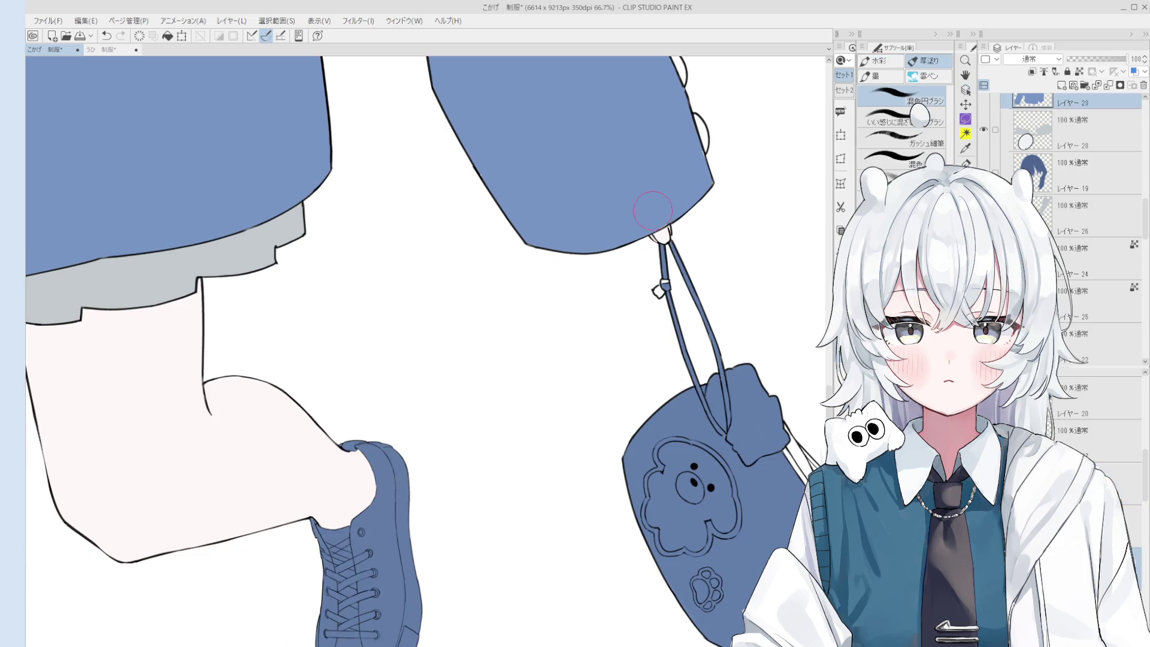
scroll(654, 209, "down", 2)
scroll(659, 233, "up", 2)
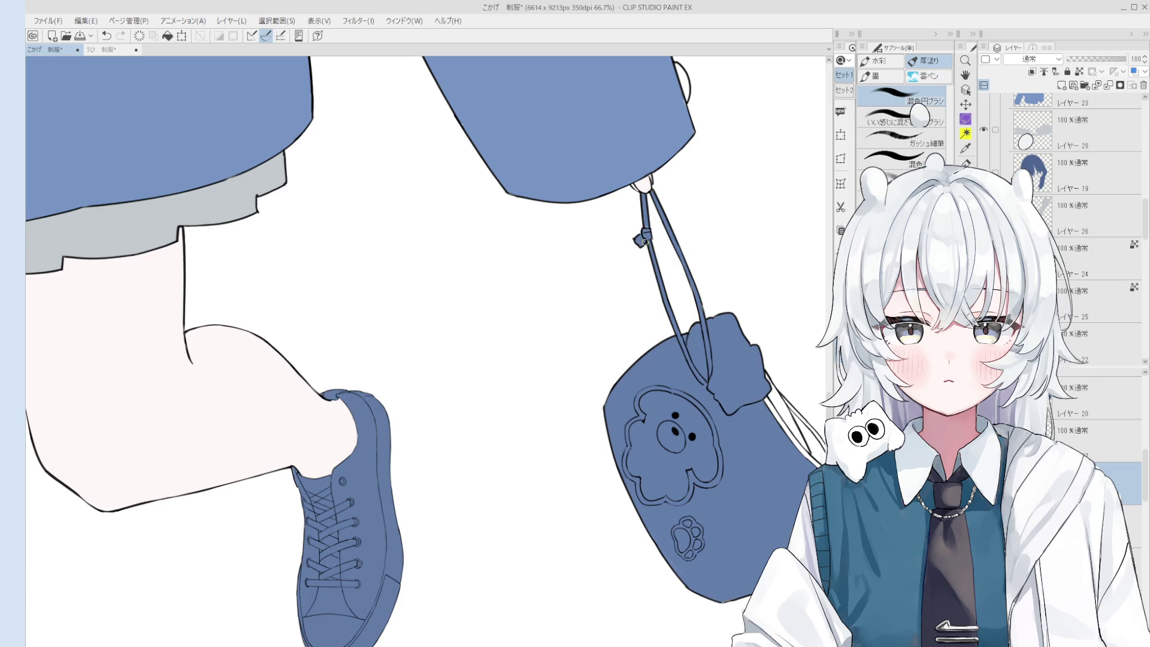
scroll(697, 305, "down", 2)
key("g")
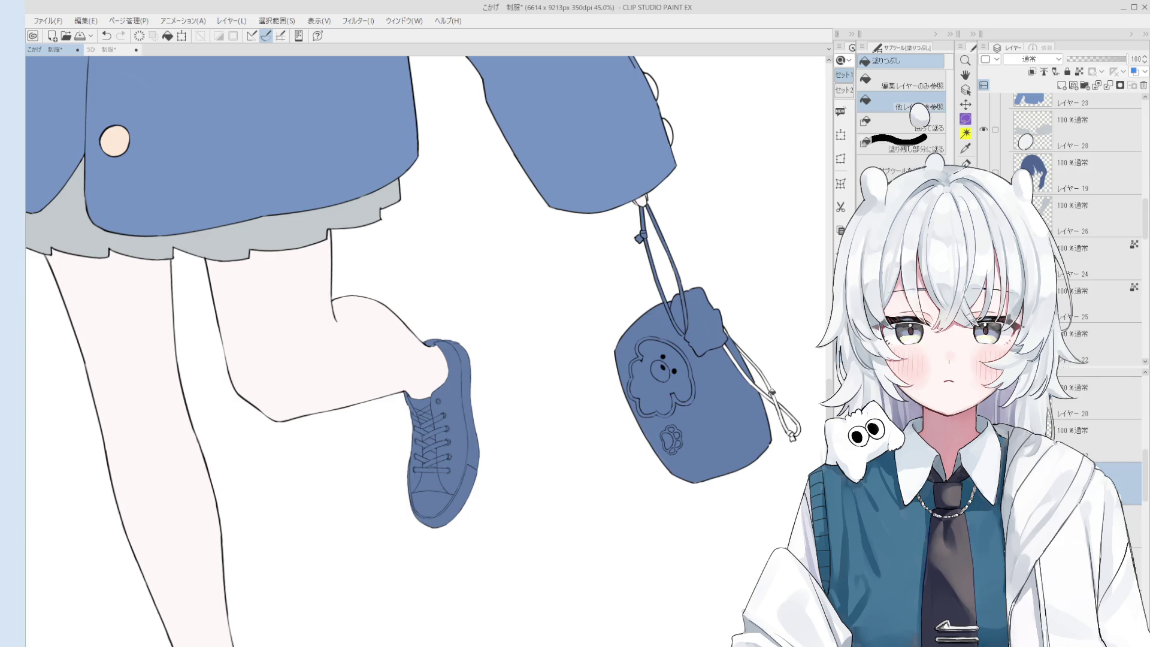
scroll(760, 423, "up", 5)
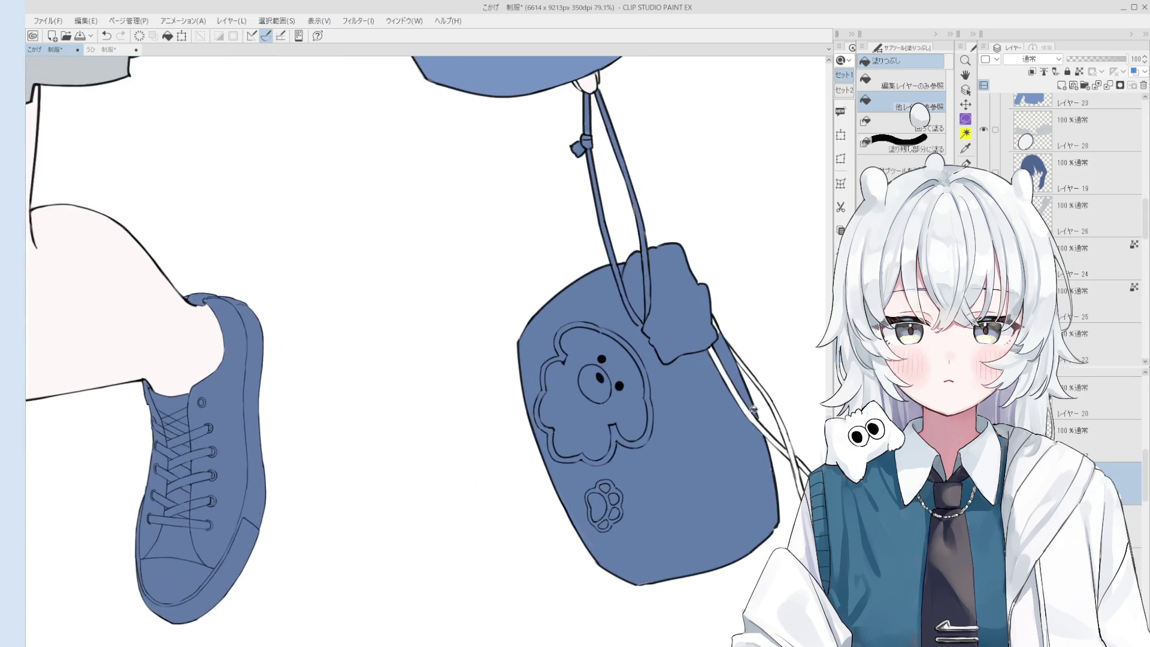
key("b")
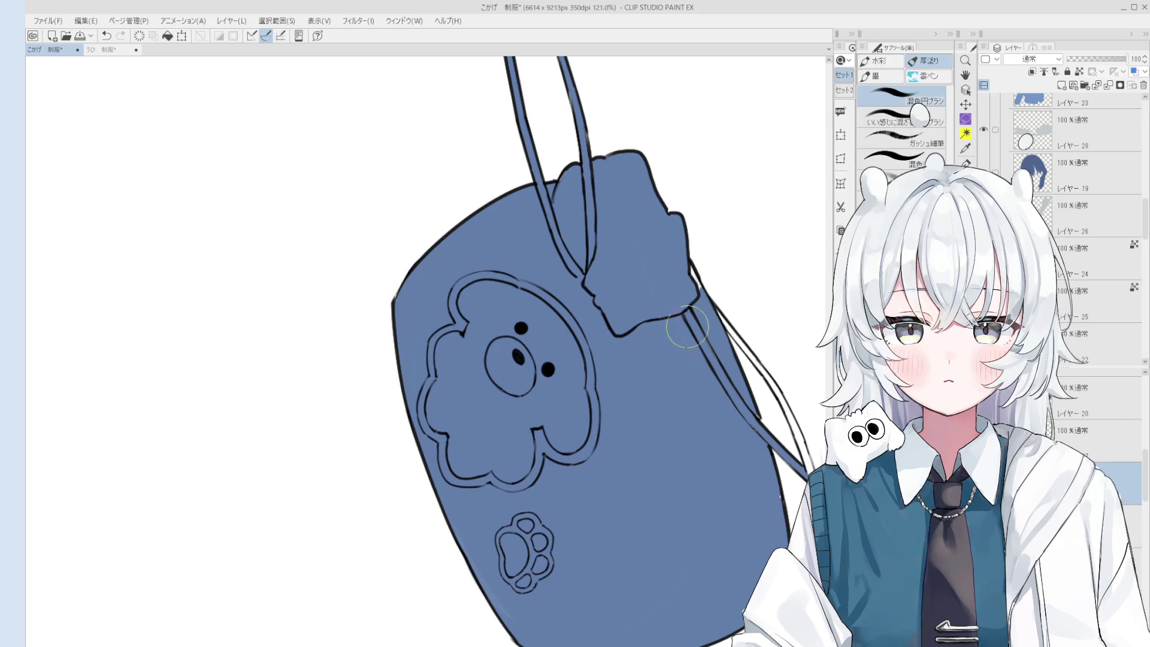
key("h")
left_click_drag(700, 429, 727, 403)
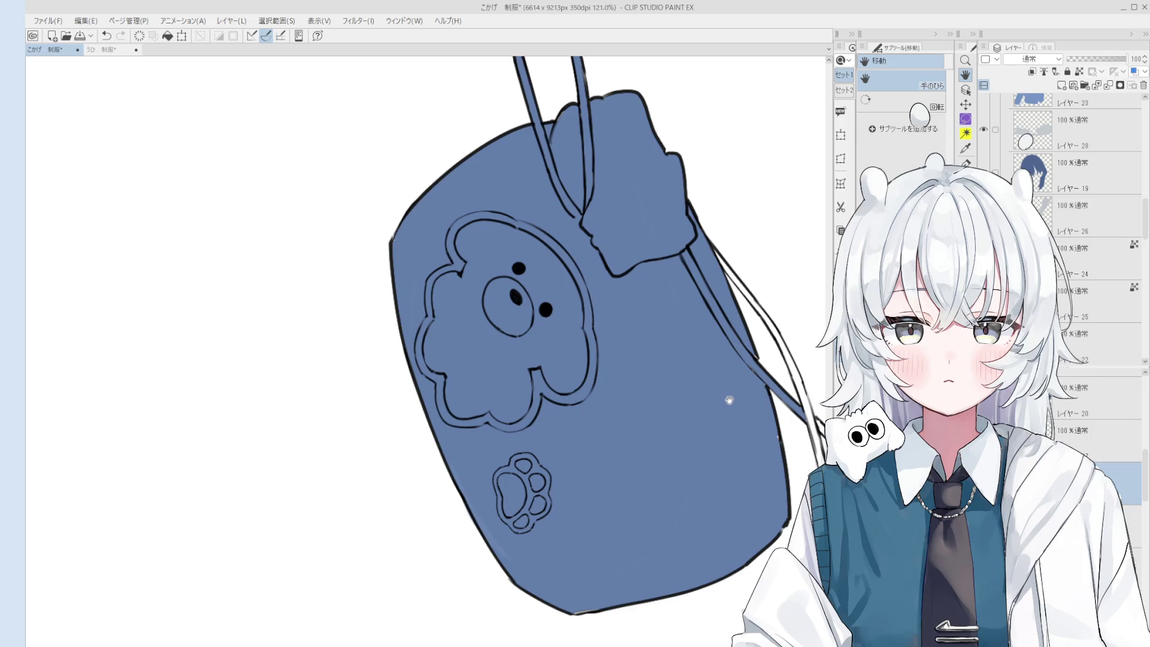
key("b")
scroll(755, 453, "down", 1)
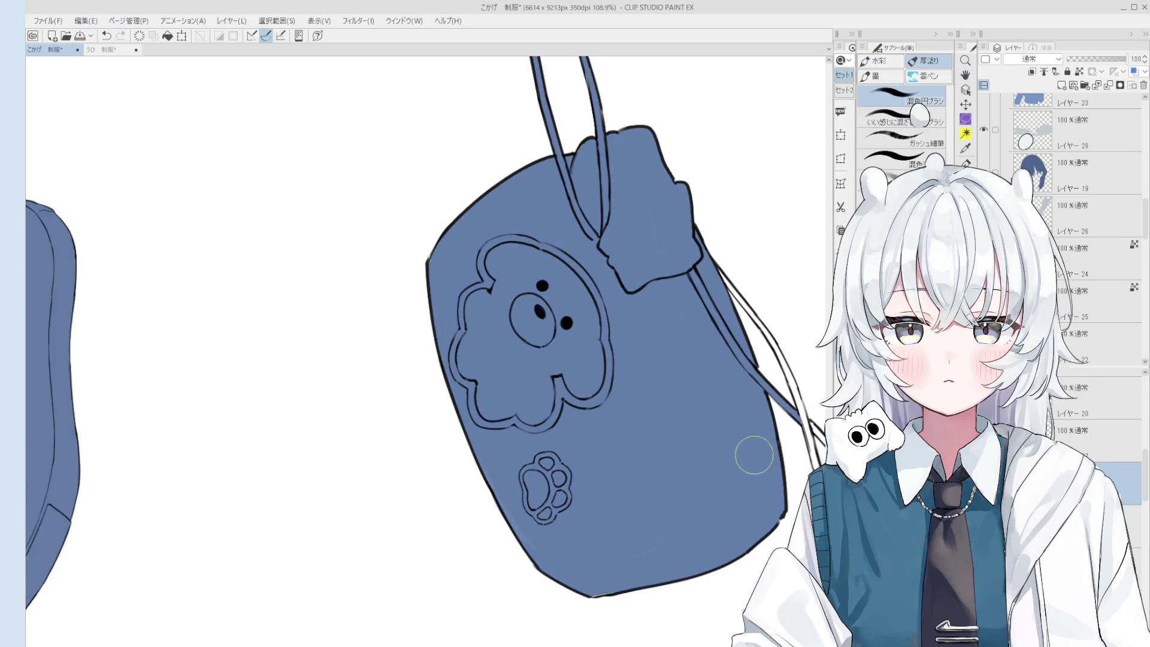
key("h")
left_click_drag(811, 469, 770, 355)
- Erase part of the drawstring line on レイヤー14, then fill the gap blue on レイヤー30
key("b")
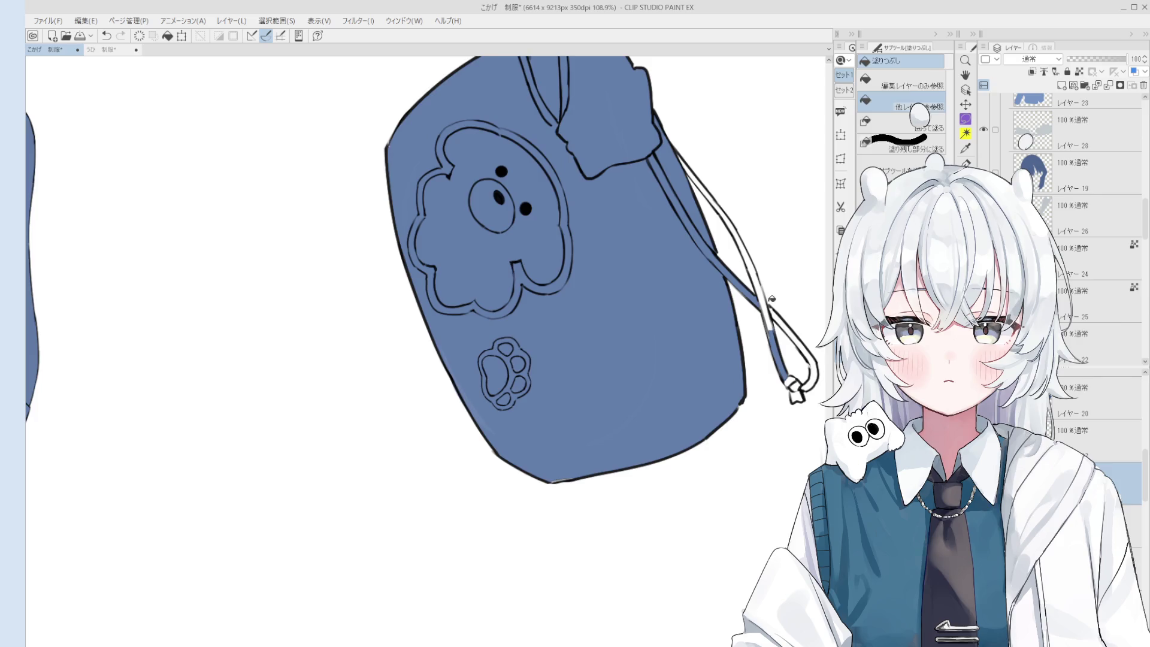
scroll(772, 347, "up", 3)
left_click(762, 305, "ctrl+shift")
key("e")
left_click_drag(757, 292, 778, 358)
left_click(773, 338, "ctrl+shift")
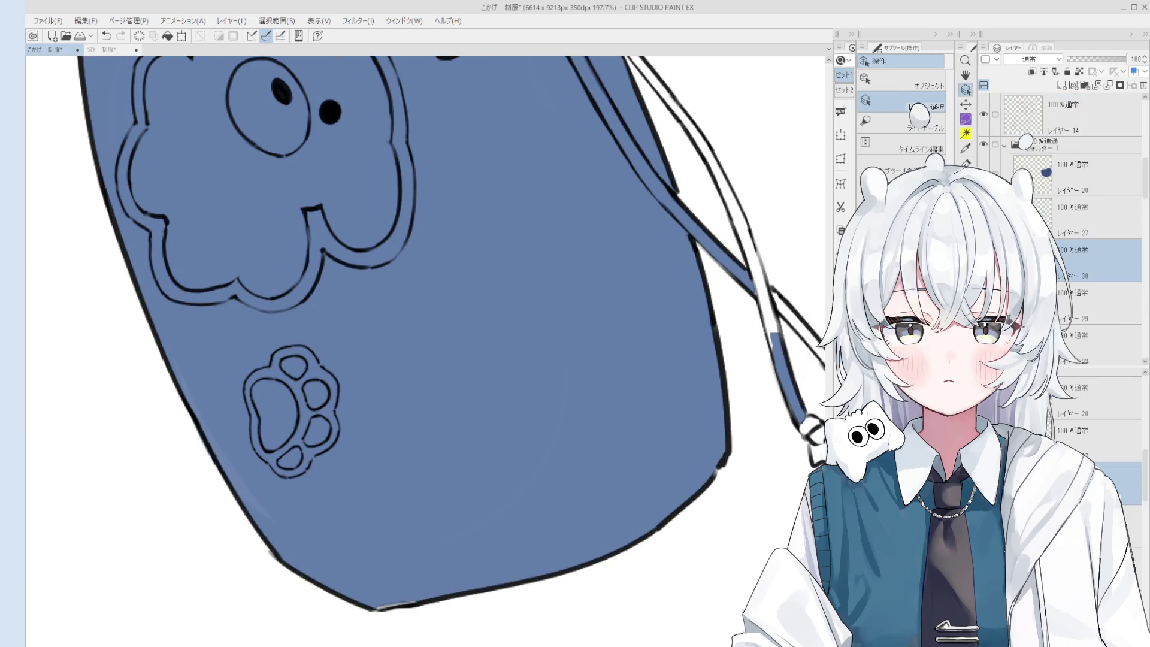
key("g")
left_click(769, 299)
scroll(778, 303, "down", 2)
scroll(800, 321, "down", 2)
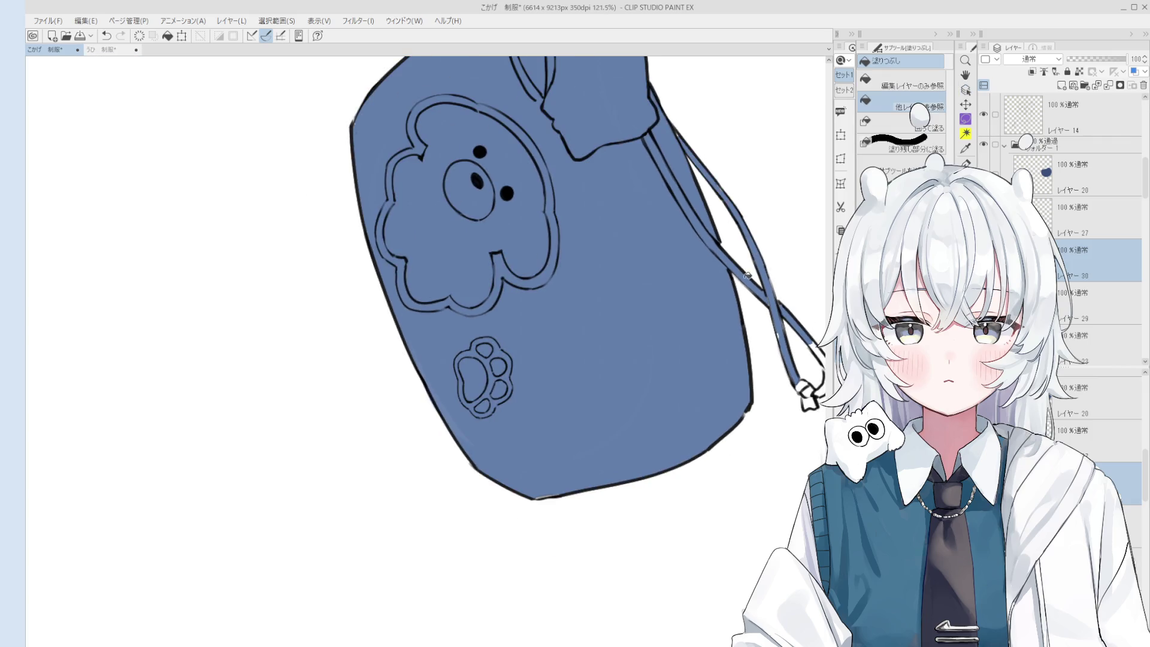
- With a smaller brush, paint the drawstring's white lower end and knot slate blue
key("b")
key("[")
key("[")
key("[")
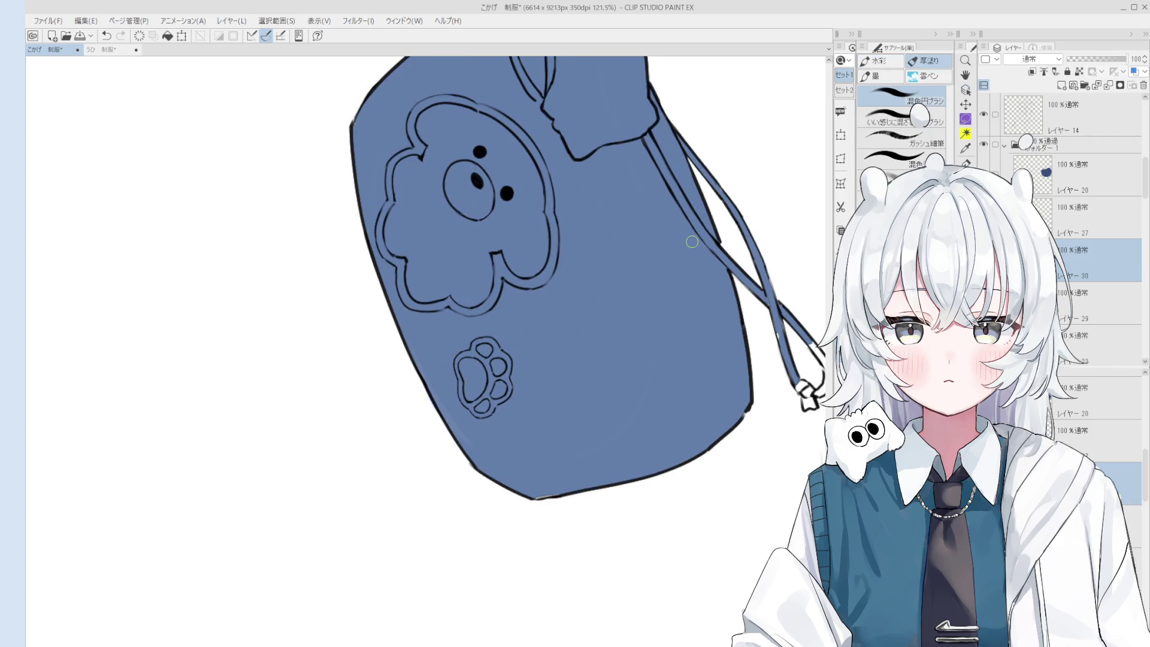
scroll(707, 299, "down", 1)
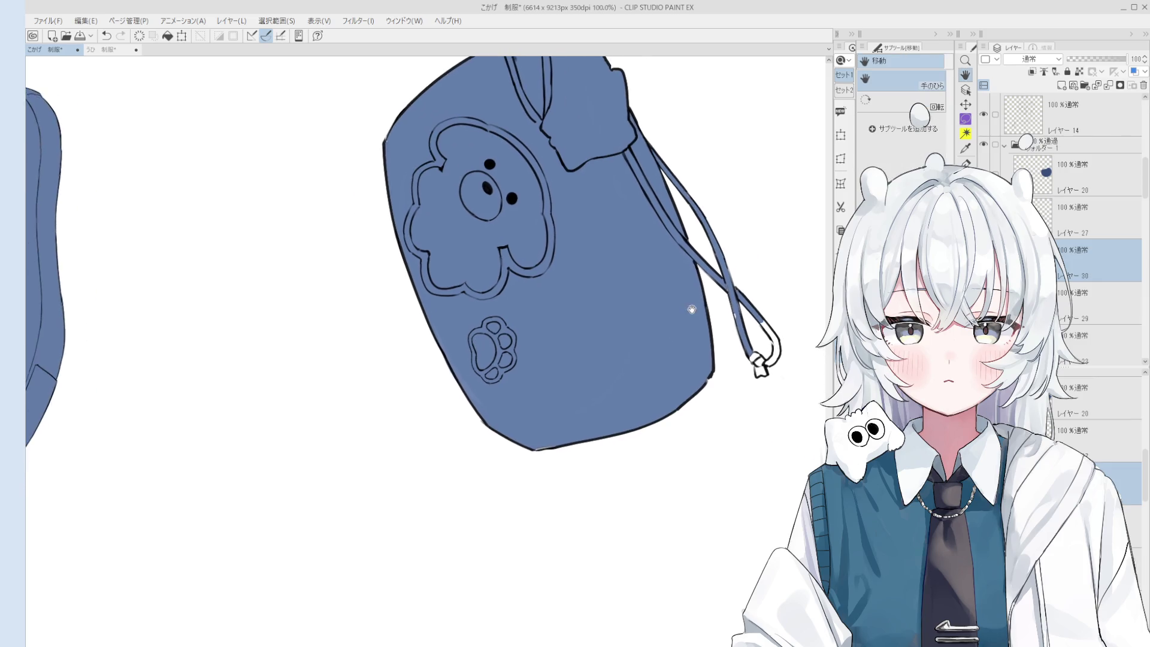
key("g")
scroll(737, 306, "up", 2)
scroll(737, 305, "up", 1)
key("b")
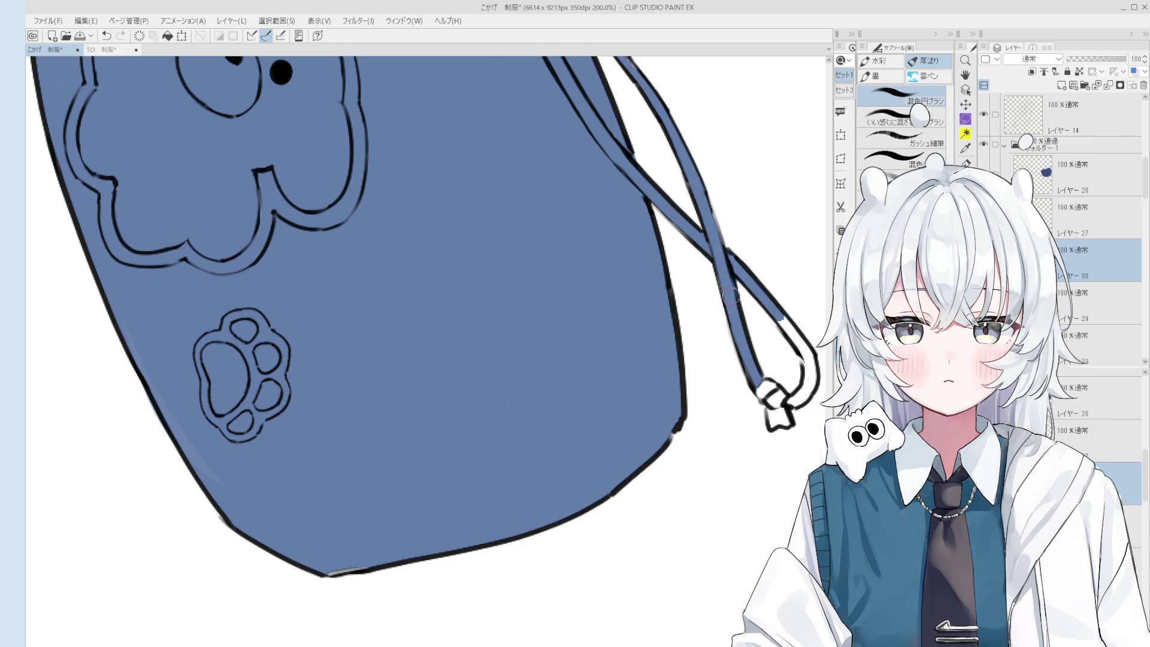
scroll(753, 360, "down", 1)
left_click_drag(762, 383, 777, 408)
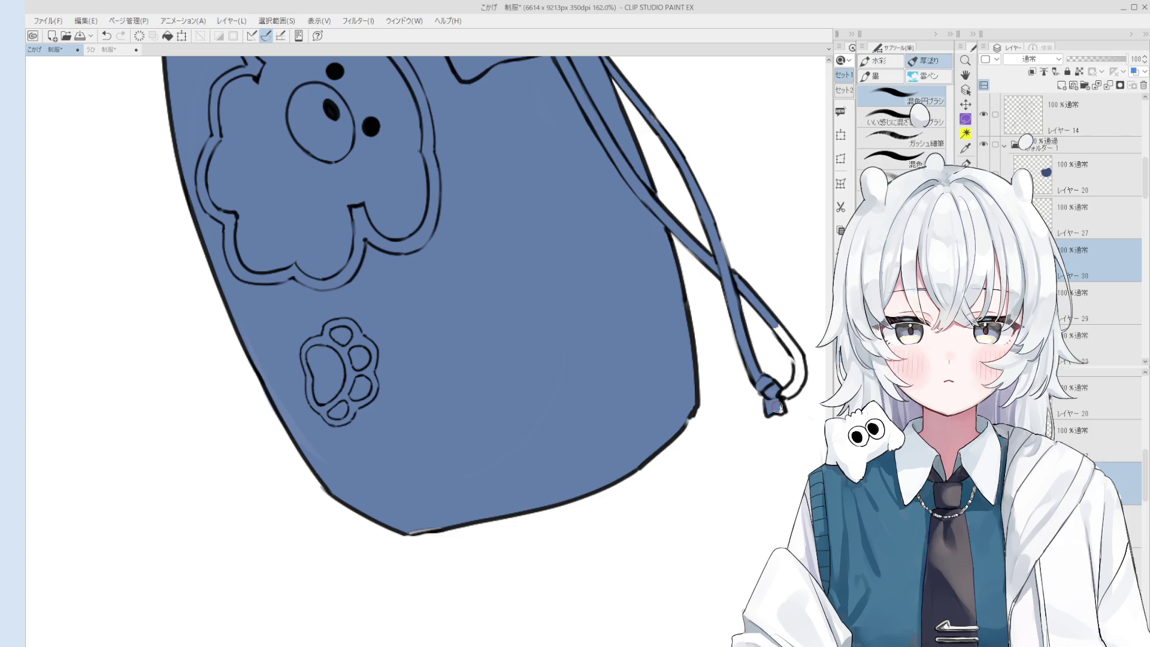
key("ctrl+z")
key("g")
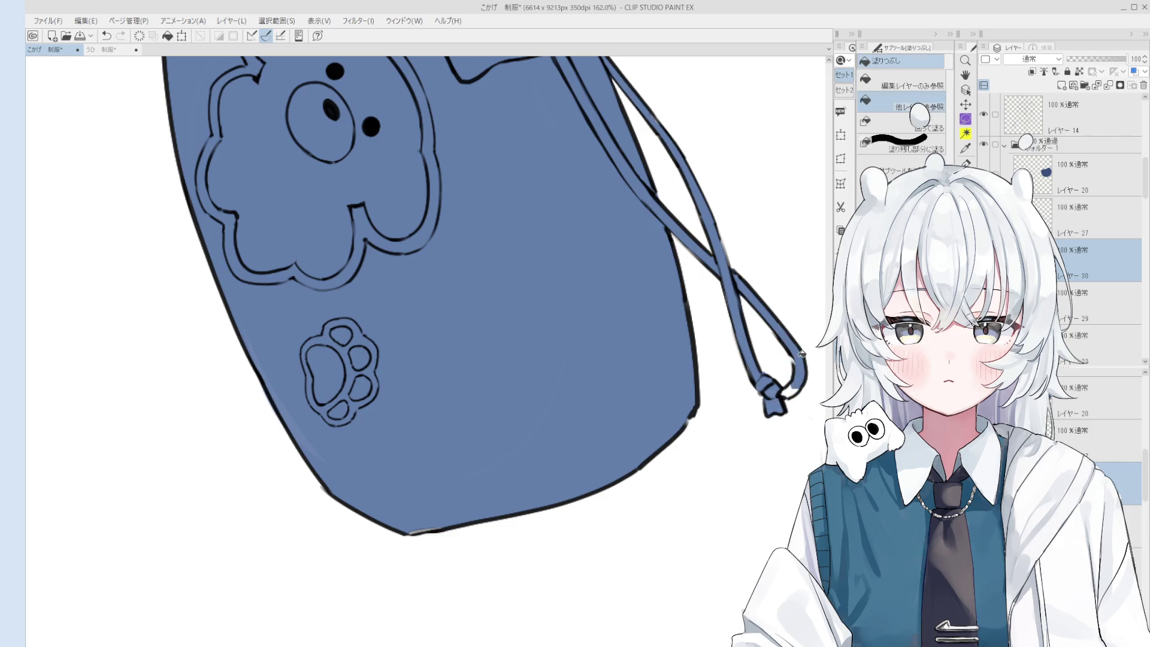
key("b")
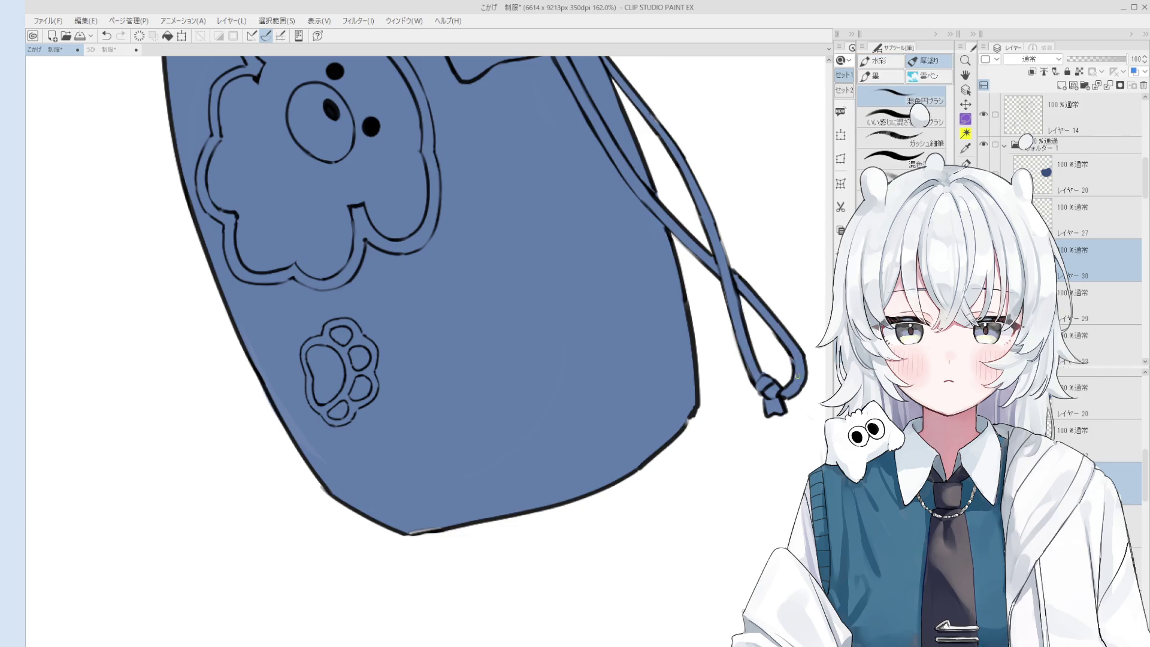
key("e")
scroll(797, 376, "up", 2)
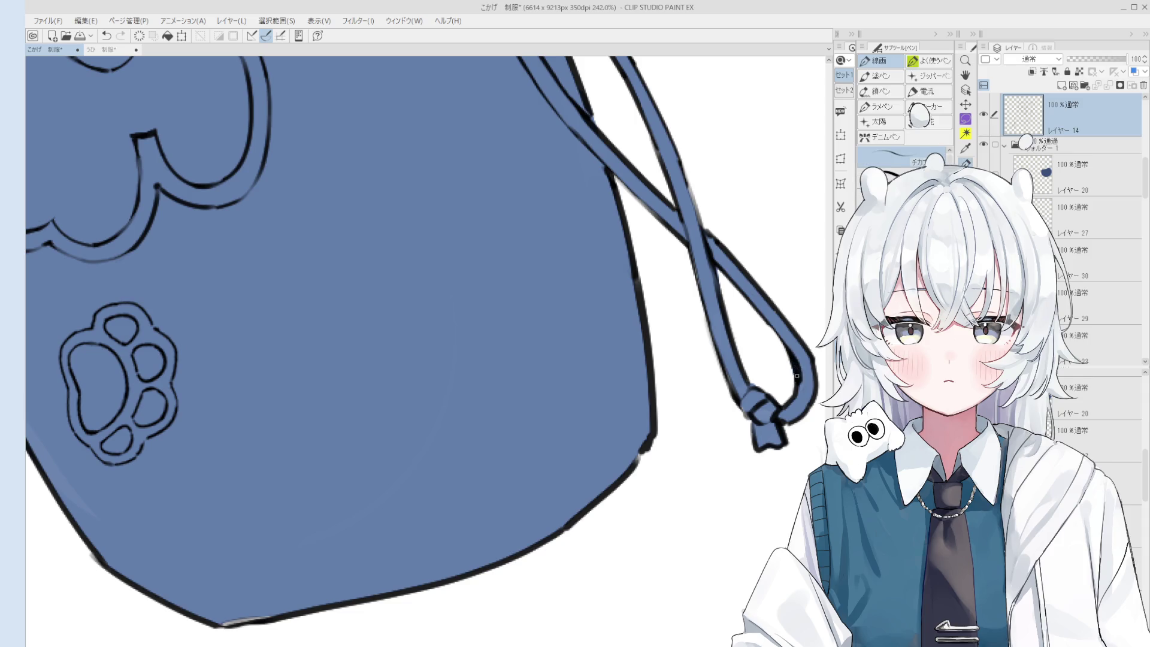
key("p")
scroll(793, 376, "down", 5)
left_click_drag(778, 359, 764, 426)
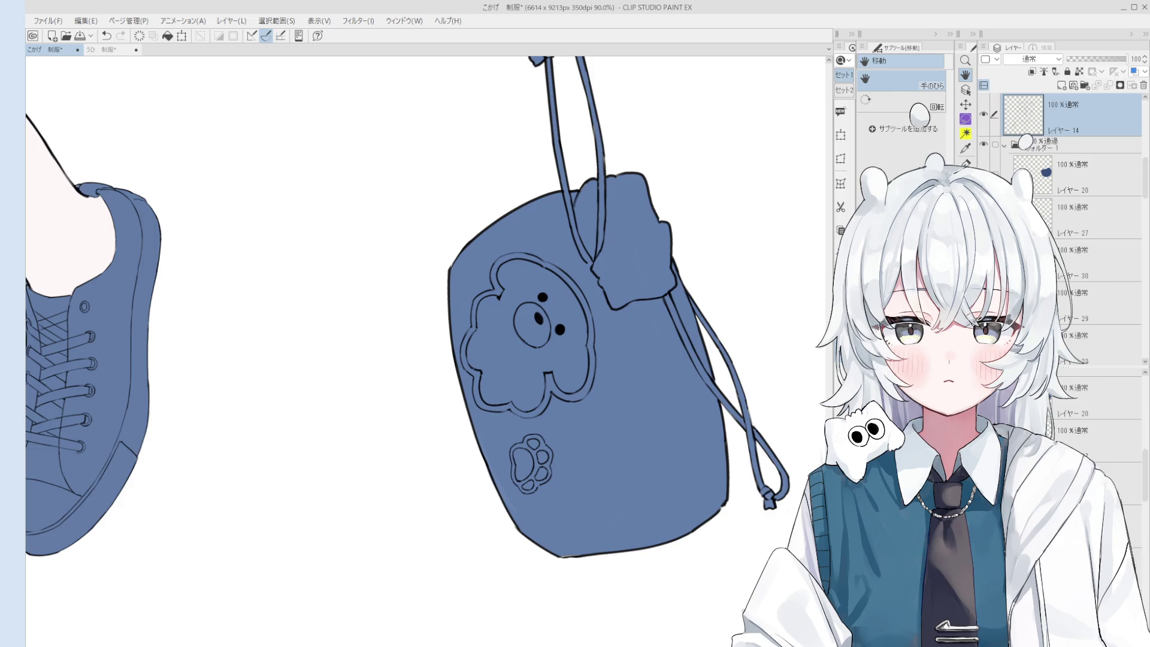
left_click(698, 501, "ctrl+shift")
scroll(698, 500, "down", 2)
scroll(715, 521, "up", 3)
left_click(742, 515, "ctrl+shift")
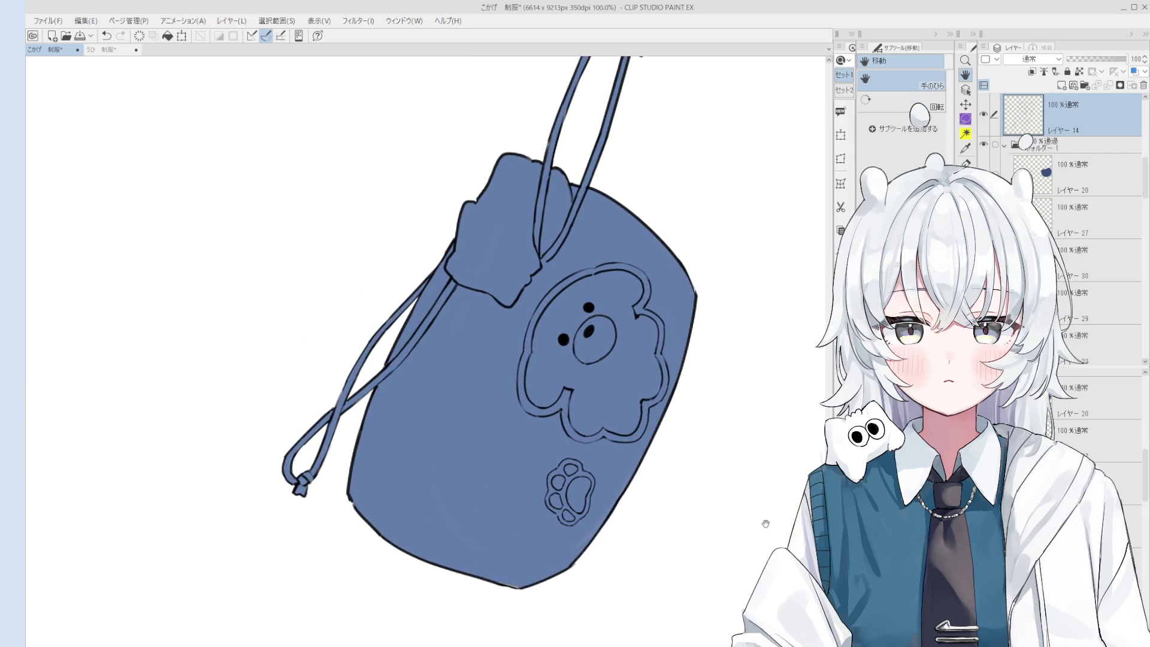
left_click_drag(760, 525, 755, 499)
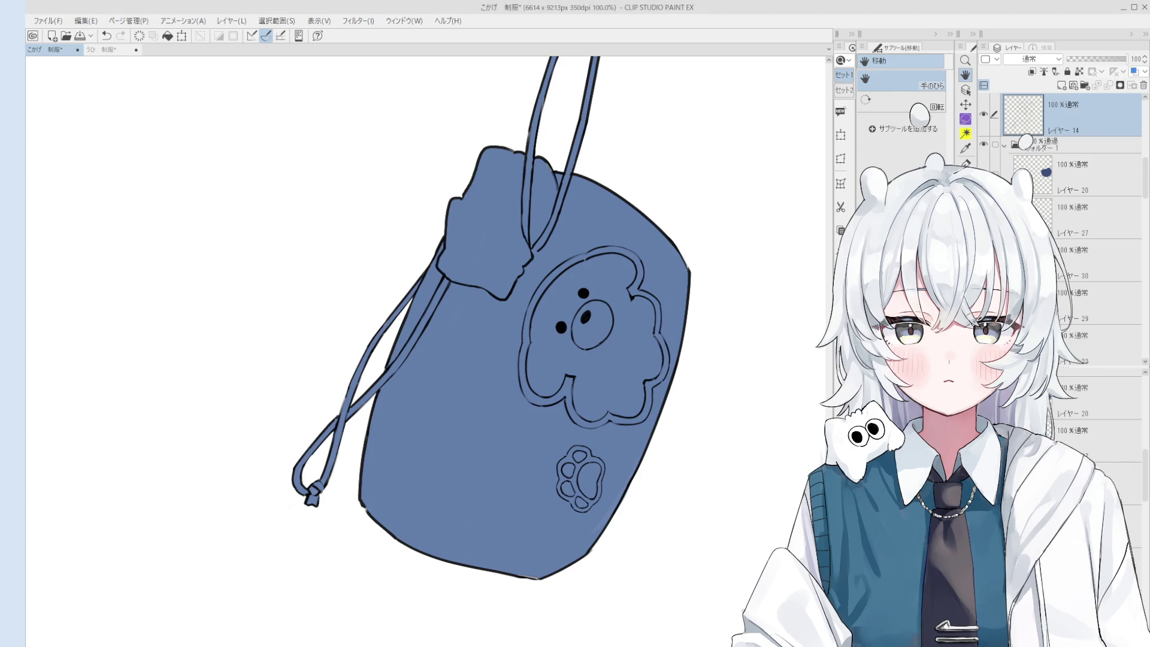
scroll(431, 473, "up", 5)
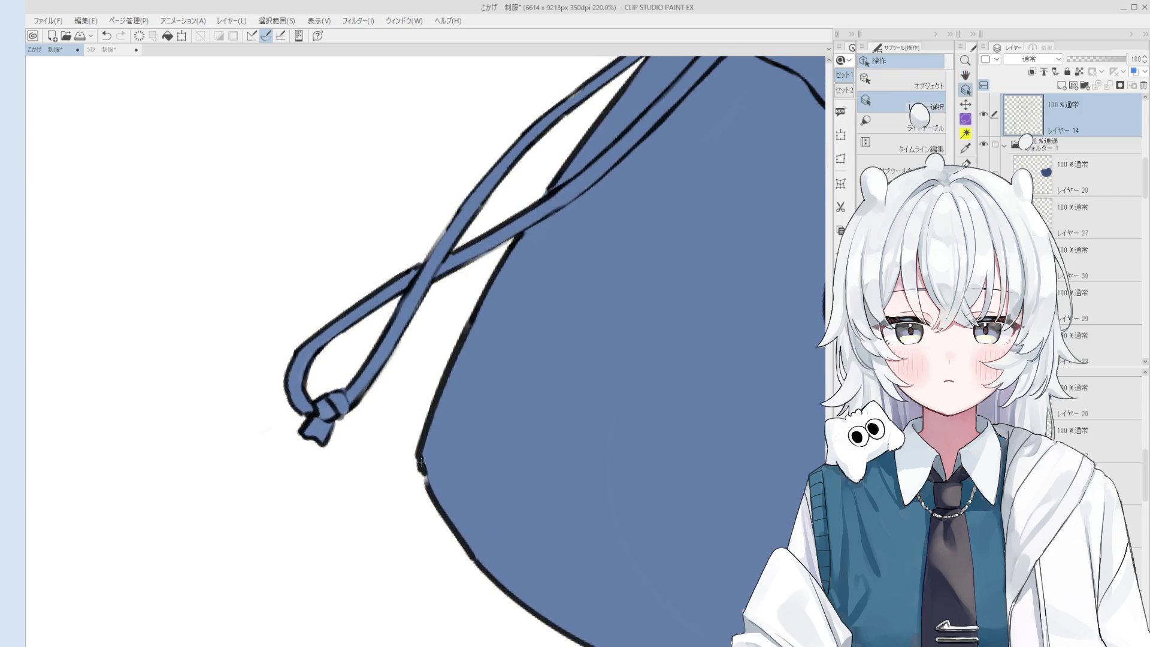
- Erase and redraw the pouch's lower-left outline, undoing the trial strokes
key("e")
left_click_drag(437, 455, 473, 509)
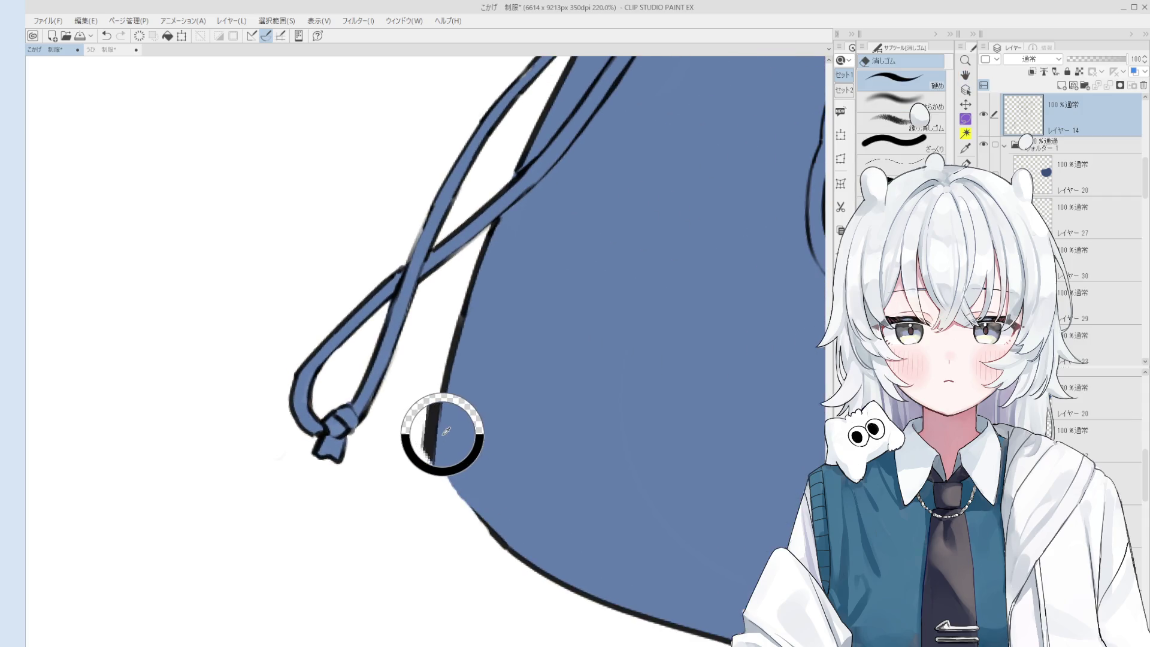
key("p")
mouse_move(432, 446)
left_mouse_down()
mouse_move(495, 537)
mouse_move(460, 332)
mouse_move(482, 420)
left_mouse_up()
key("ctrl+z")
scroll(488, 521, "down", 2)
key("ctrl+z")
- Bring the drawstring loop into view and draw a line on it with the 線画 pen
key("e")
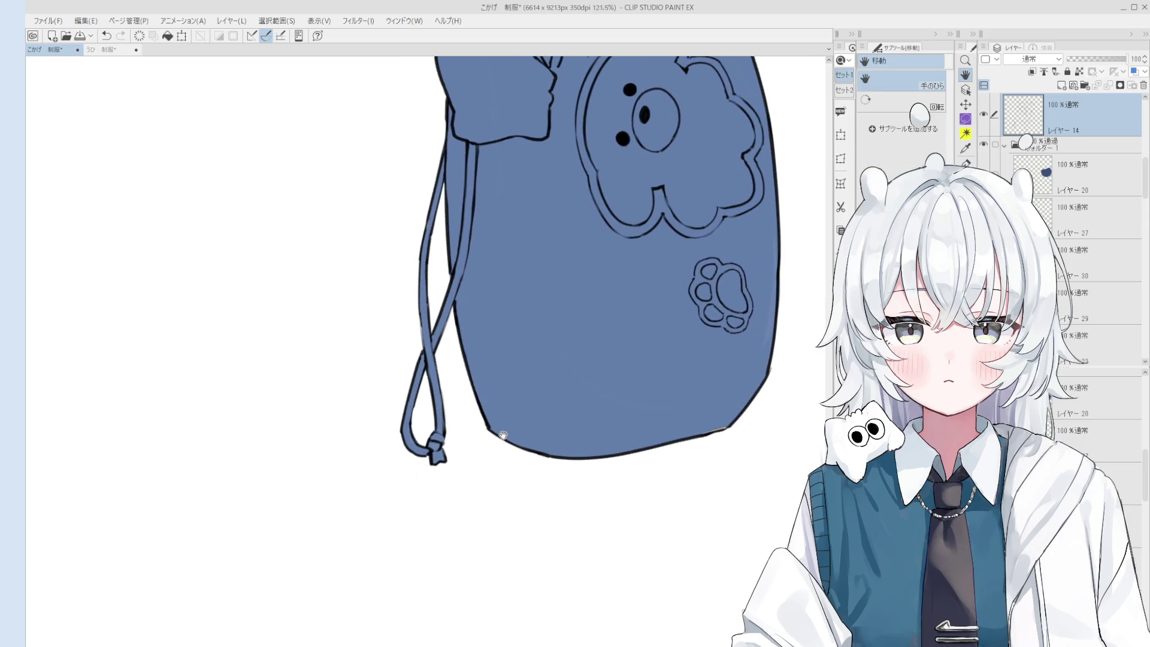
scroll(489, 445, "up", 3)
key("h")
scroll(479, 473, "down", 3)
mouse_move(479, 473)
left_mouse_down()
mouse_move(526, 509)
mouse_move(515, 413)
left_mouse_up()
scroll(515, 412, "up", 3)
key("p")
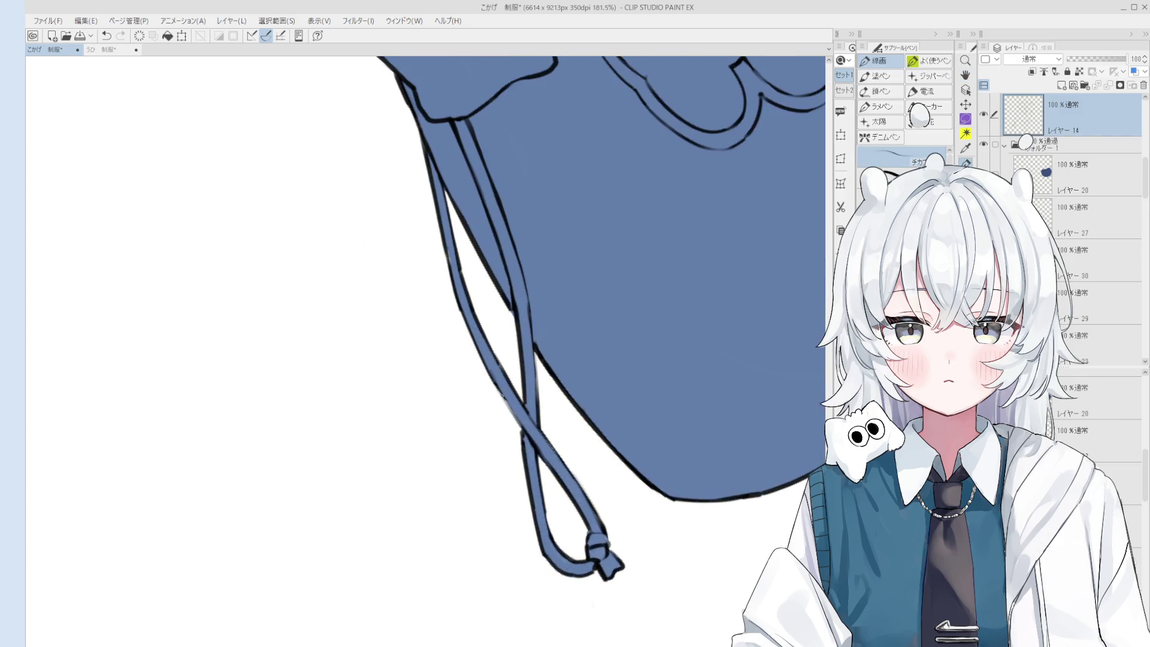
scroll(515, 412, "up", 2)
left_click_drag(486, 360, 537, 488)
- Redraw the drawstring strokes, comparing versions with undo, and rotate the canvas slightly clockwise
scroll(512, 422, "down", 4)
key("h")
key("p")
scroll(488, 349, "up", 3)
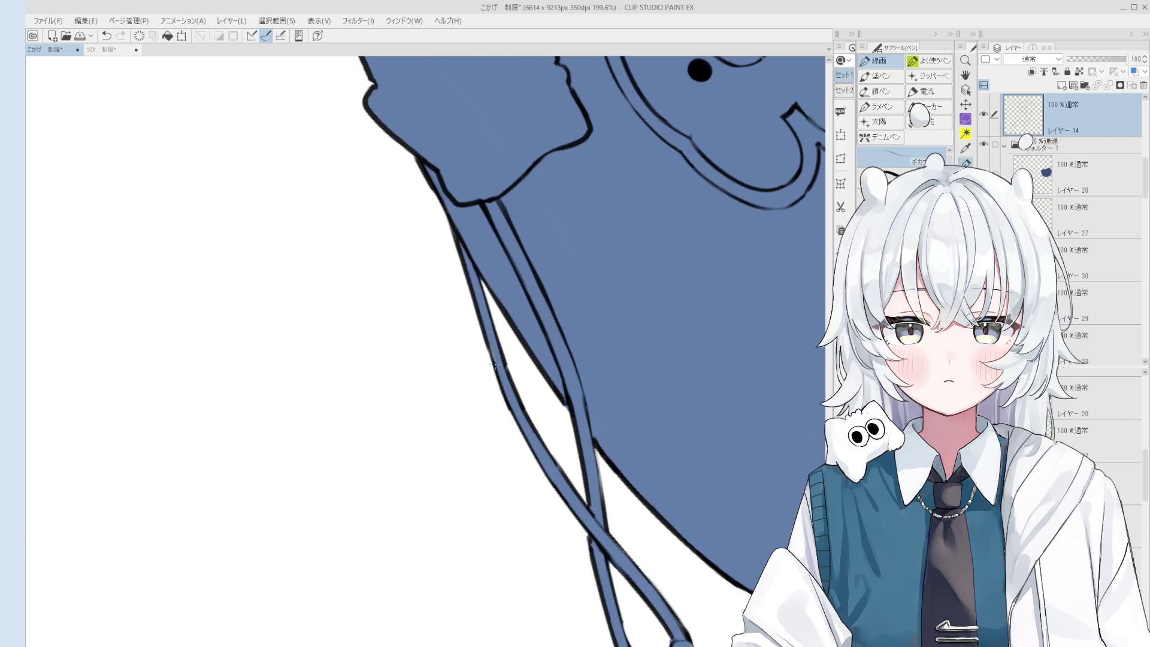
scroll(488, 349, "down", 1)
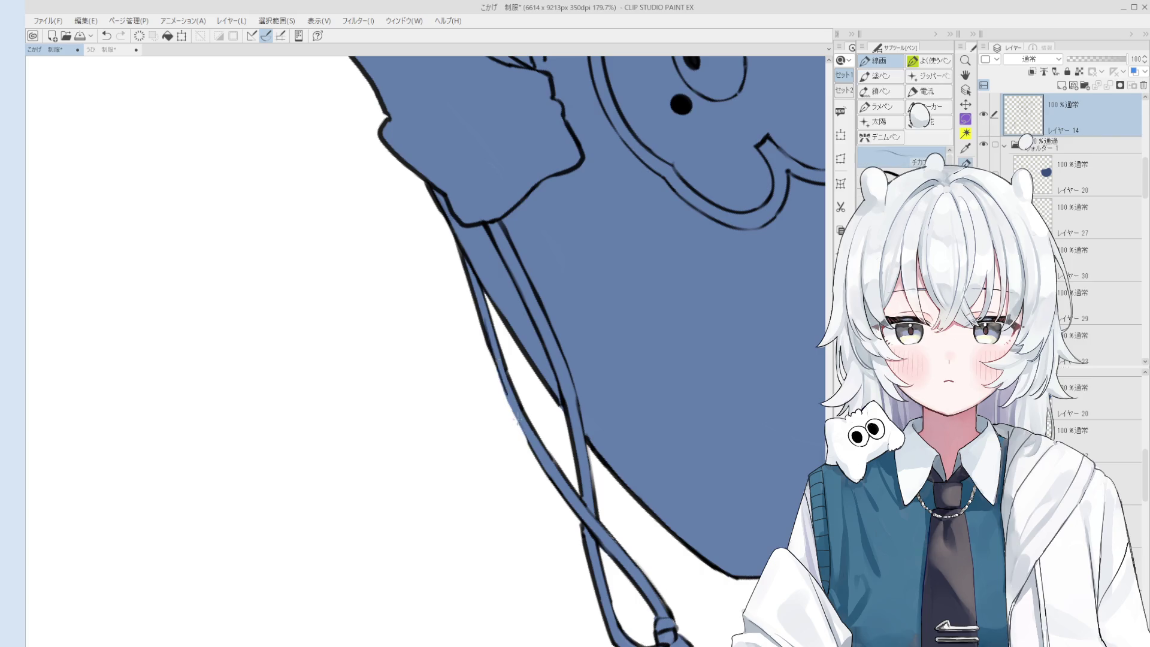
left_click_drag(521, 426, 536, 452)
key("ctrl+z")
left_click_drag(488, 332, 542, 464)
key("ctrl+z")
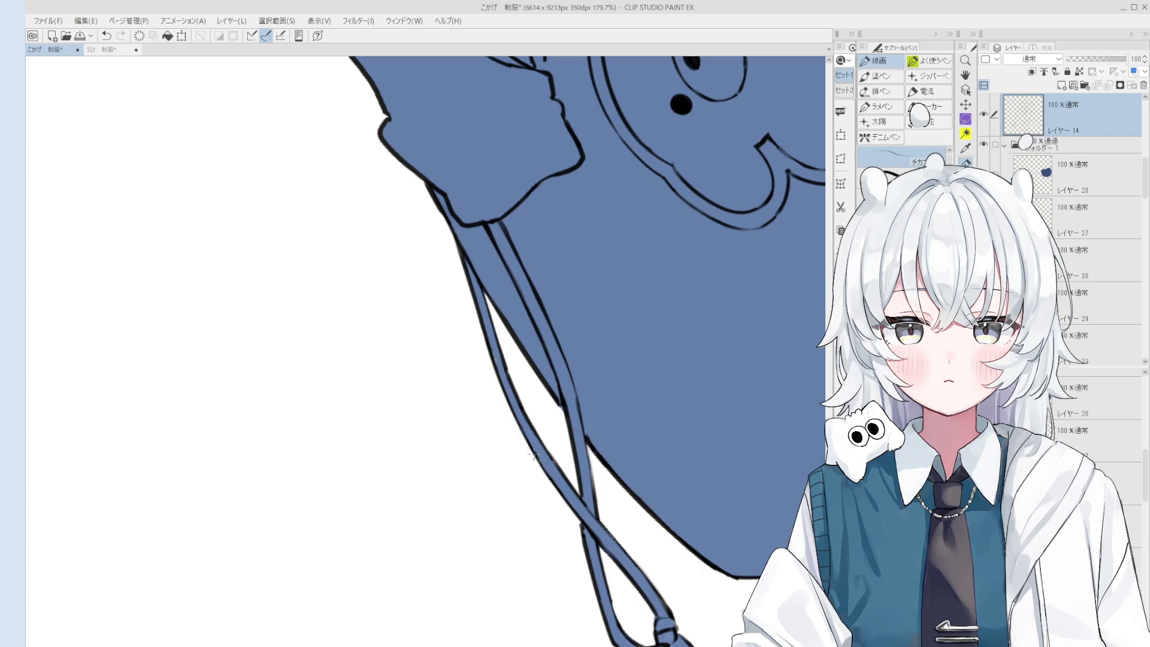
scroll(511, 360, "down", 3)
scroll(511, 361, "up", 2)
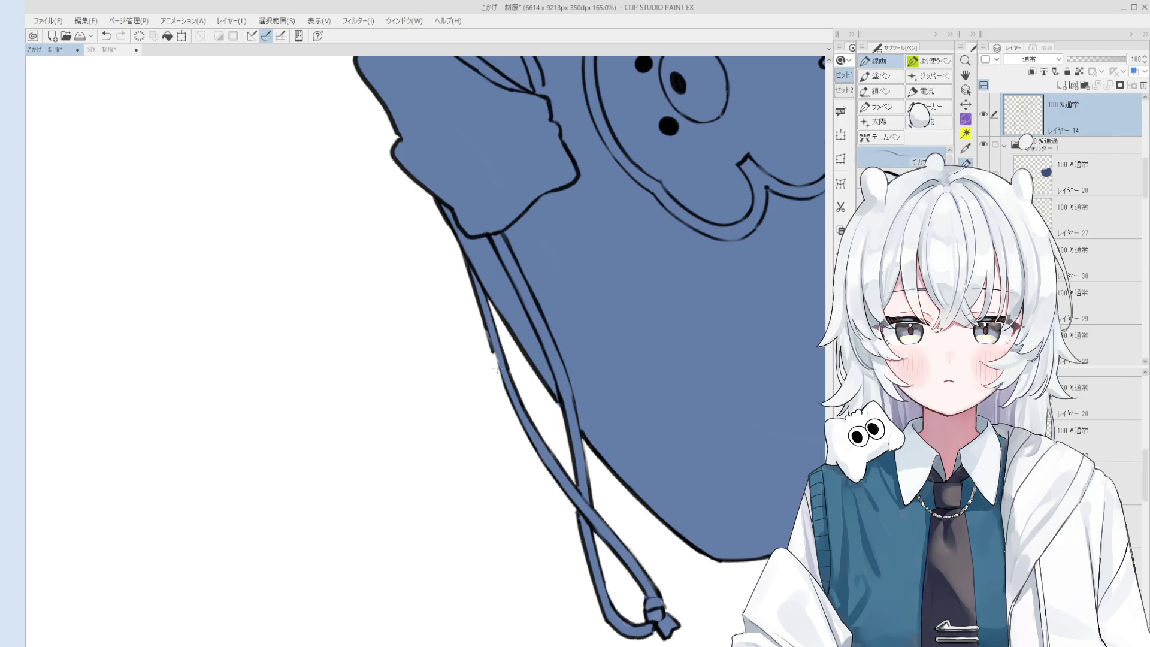
scroll(508, 393, "down", 1)
key("e")
key("e")
key("asciicircum")
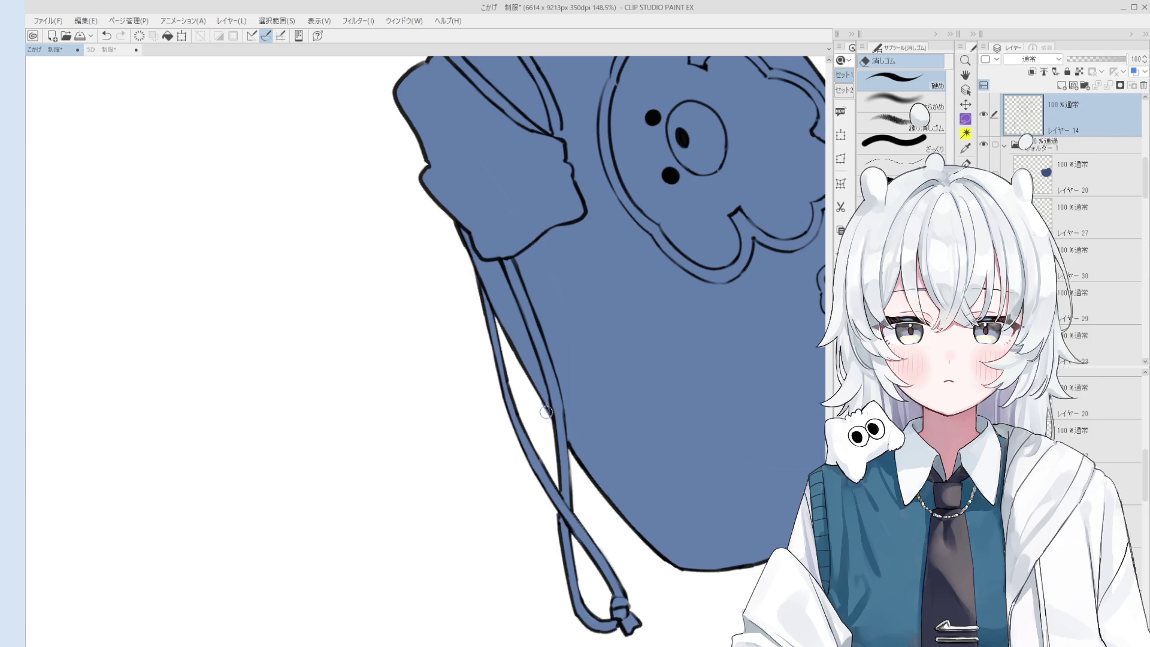
key("p")
scroll(542, 405, "down", 4)
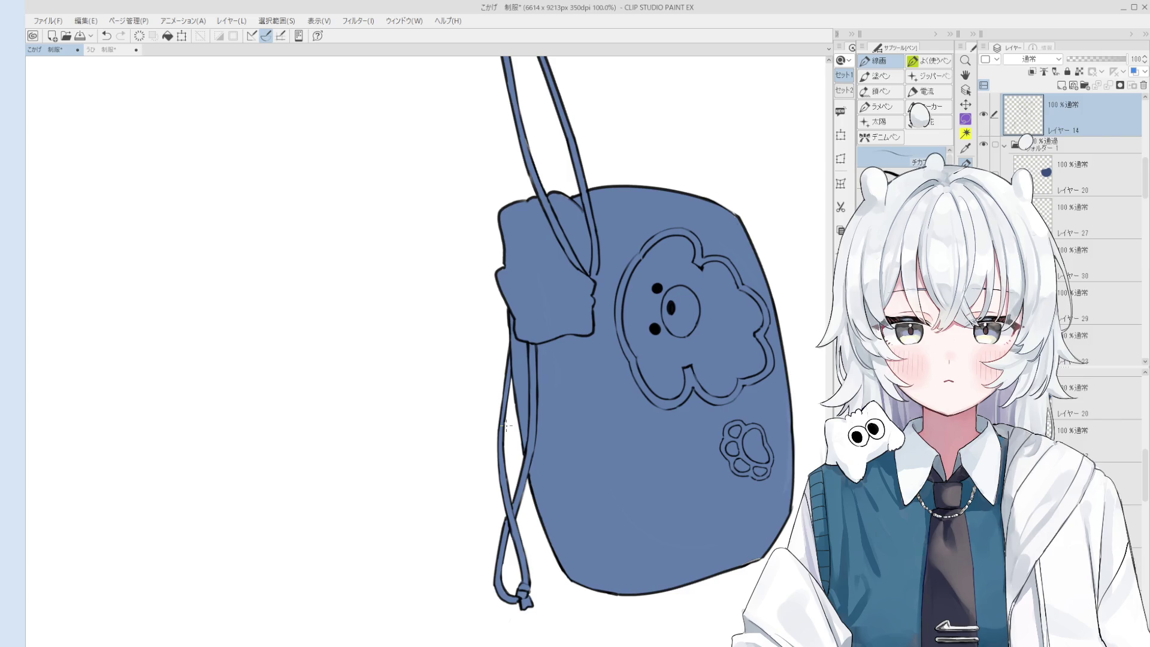
- Erase and retouch the strap outline, alternating the eraser and the 線画 pen
scroll(552, 450, "up", 5)
key("e")
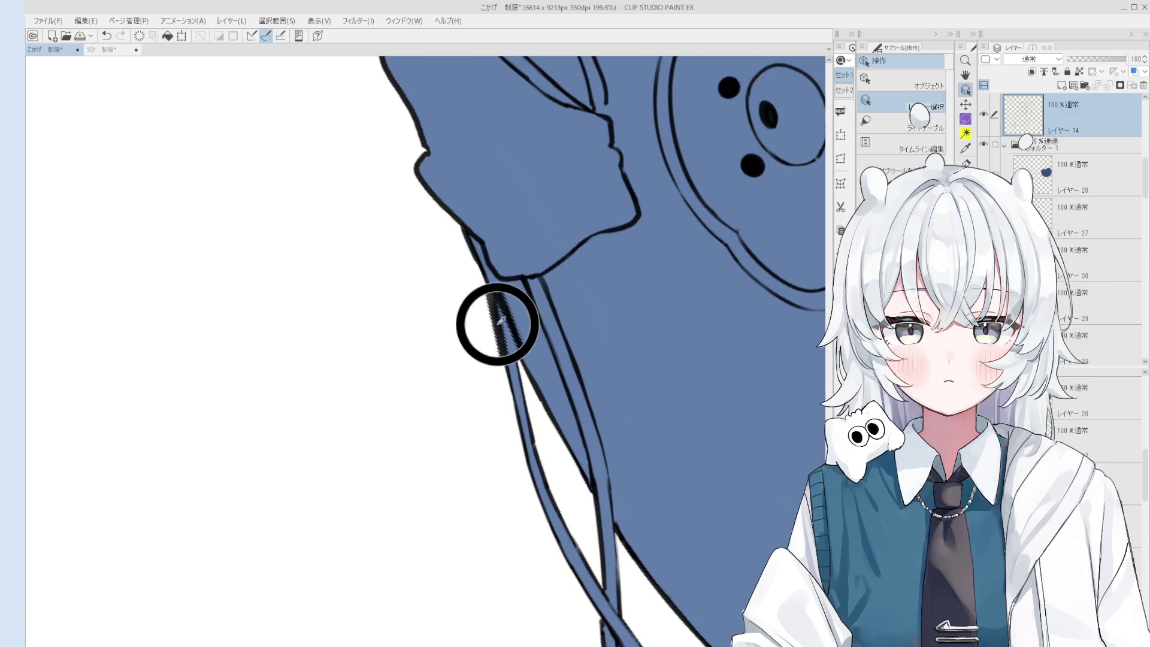
left_click_drag(513, 353, 502, 329)
scroll(493, 328, "up", 2)
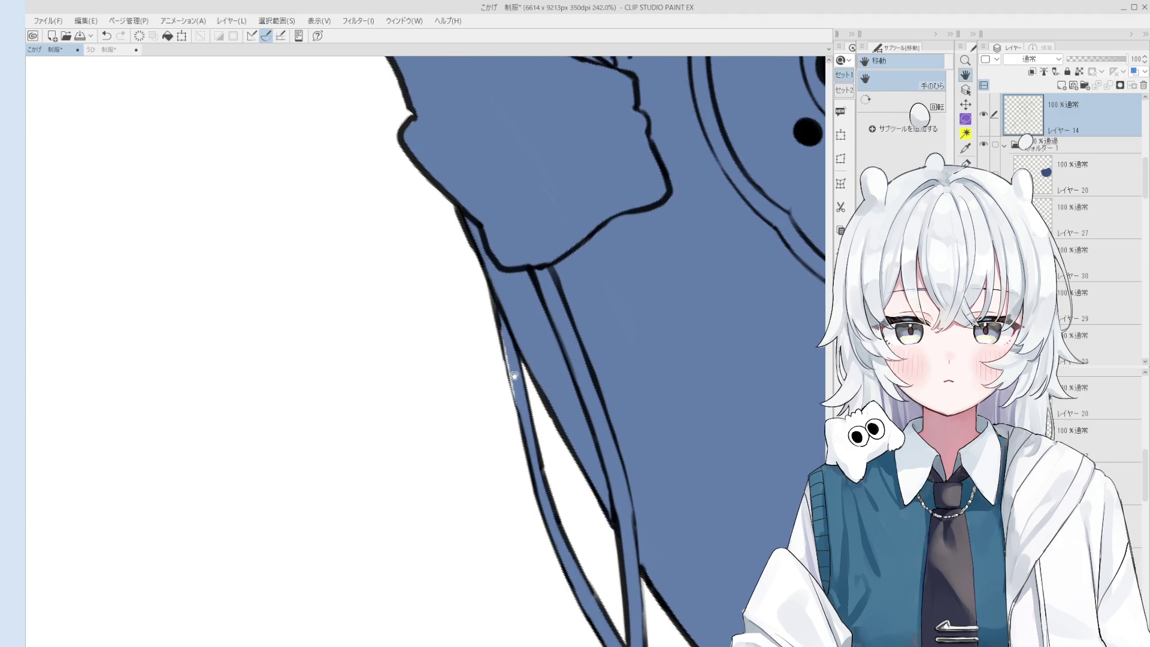
key("p")
scroll(515, 383, "down", 5)
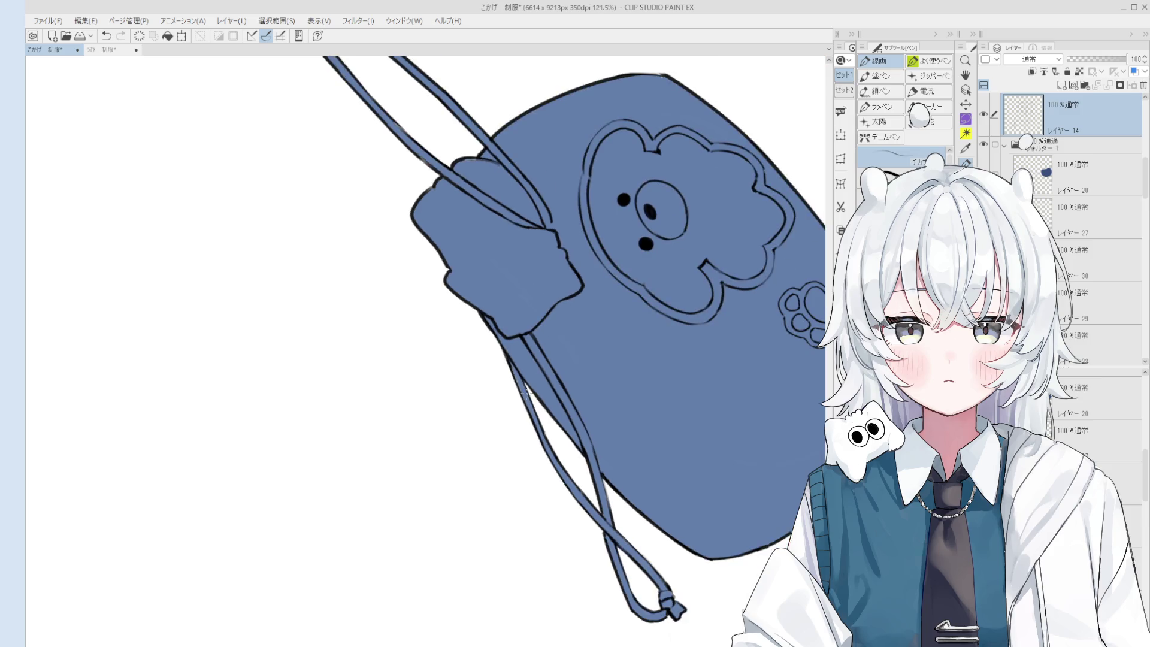
scroll(532, 413, "up", 2)
scroll(527, 425, "down", 1)
key("e")
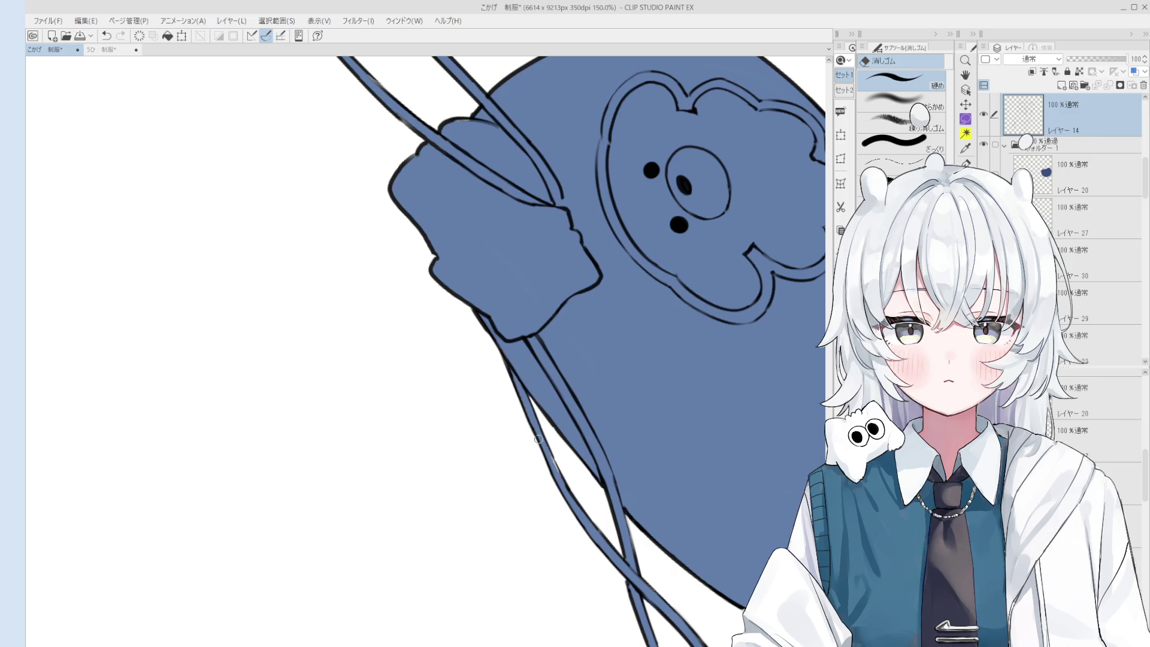
scroll(560, 464, "up", 1)
key("p")
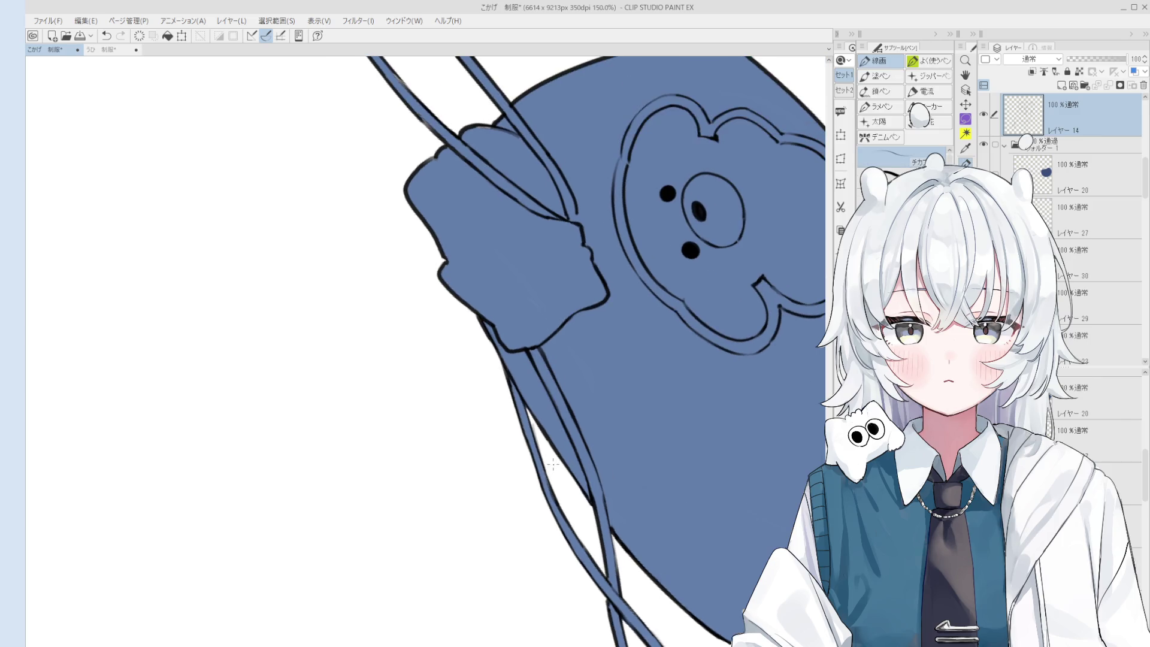
scroll(555, 466, "down", 1)
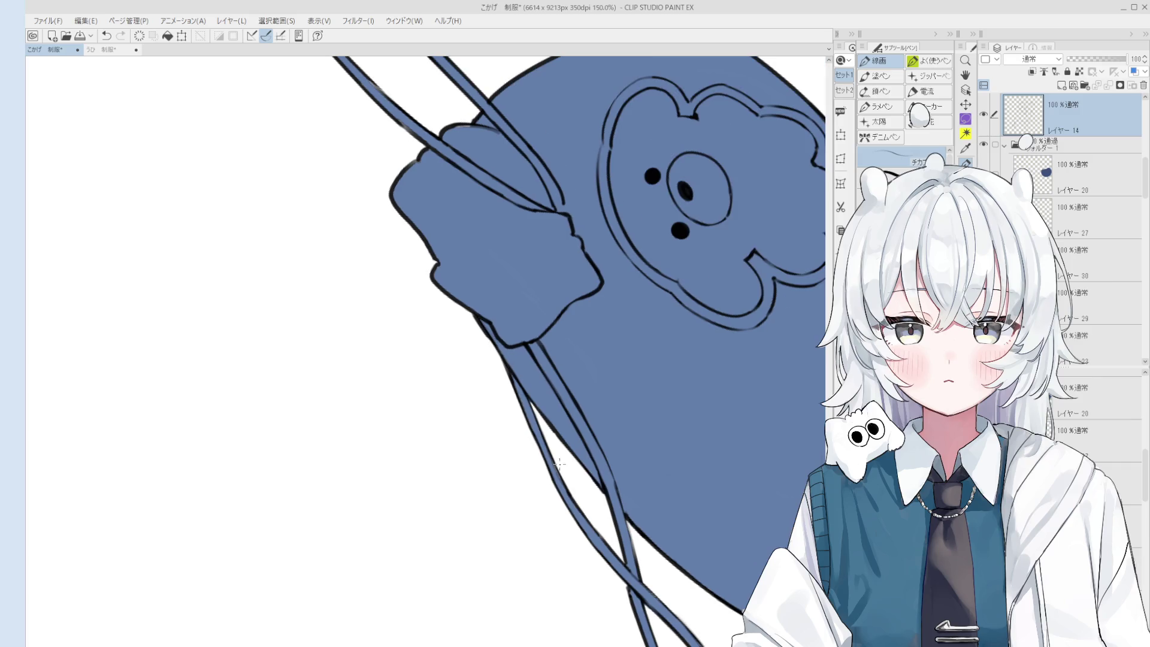
scroll(528, 397, "down", 2)
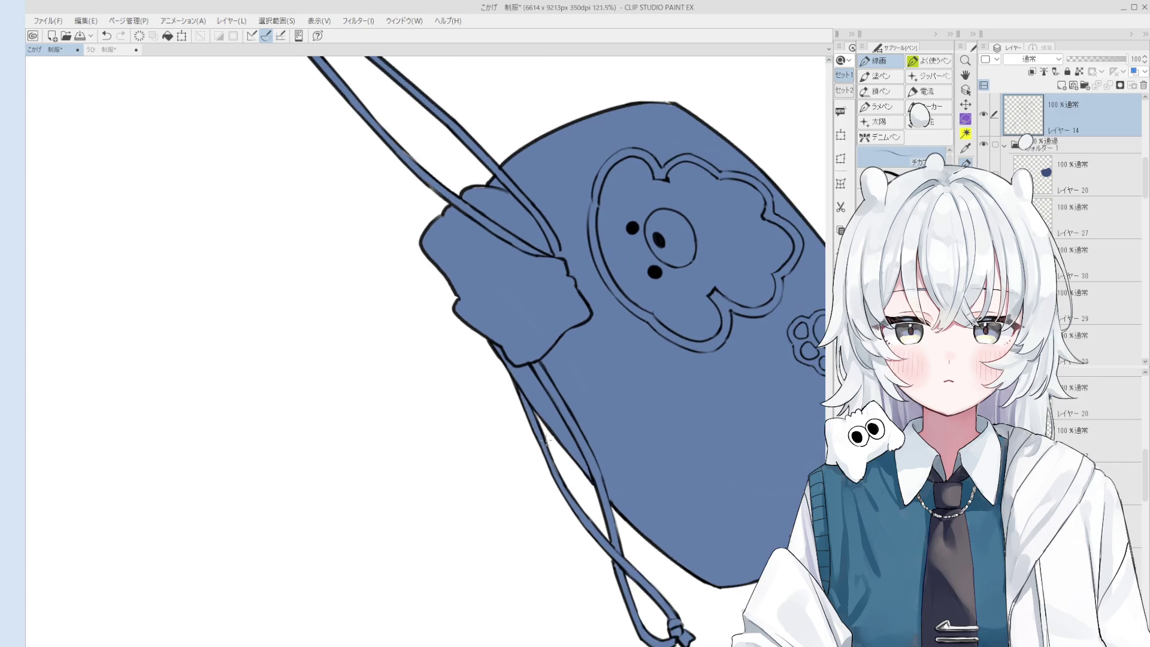
scroll(549, 442, "up", 3)
key("e")
key("p")
- Save the illustration with Ctrl+S and pan to show the whole pouch
key("ctrl+s")
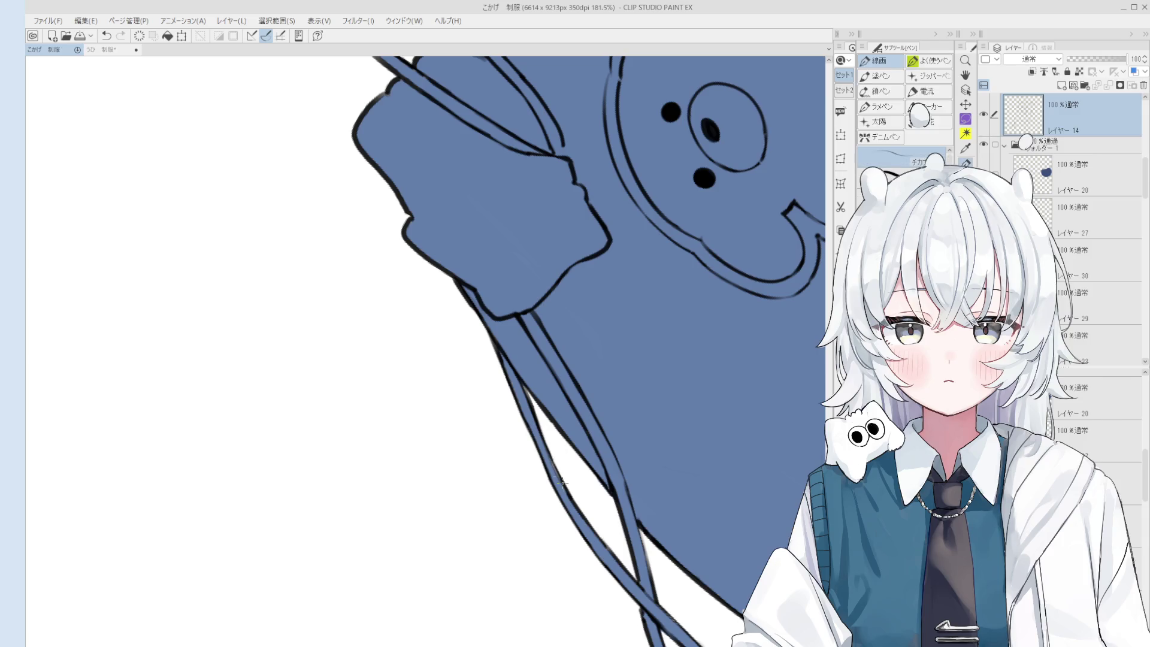
scroll(559, 470, "down", 5)
key("h")
left_click_drag(566, 526, 563, 454)
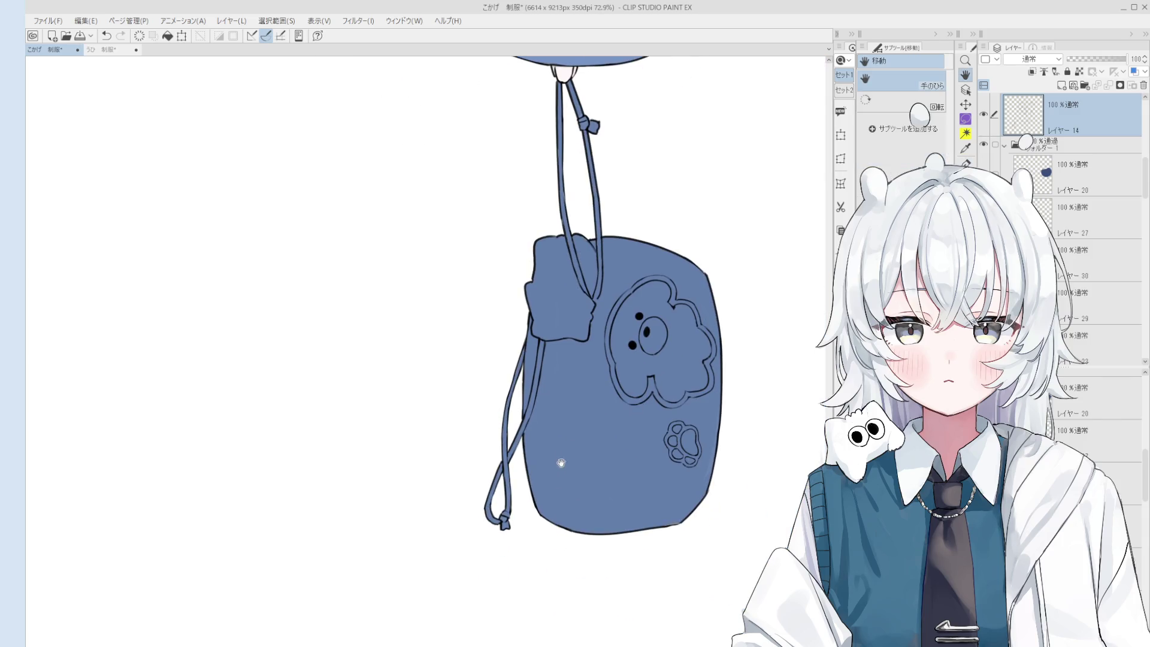
scroll(557, 493, "up", 5)
- Undo the last pouch-outline stroke, reset the canvas rotation, and zoom out to the full figure
key("e")
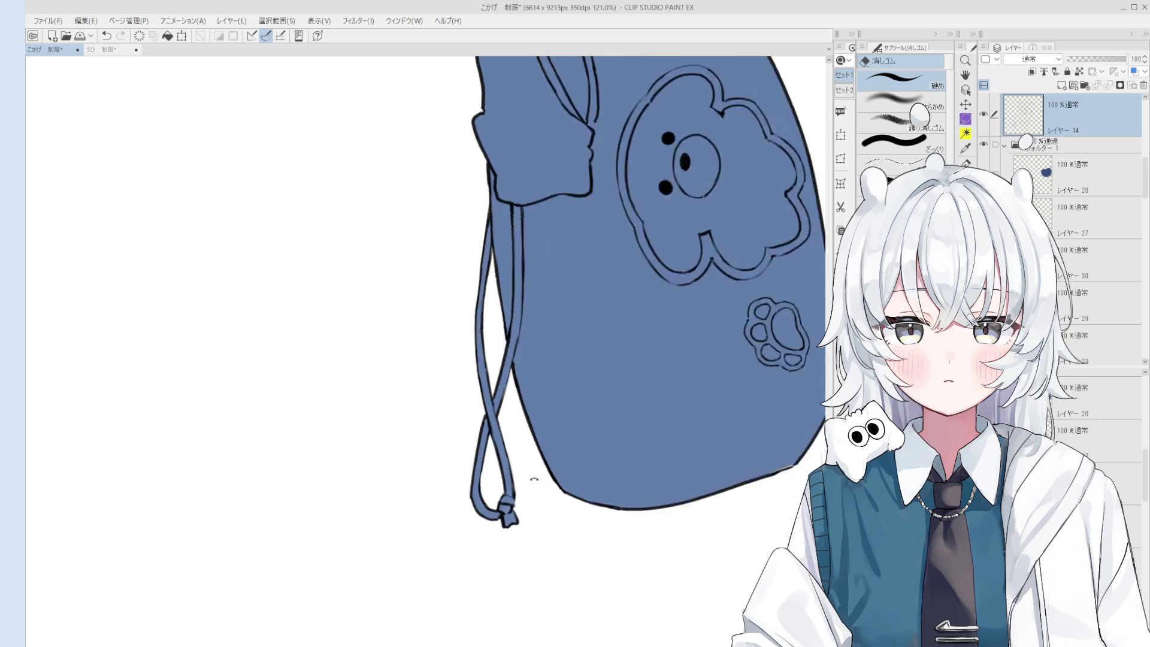
key("h")
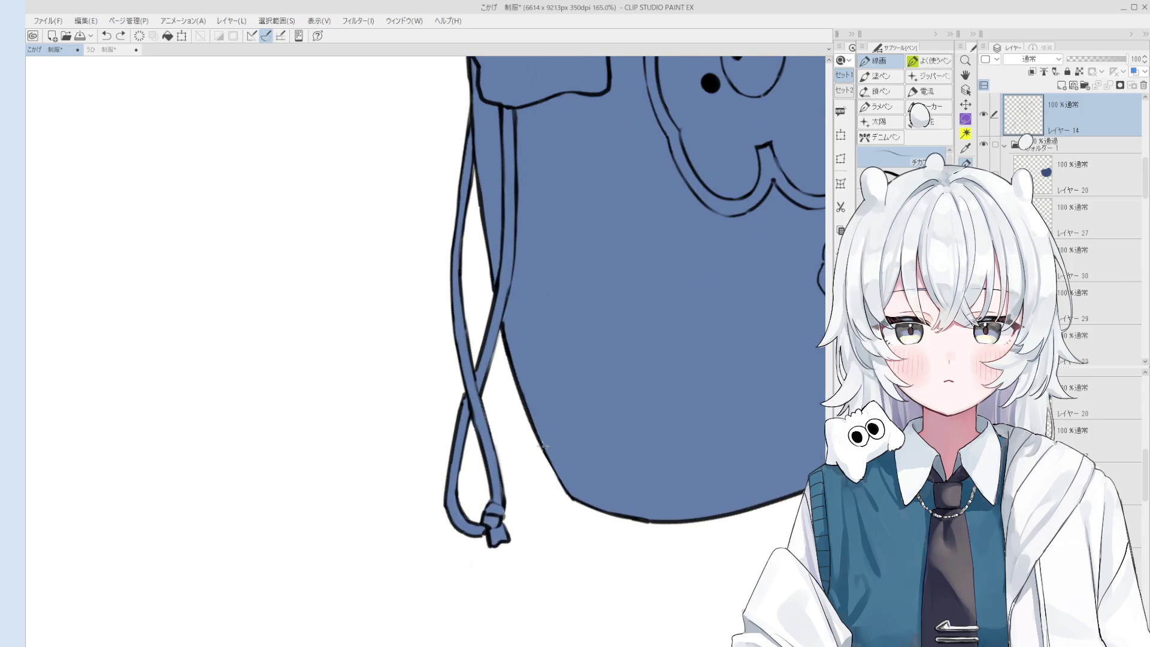
scroll(568, 497, "down", 3)
mouse_move(568, 497)
left_mouse_down()
mouse_move(566, 427)
mouse_move(657, 605)
mouse_move(501, 554)
mouse_move(467, 467)
mouse_move(488, 500)
mouse_move(450, 459)
mouse_move(502, 507)
left_mouse_up()
key("p")
key("ctrl+z")
key("e")
key("p")
key("h")
scroll(502, 507, "down", 5)
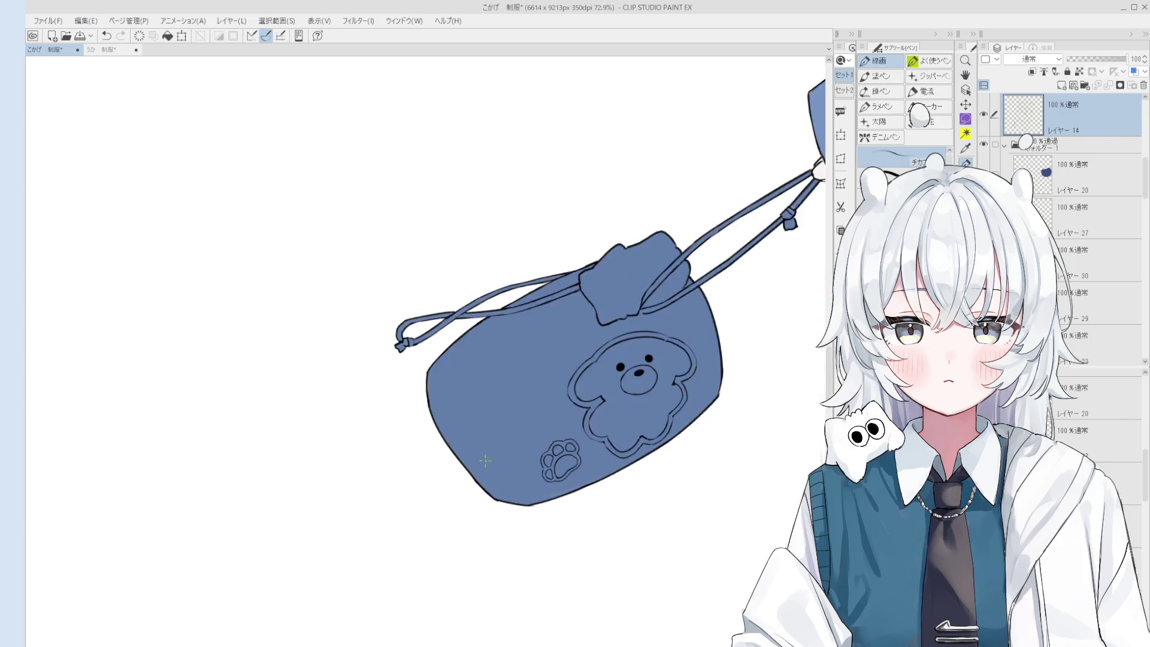
left_click_drag(581, 329, 677, 517)
scroll(677, 518, "down", 5)
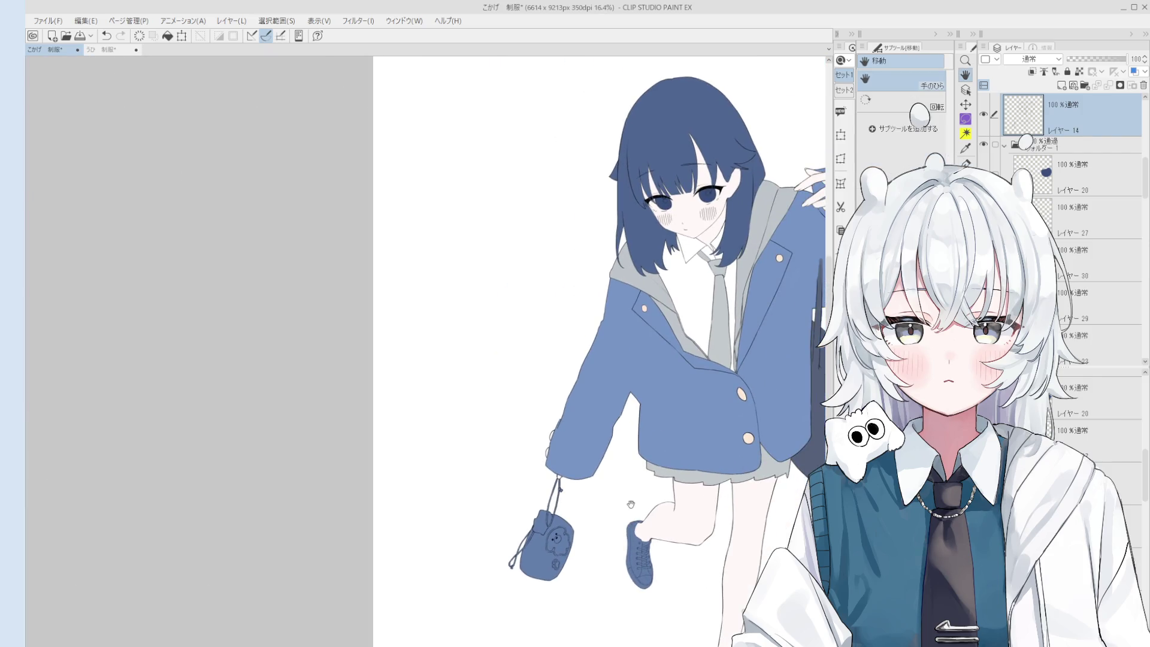
- Pick the jacket's colour layer from the canvas and rotate the view so the sleeve stands upright
scroll(748, 419, "up", 5)
key("o")
left_click(753, 418)
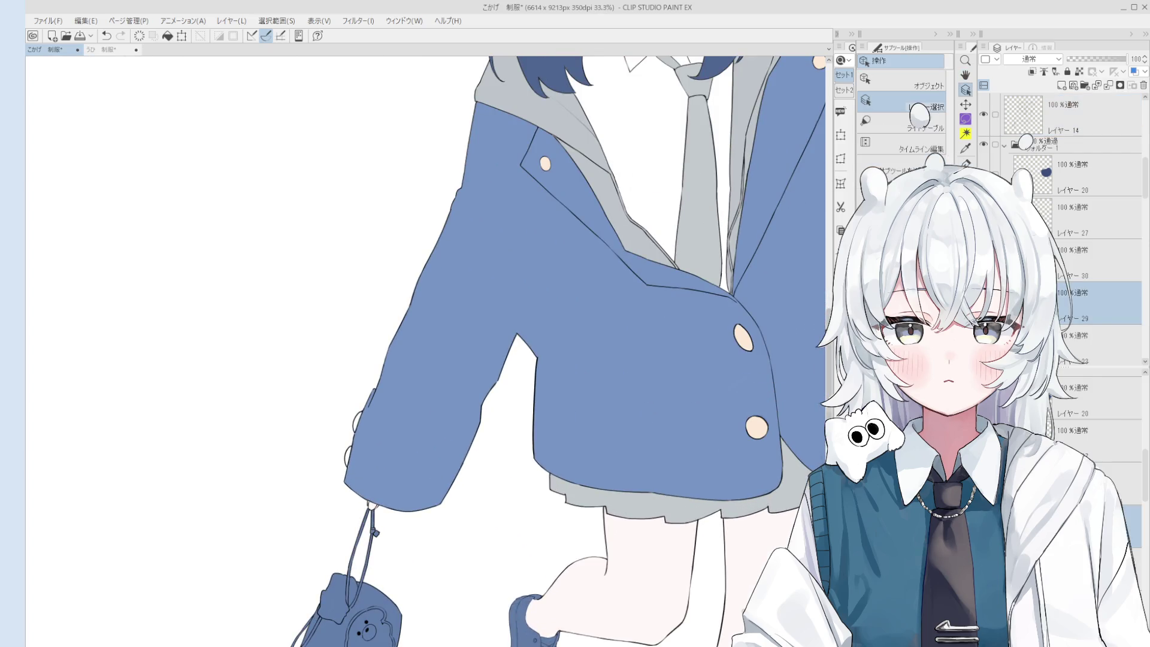
key("g")
scroll(493, 427, "down", 3)
scroll(494, 427, "up", 5)
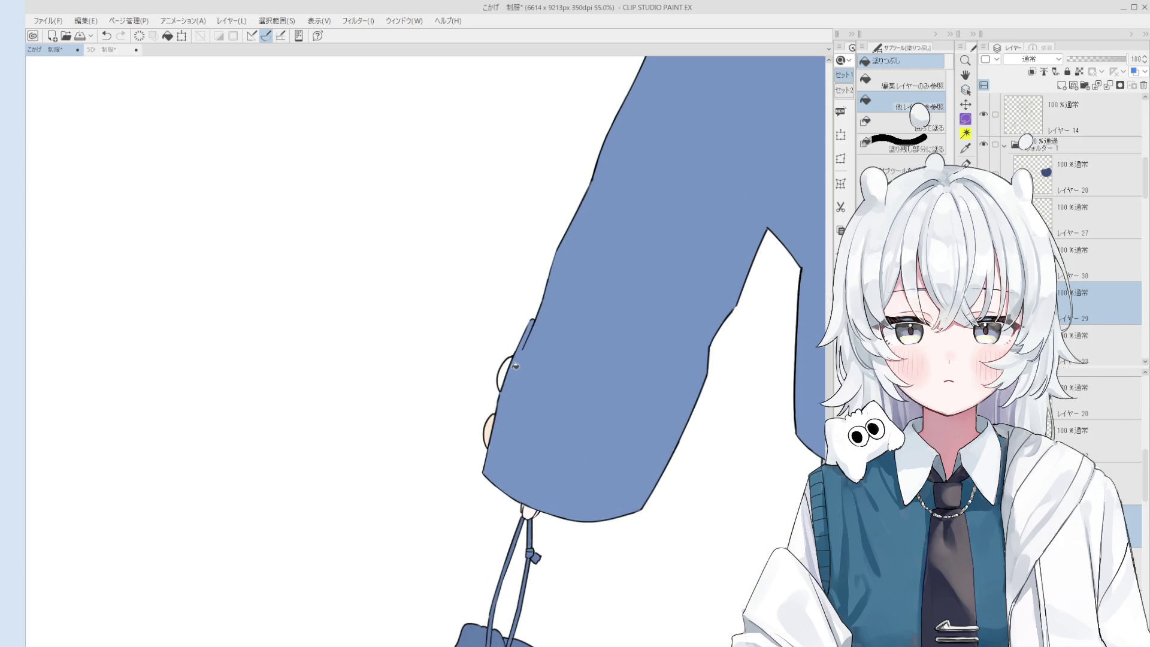
scroll(509, 383, "up", 3)
key("alt+bracketleft")
key("b")
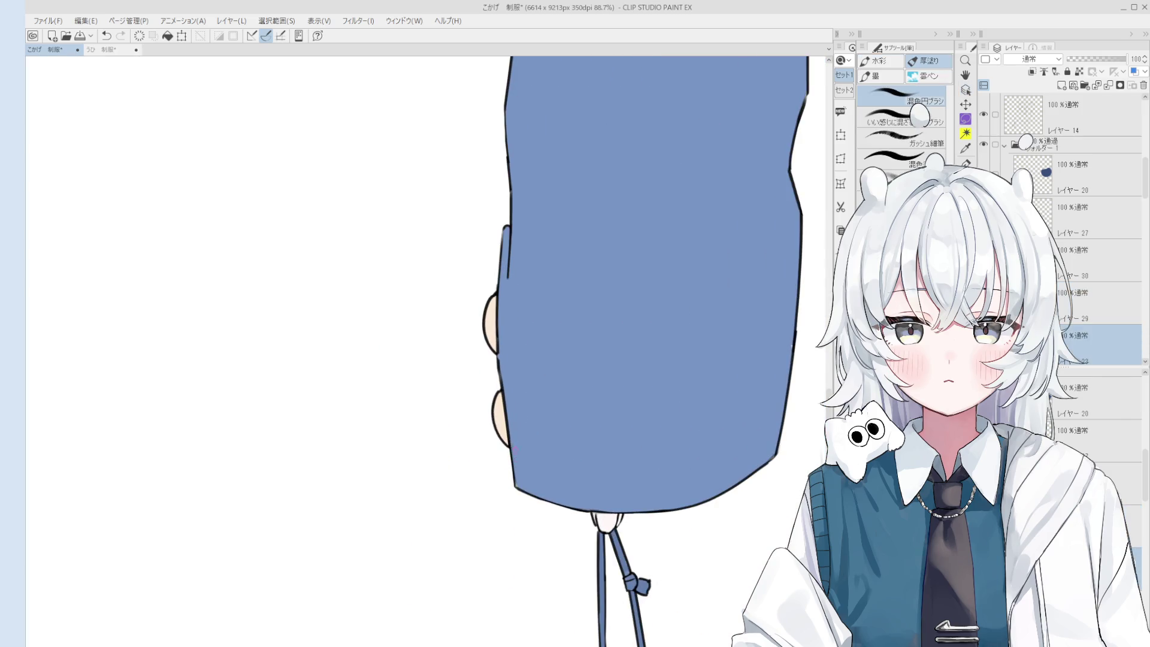
- Touch up the sleeve's colour layer with brush and eraser where the cuff meets the fingers
scroll(515, 443, "up", 1)
key("e")
scroll(516, 455, "up", 1)
key("alt+bracketright")
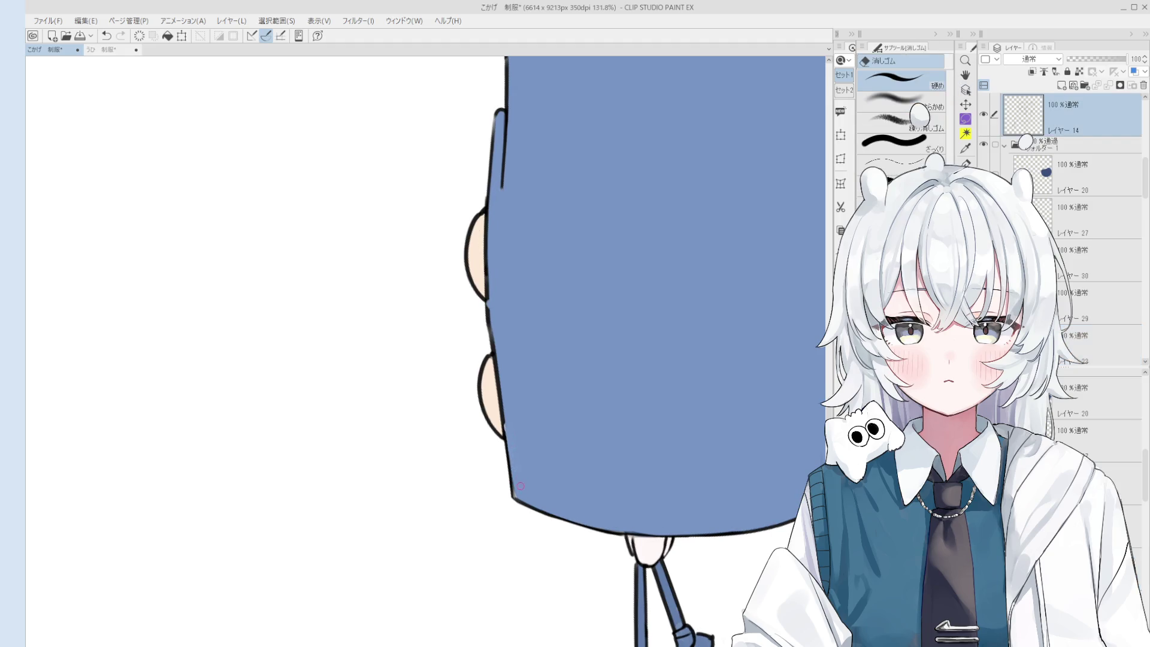
left_click(526, 476, "ctrl+shift")
key("b")
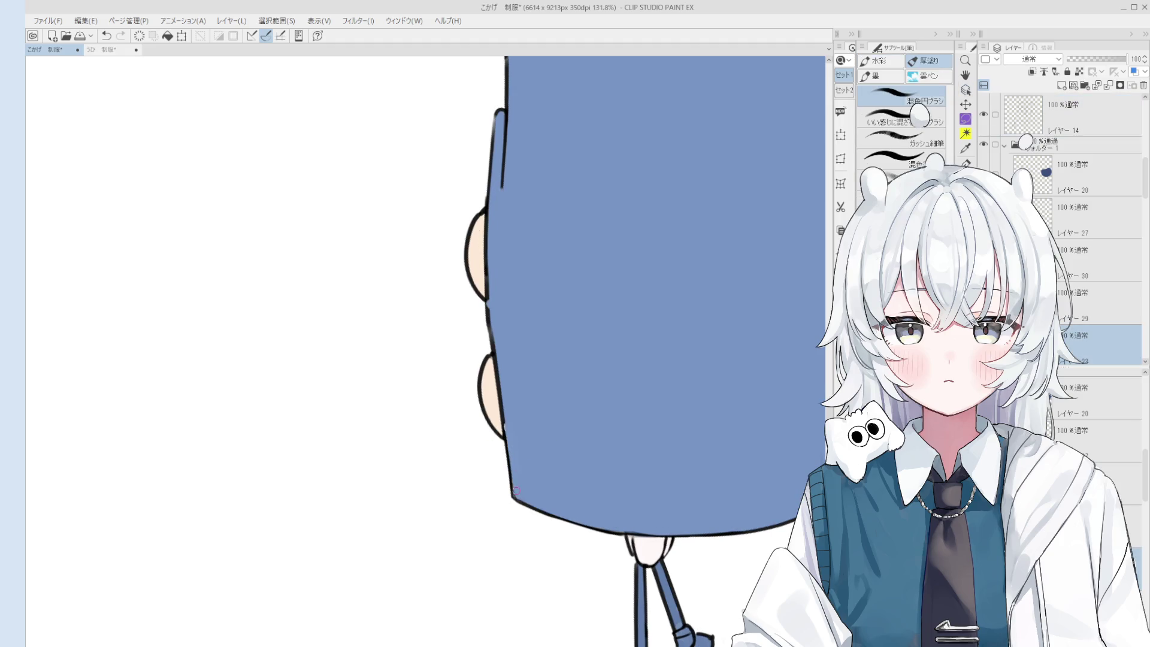
mouse_move(501, 411)
left_mouse_down()
mouse_move(544, 429)
mouse_move(527, 441)
mouse_move(539, 452)
left_mouse_up()
key("e")
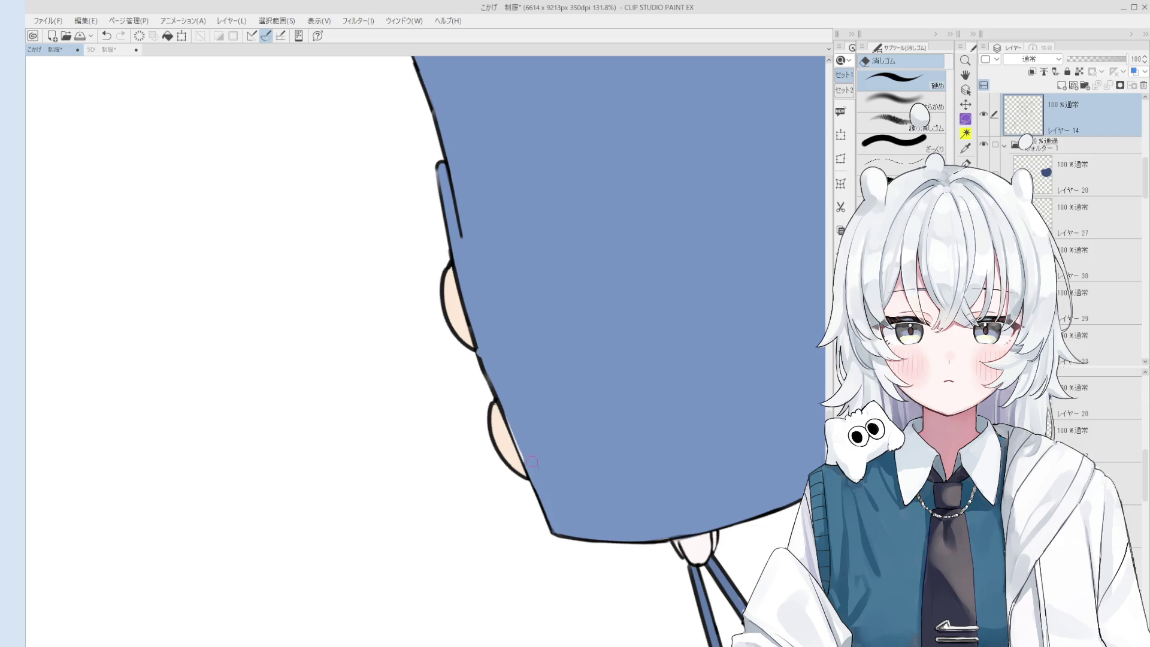
key("b")
left_click(531, 413, "ctrl+shift")
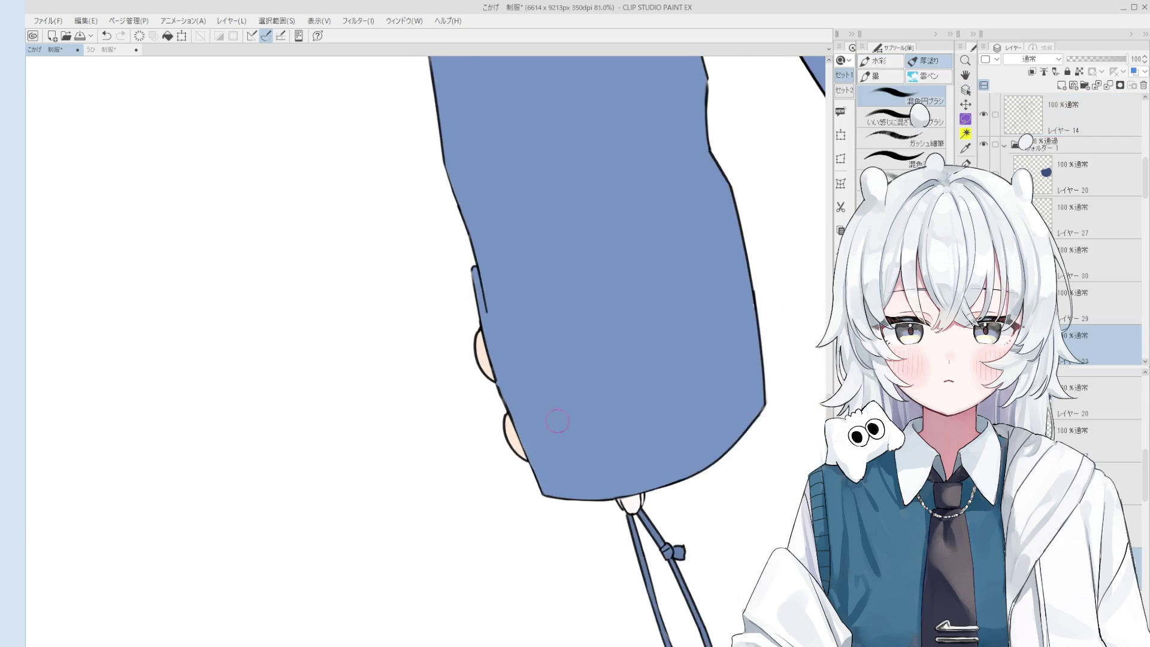
scroll(521, 467, "down", 2)
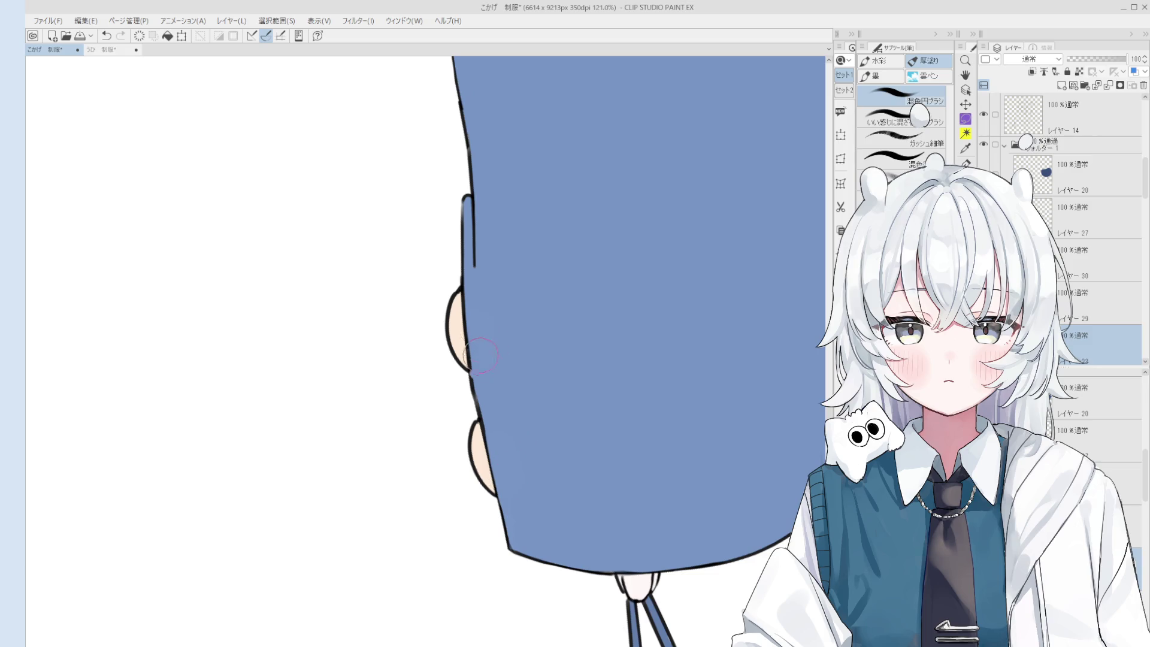
scroll(481, 350, "up", 2)
- Clean the sleeve outline on the line layer with the 線画 pen and eraser, then reset the view
key("p")
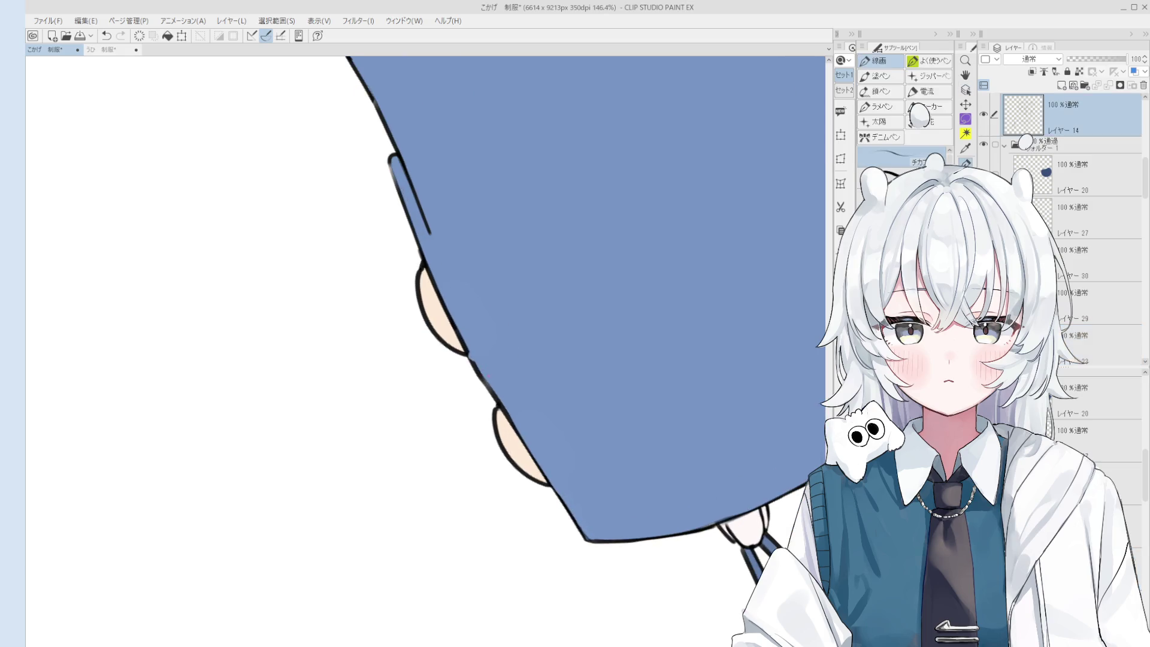
scroll(469, 363, "down", 1)
key("e")
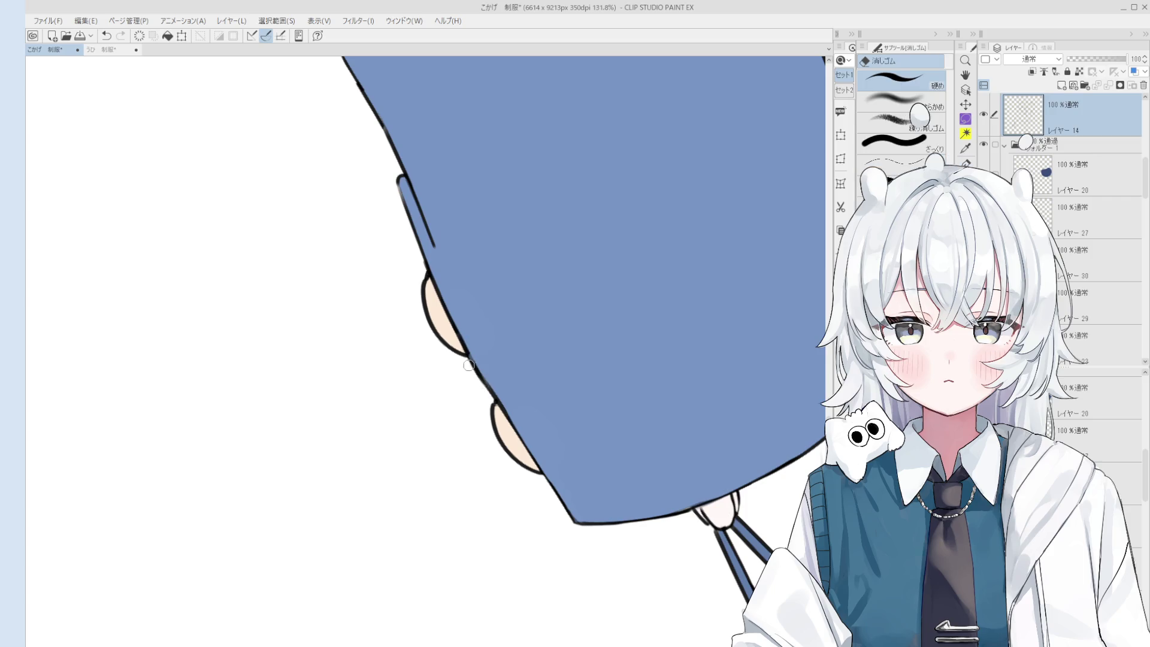
key("p")
scroll(510, 405, "down", 3)
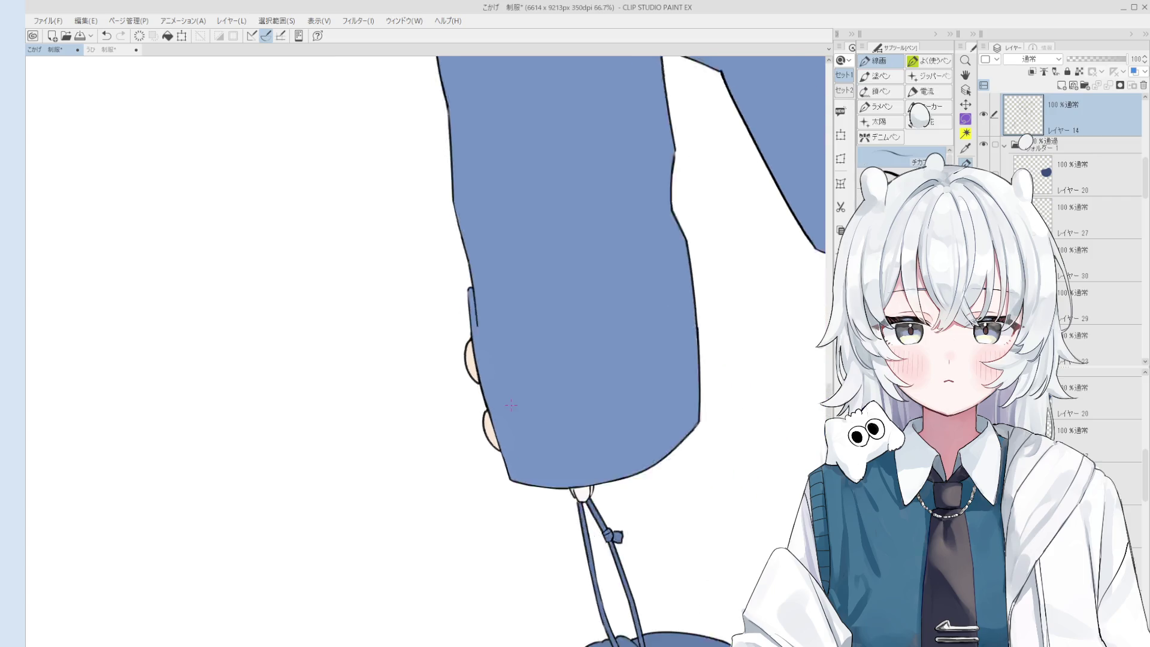
scroll(510, 406, "up", 5)
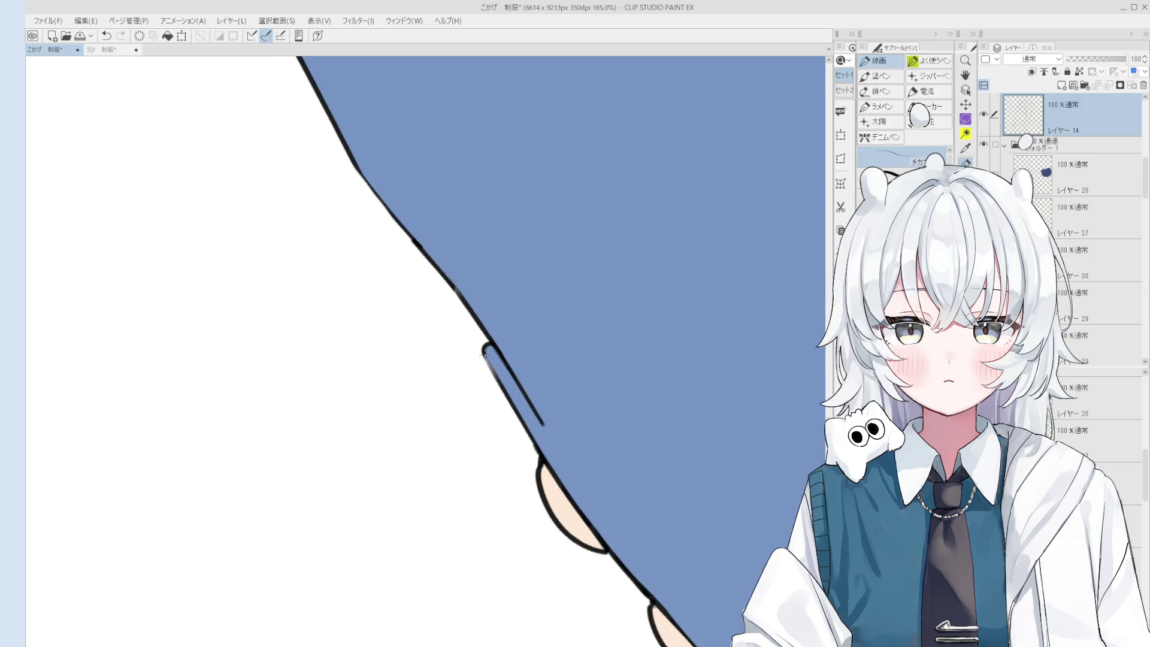
scroll(498, 369, "down", 5)
key("h")
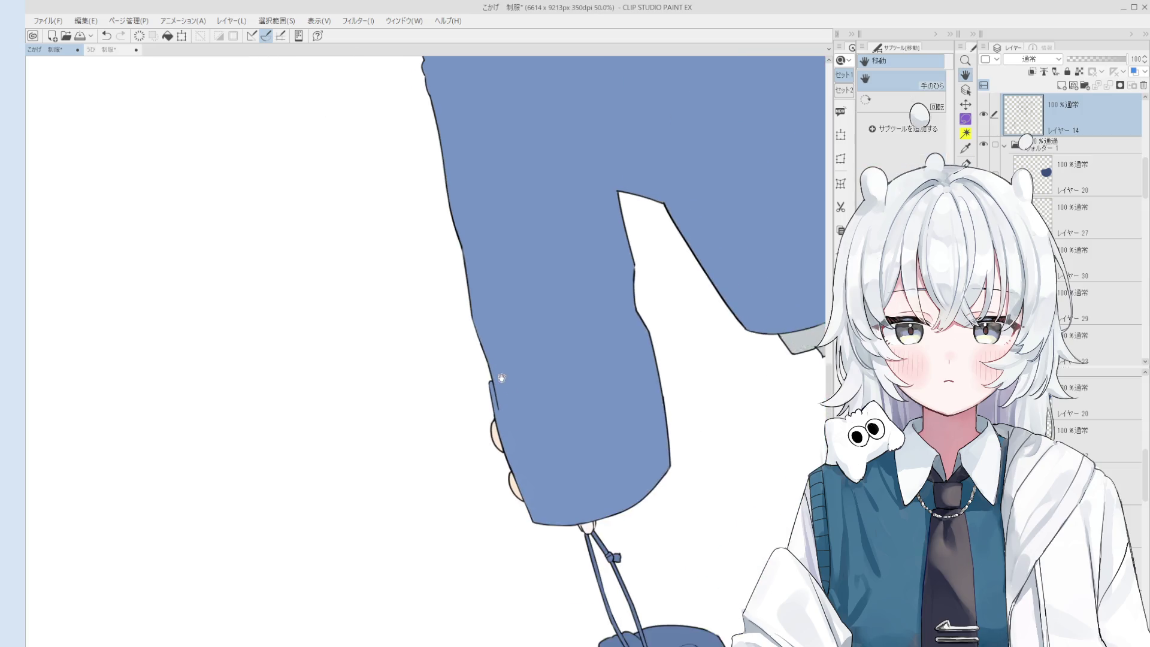
scroll(498, 370, "down", 4)
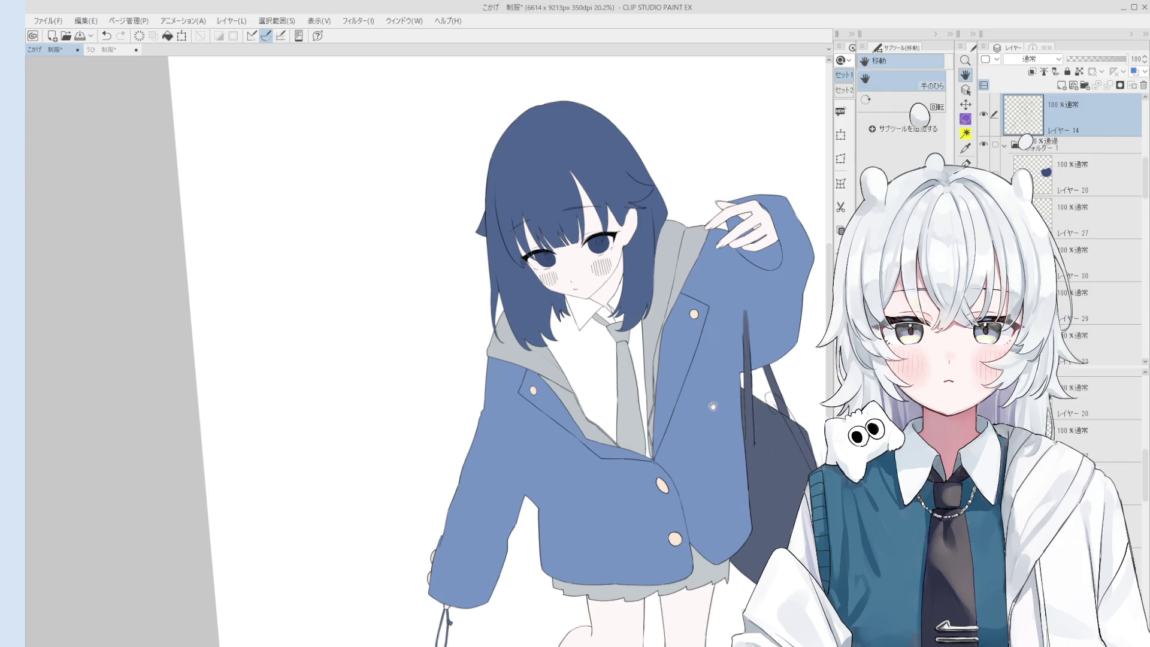
scroll(718, 405, "up", 1)
key("o")
scroll(585, 292, "up", 1)
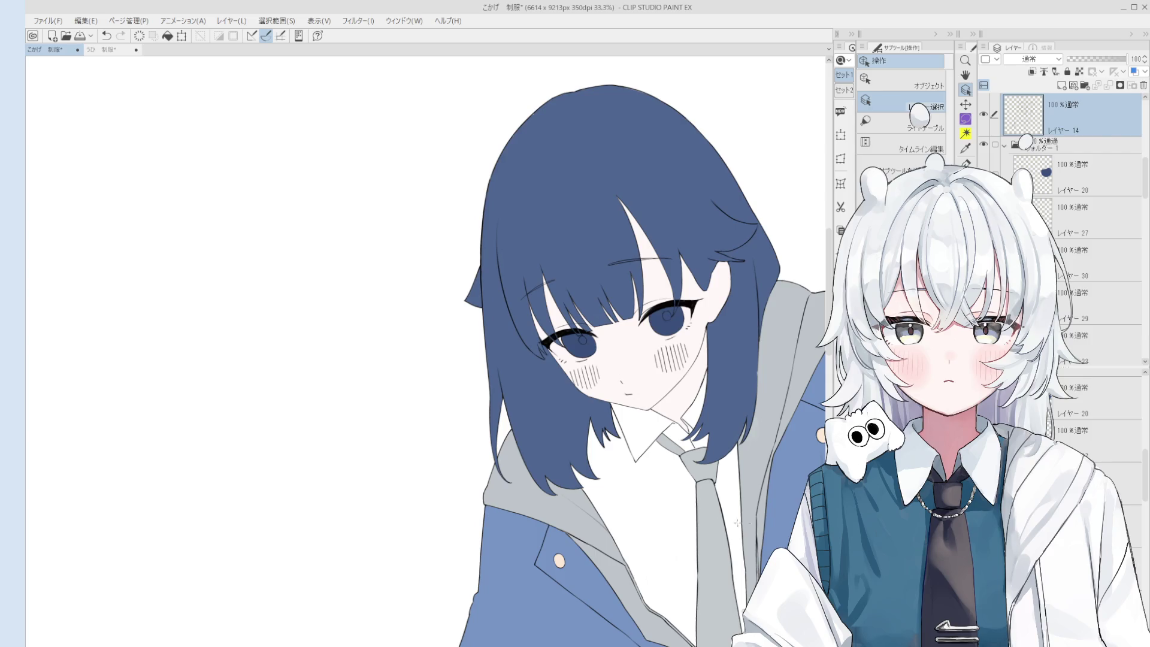
scroll(663, 348, "up", 1)
left_click(569, 333)
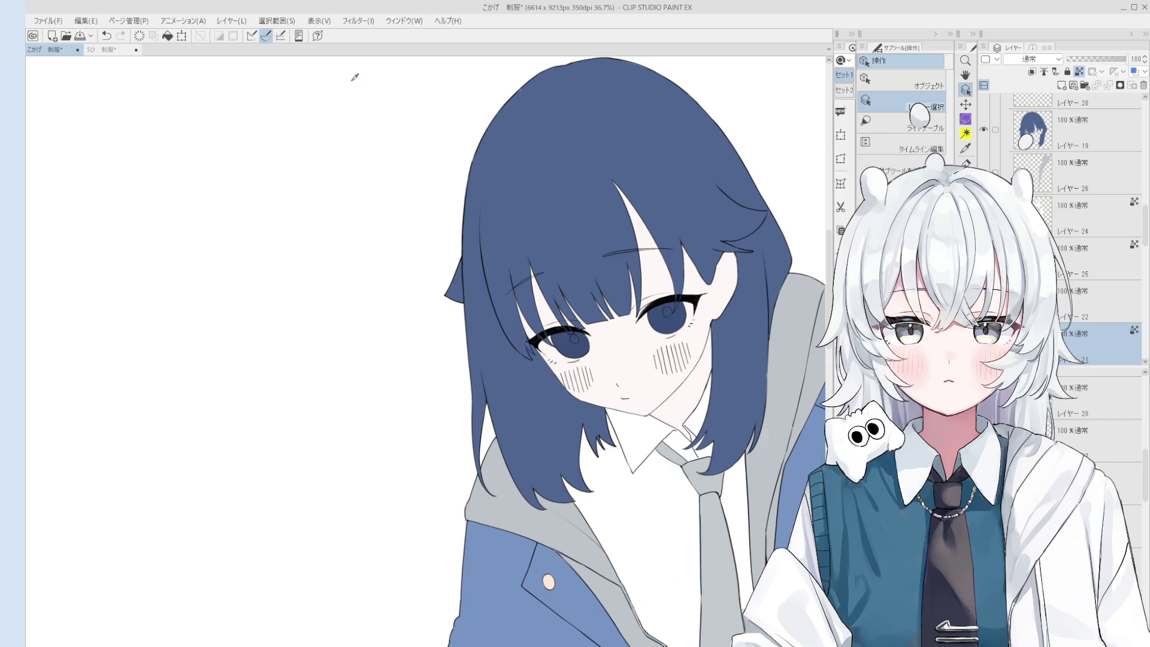
key("b")
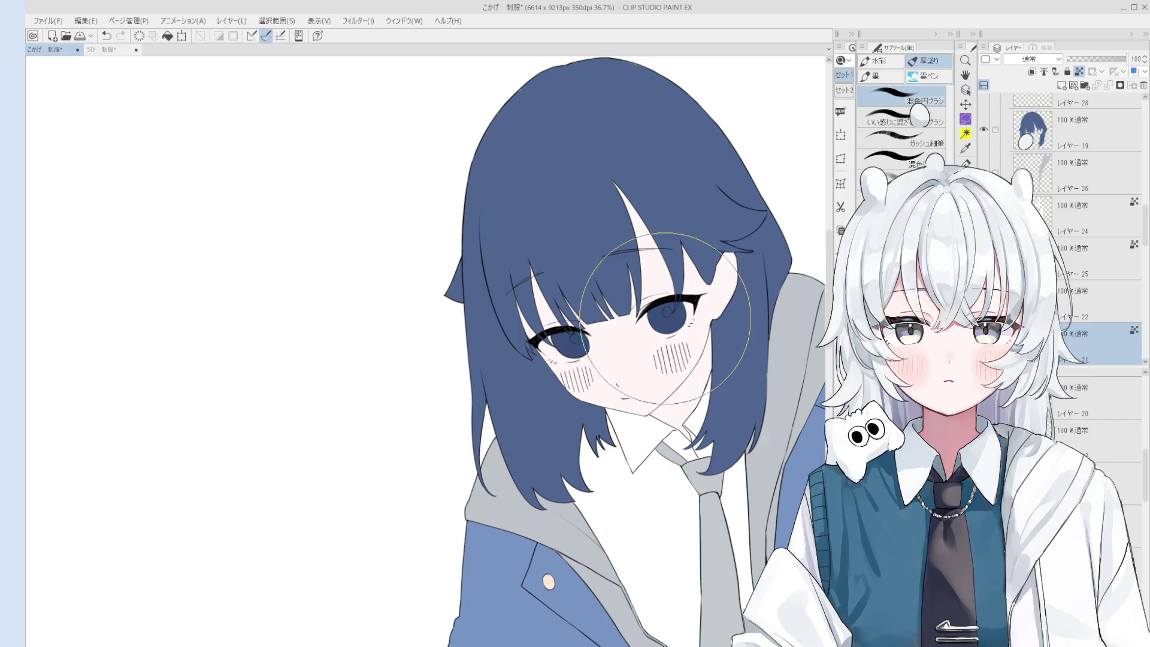
scroll(653, 336, "down", 3)
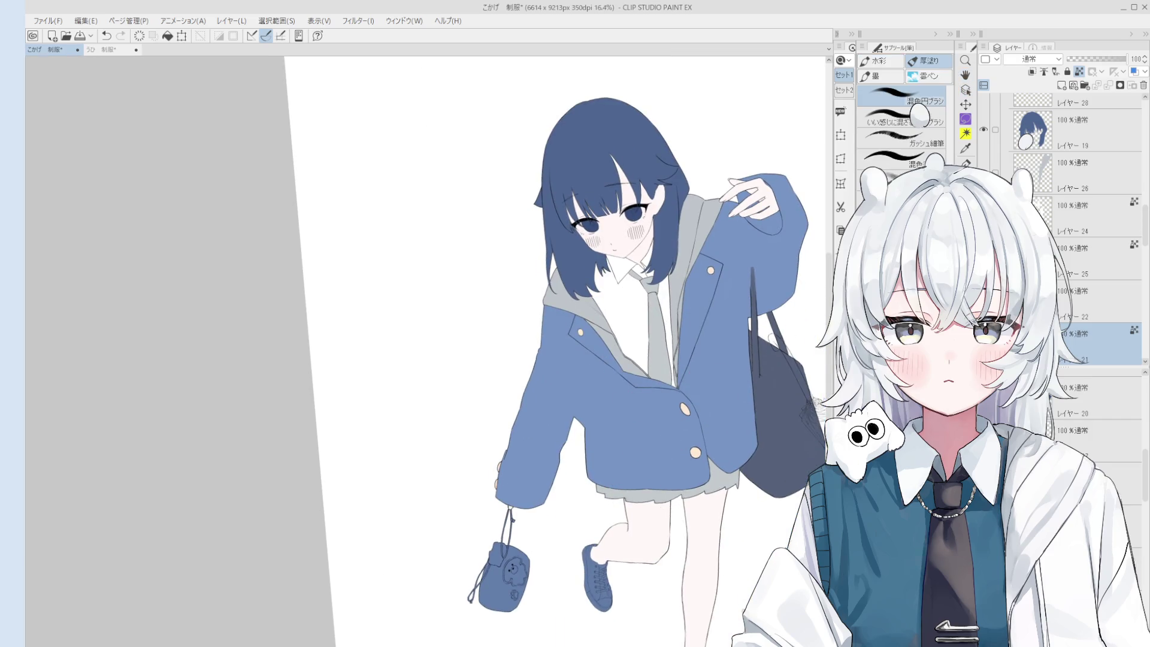
scroll(605, 569, "down", 3)
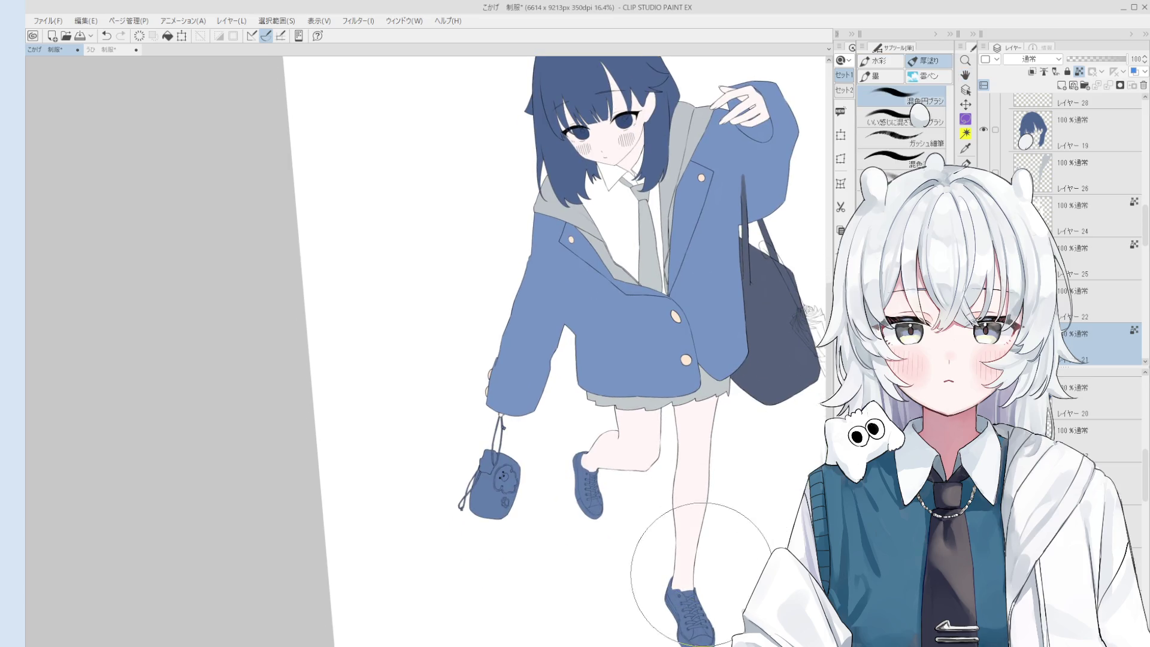
key("h")
left_click_drag(710, 524, 688, 560)
mouse_move(743, 455)
left_mouse_down()
mouse_move(718, 494)
mouse_move(754, 563)
left_mouse_up()
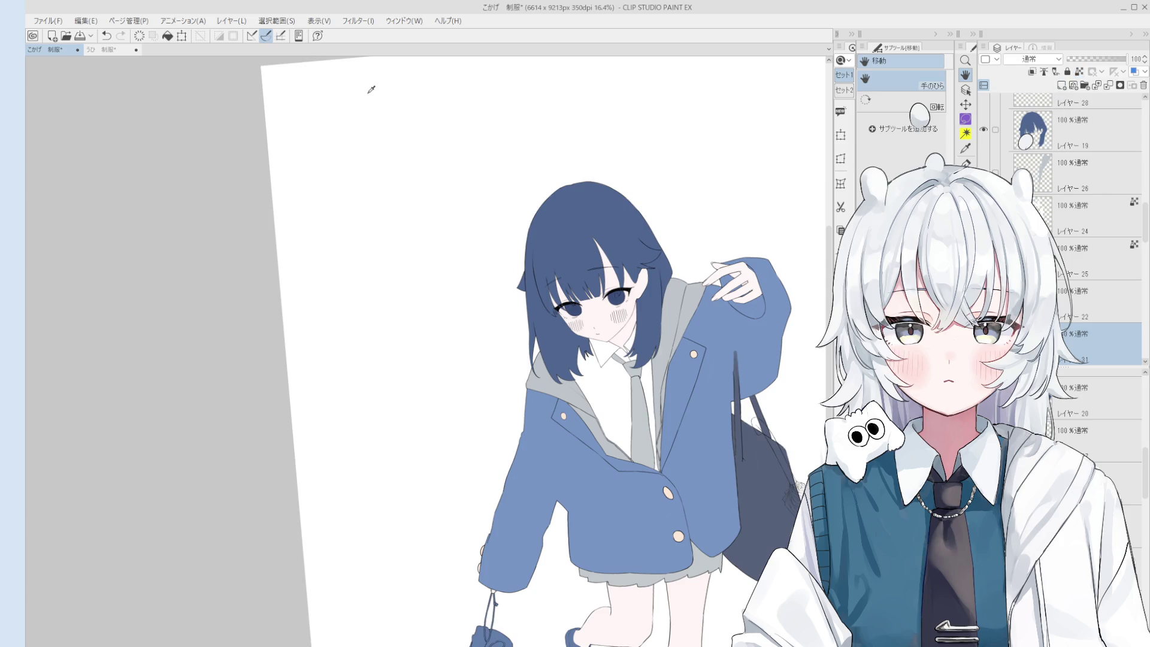
- Soften and widen the pink blush on the right and left cheeks with the 混色円ブラシ brush
key("b")
scroll(610, 319, "up", 5)
mouse_move(635, 312)
left_mouse_down()
mouse_move(641, 300)
mouse_move(622, 306)
mouse_move(643, 280)
left_mouse_up()
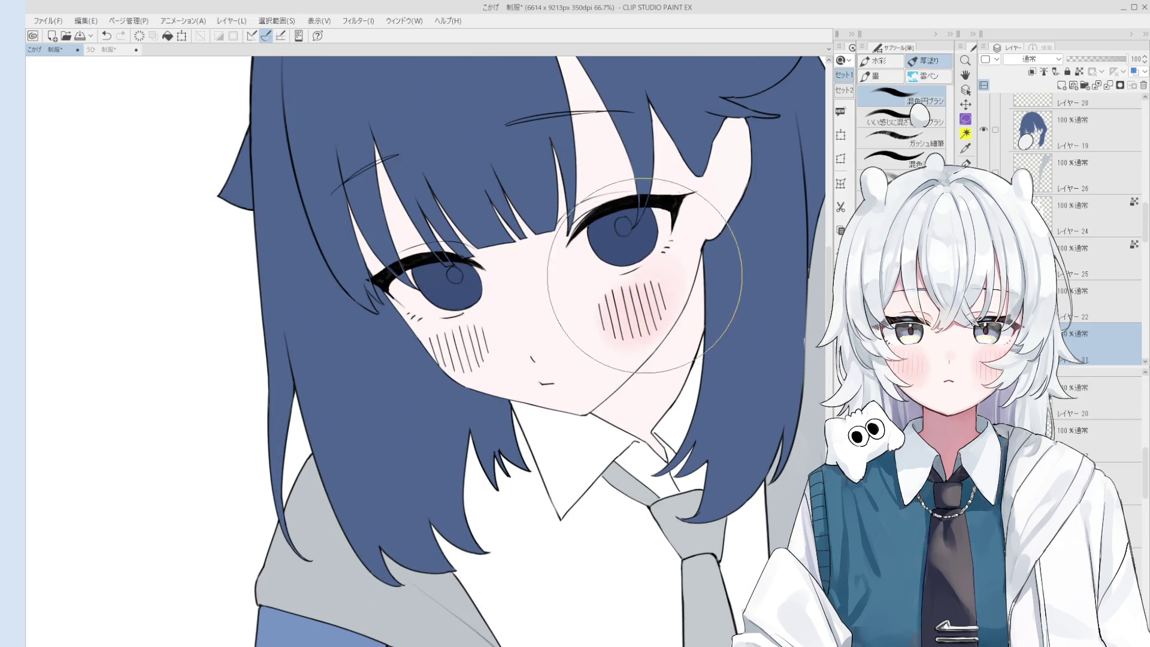
mouse_move(479, 351)
left_mouse_down()
mouse_move(489, 352)
mouse_move(441, 321)
mouse_move(415, 380)
mouse_move(405, 372)
mouse_move(454, 373)
left_mouse_up()
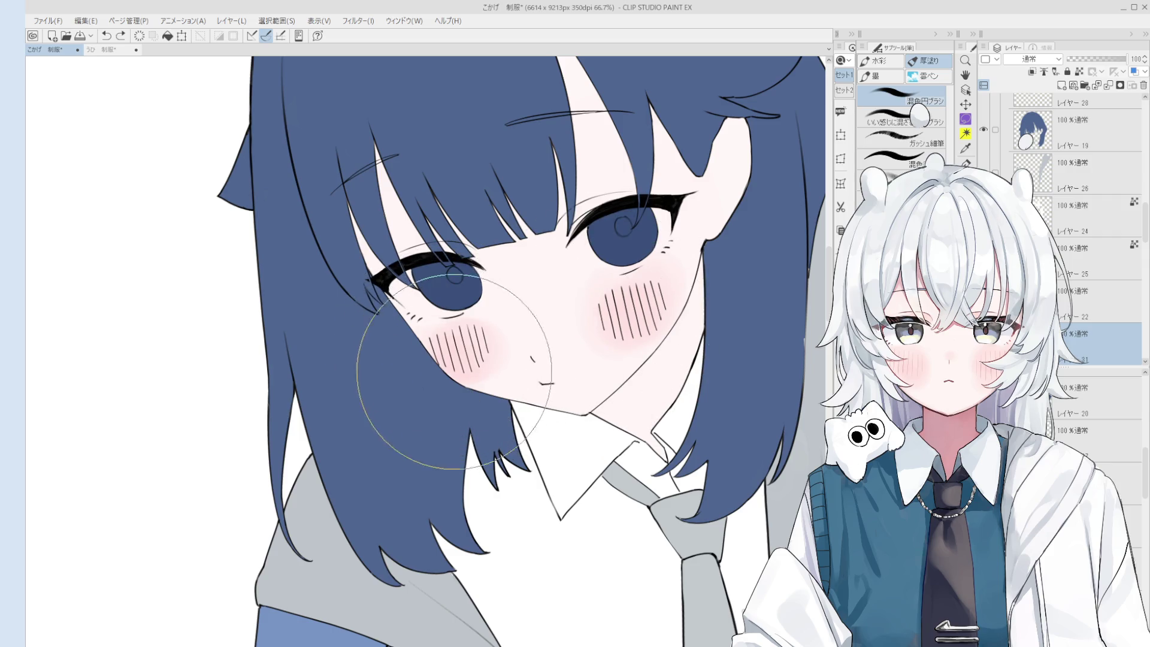
scroll(530, 341, "down", 1)
- On layer レイヤー 15, blend the right-cheek hatching into softer lines using a smaller brush
key("o")
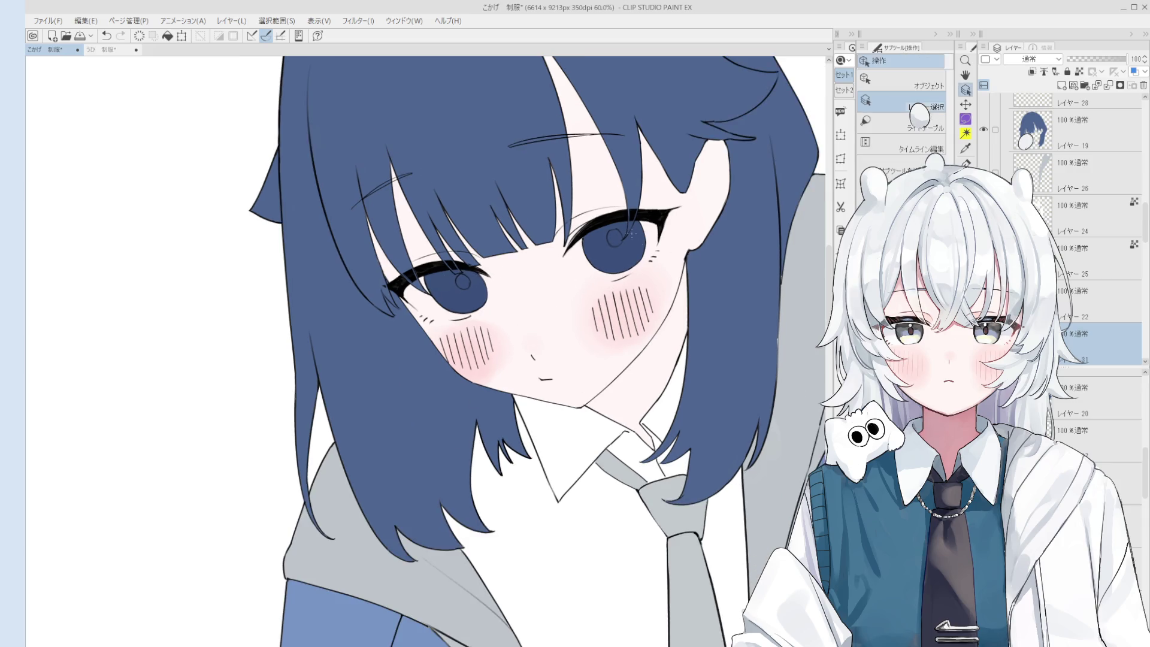
left_click(633, 235)
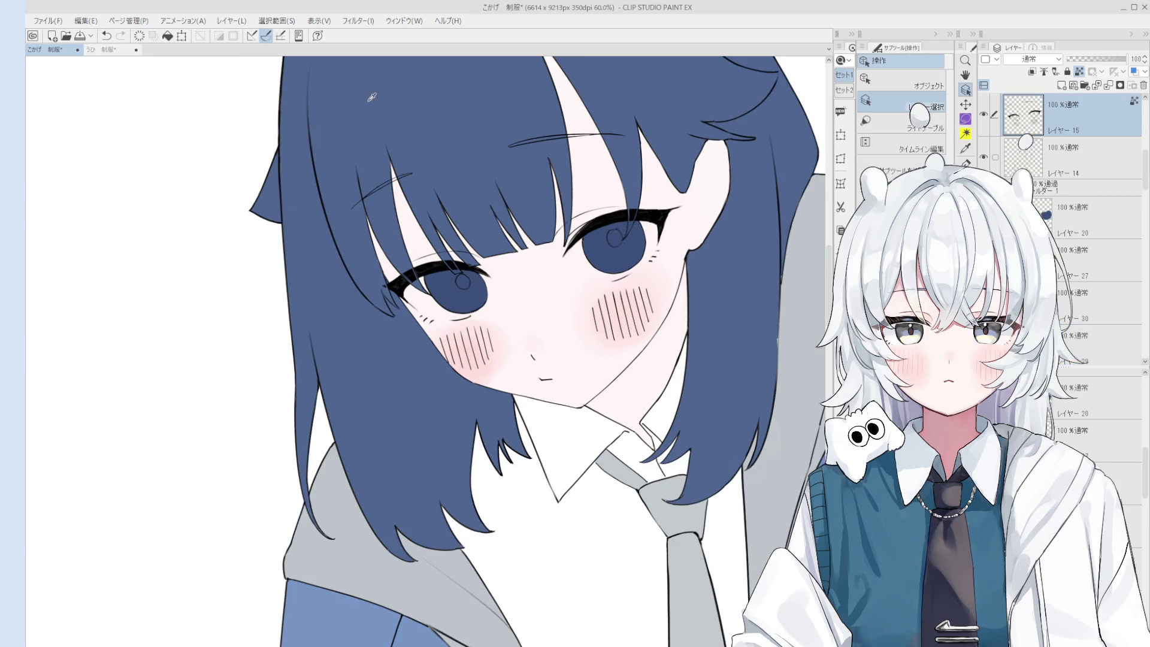
key("b")
mouse_move(605, 328)
left_mouse_down()
mouse_move(623, 308)
mouse_move(585, 315)
left_mouse_up()
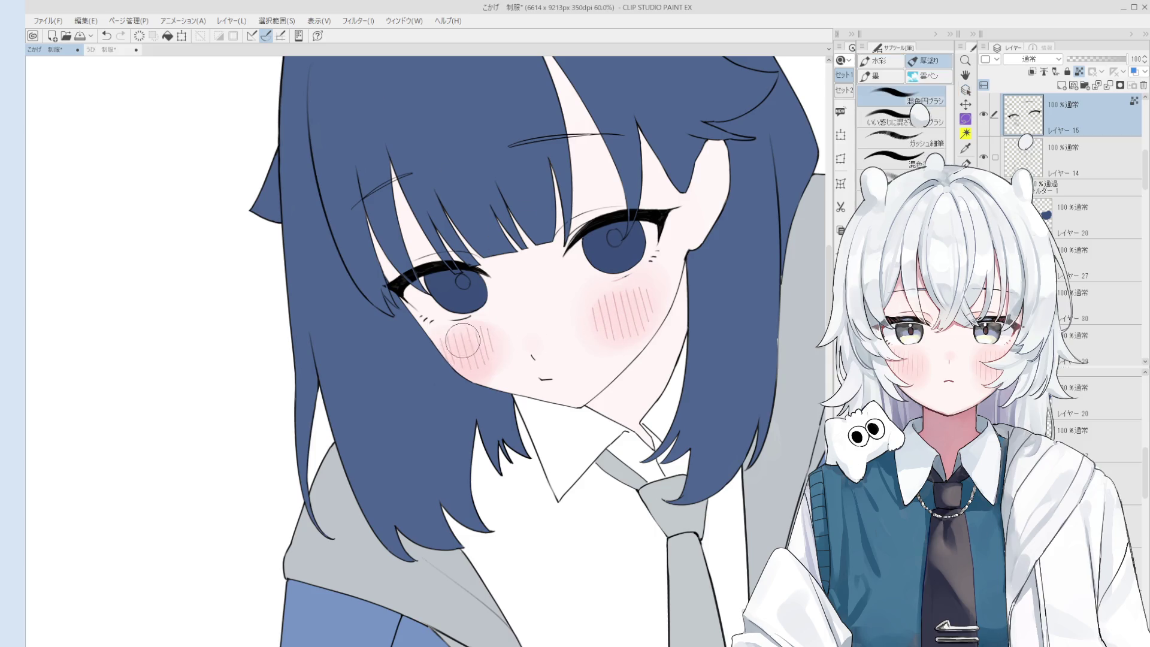
scroll(492, 335, "down", 2)
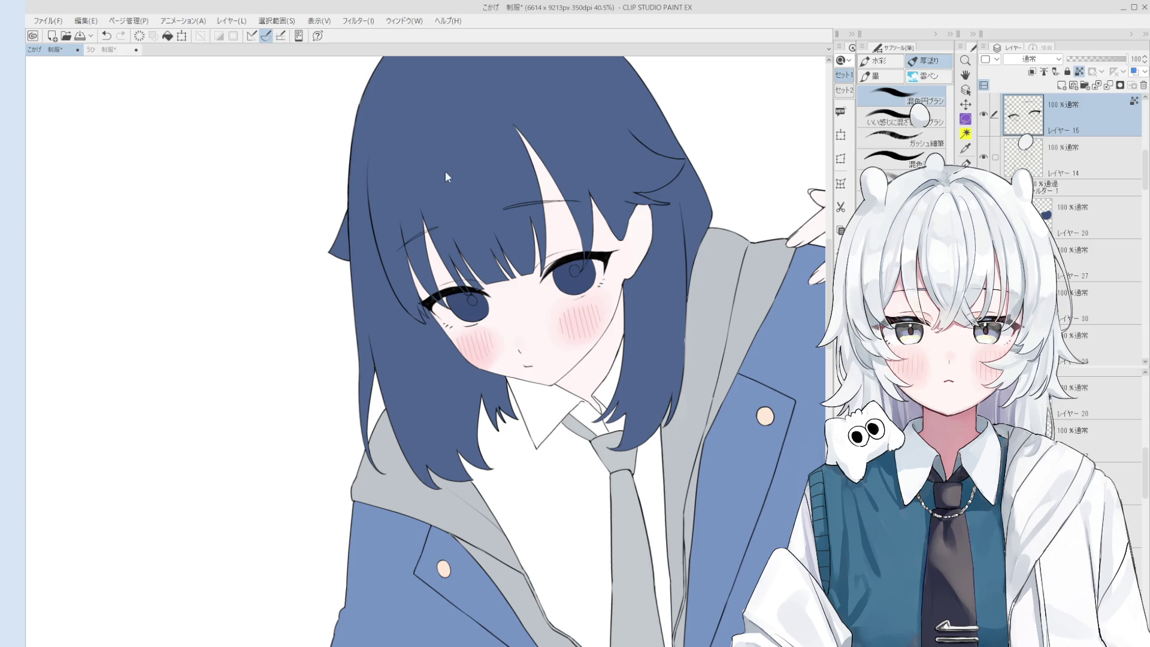
key("h")
left_click_drag(599, 304, 667, 357)
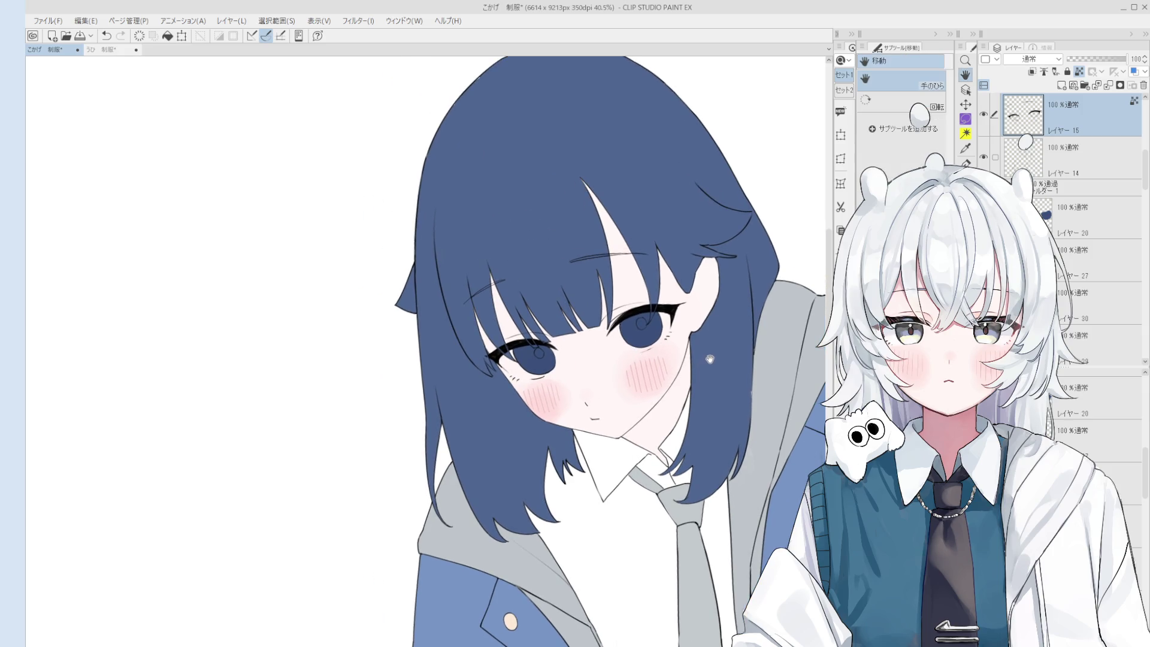
scroll(658, 384, "up", 1)
key("b")
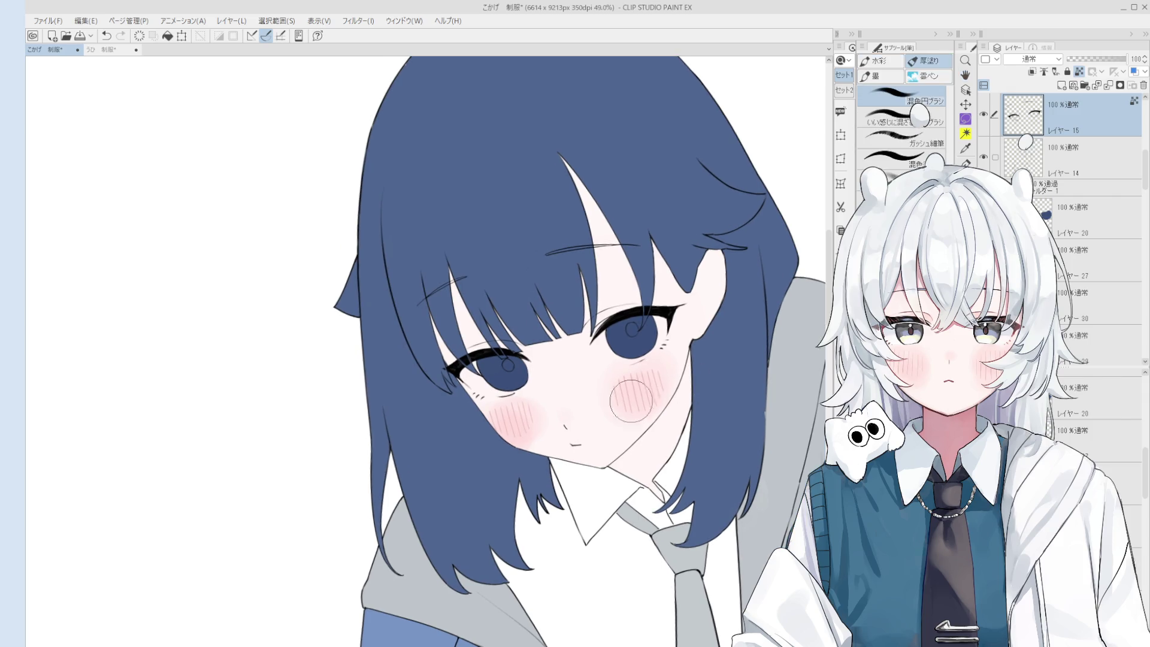
scroll(651, 403, "up", 1)
key("bracketleft")
key("bracketleft")
key("bracketleft")
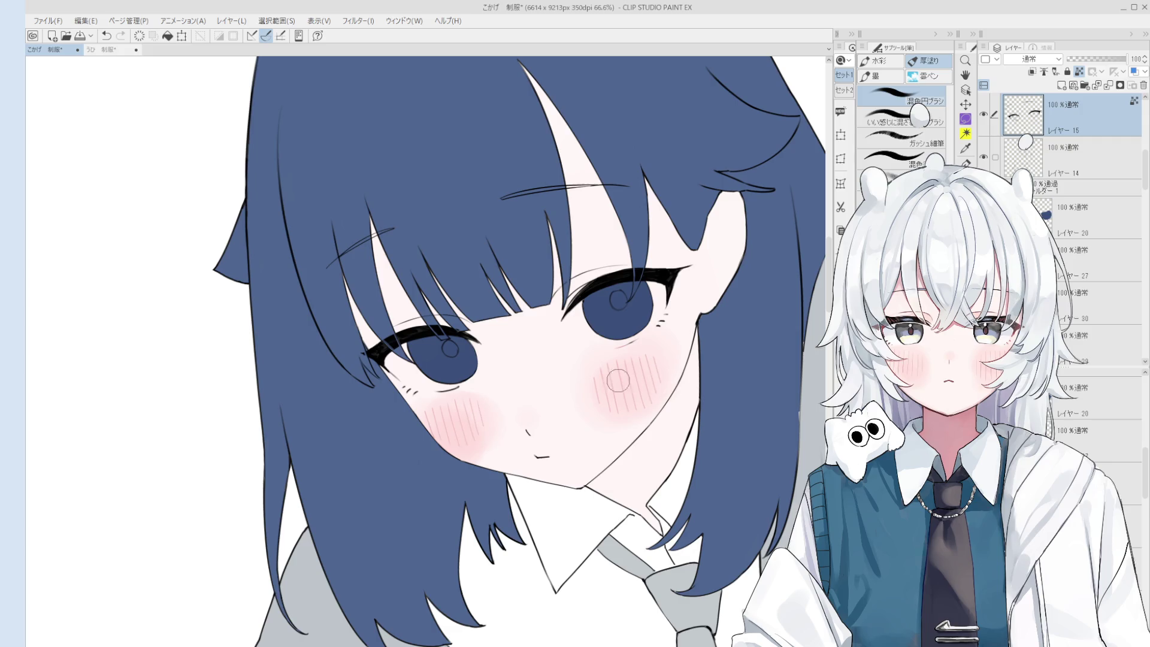
key("h")
left_click_drag(711, 335, 754, 333)
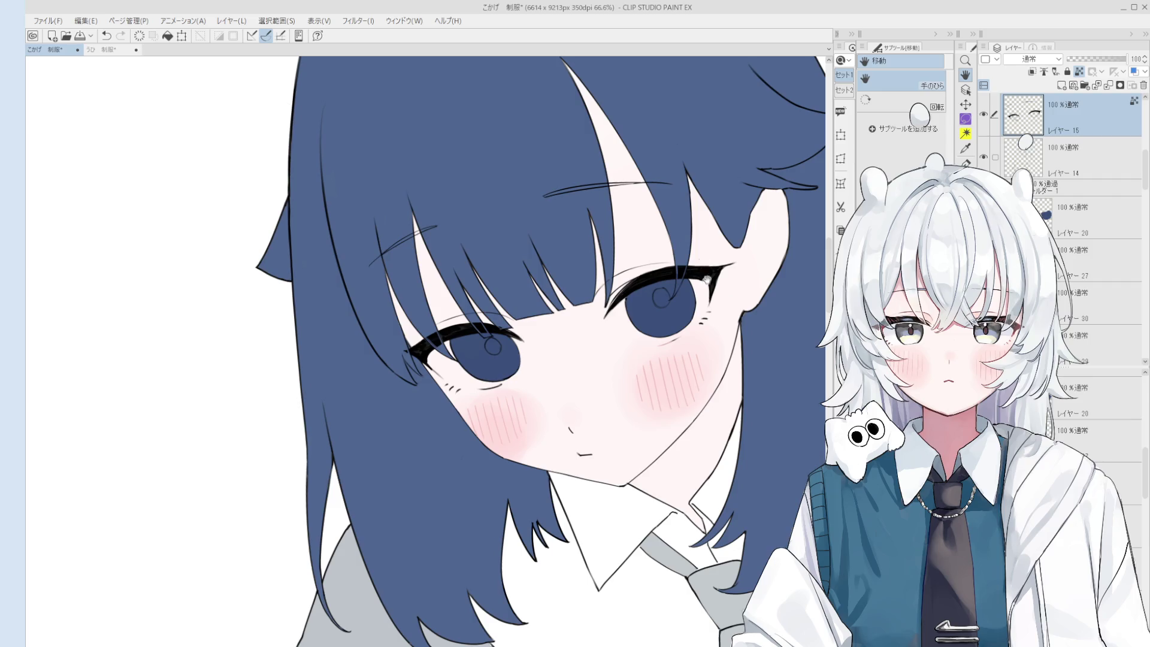
scroll(734, 299, "up", 3)
- Pick layer 21, cancel an unneeded transform, and move to layer 20 below
left_click(721, 295, "ctrl")
key("ctrl+t")
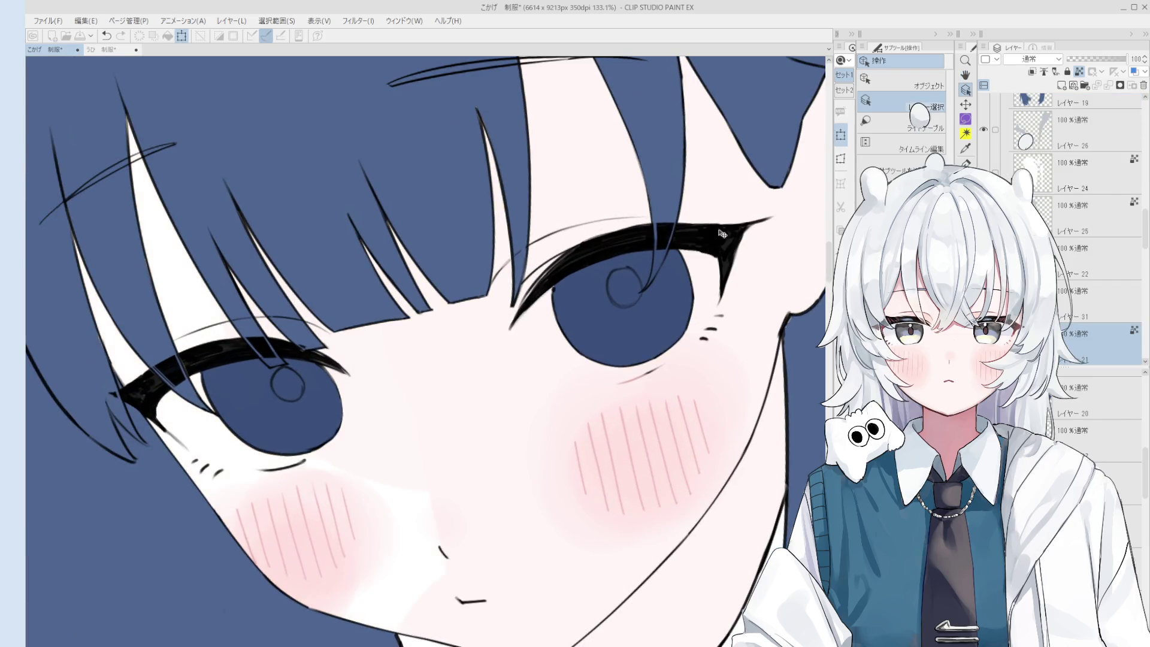
scroll(714, 237, "down", 2)
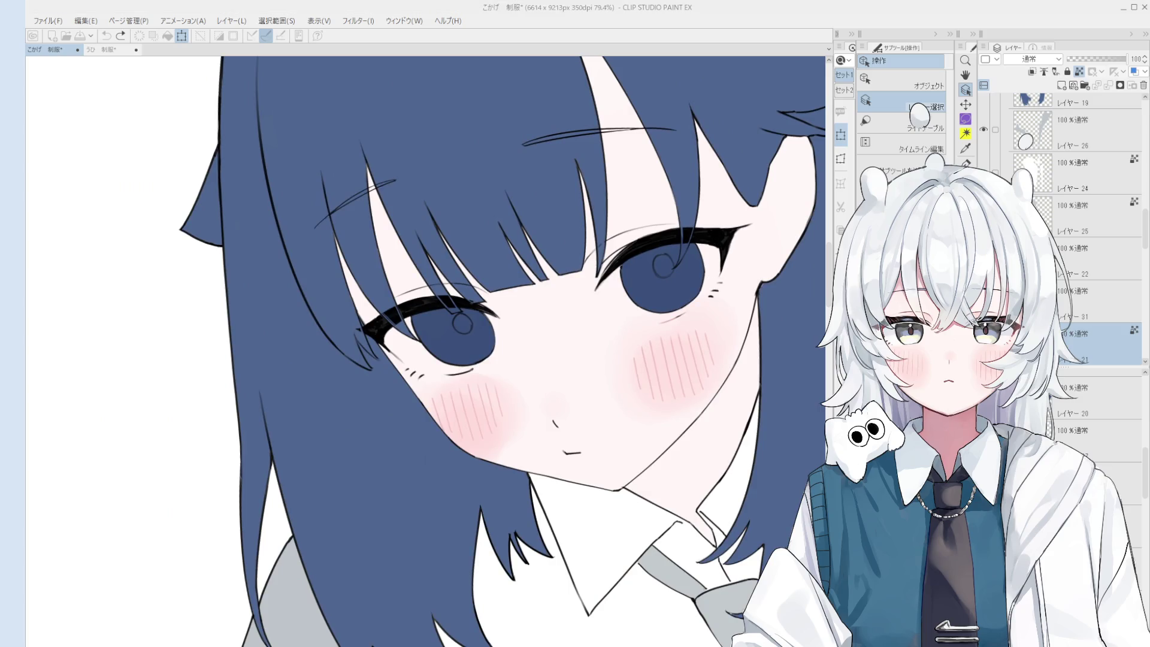
key("Return")
key("alt+[")
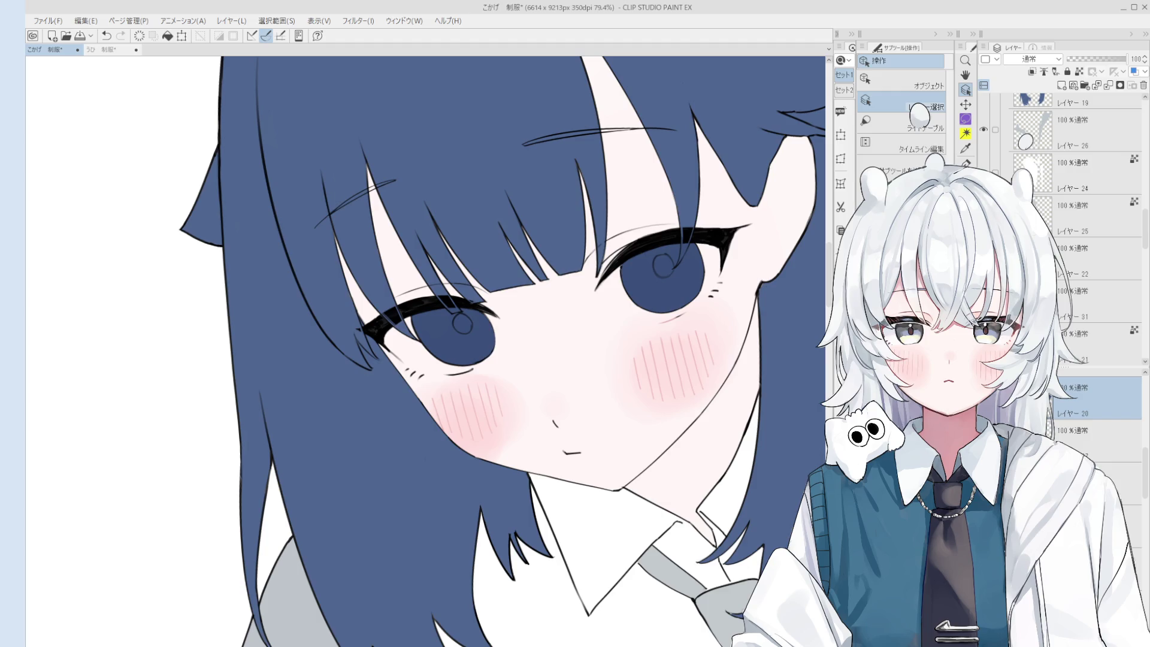
key("alt+bracketright")
key("asciicircum")
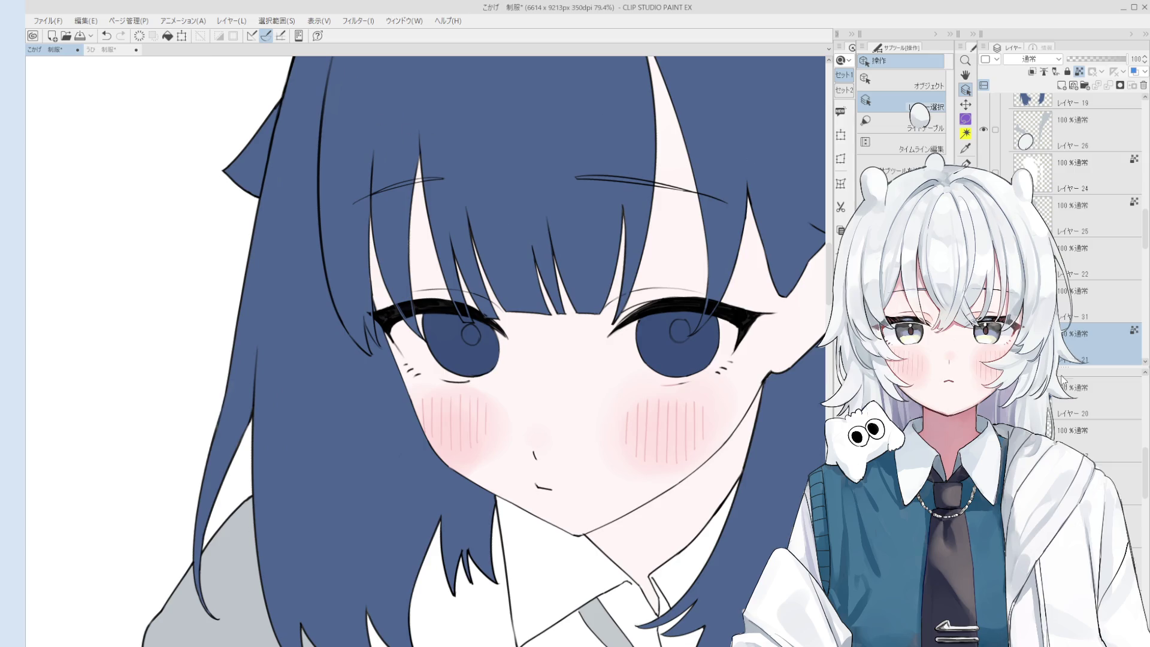
- Try dabbing a highlight into the right-hand eye, undoing the misplaced strokes
key("b")
scroll(680, 330, "up", 3)
scroll(665, 383, "up", 1)
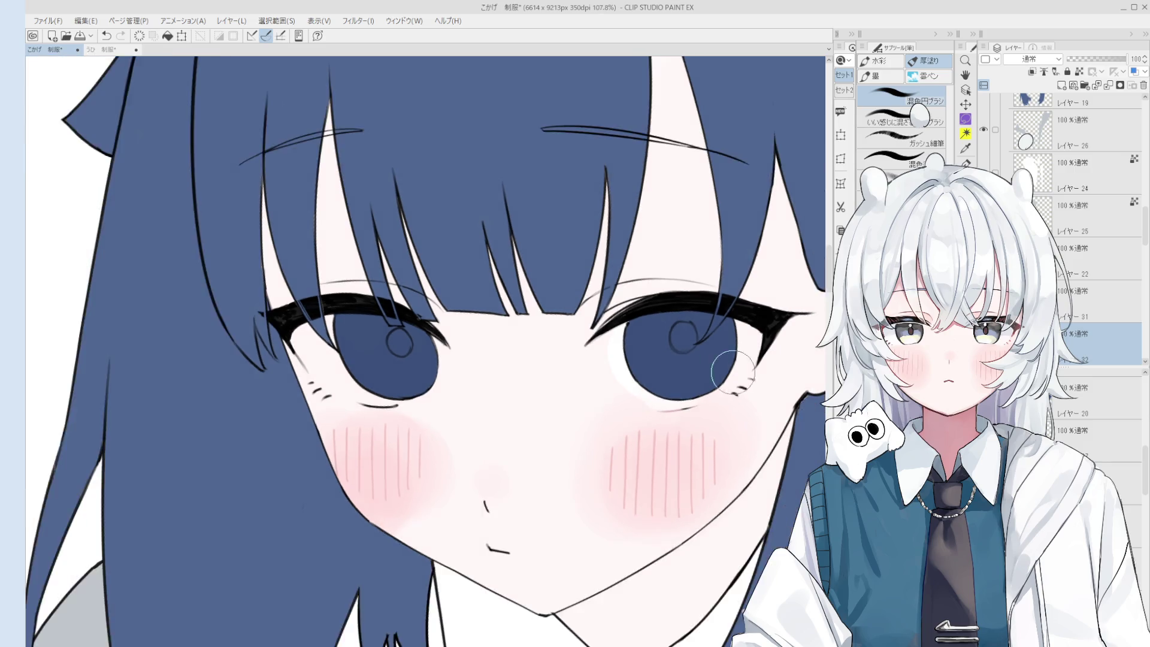
key("ctrl+z")
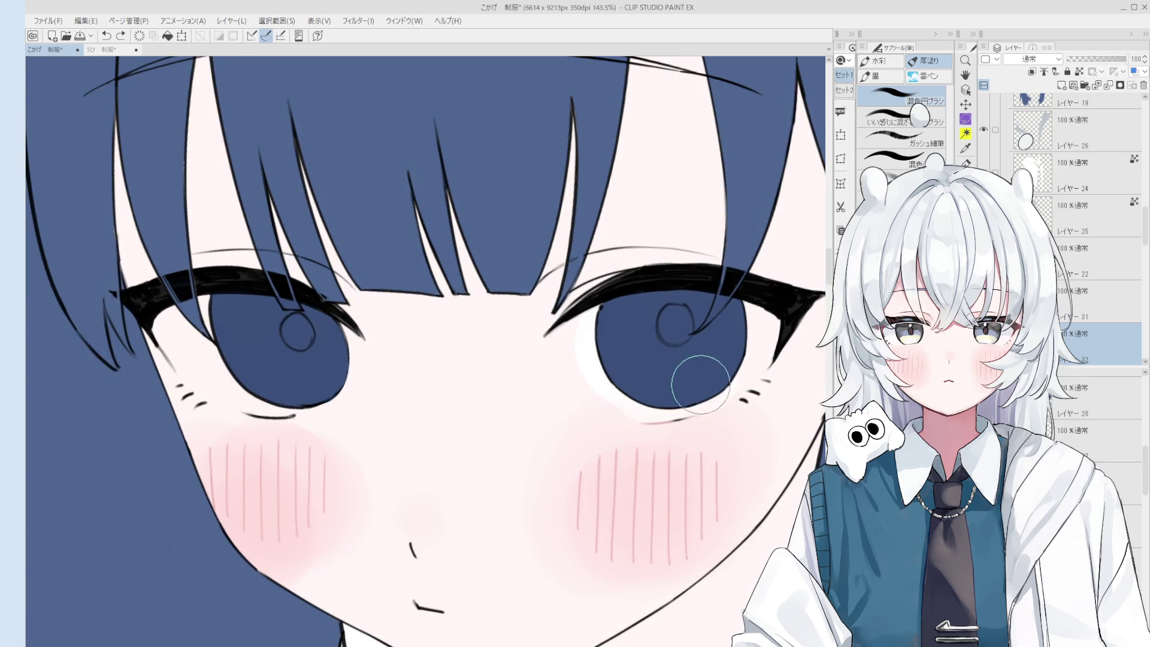
mouse_move(748, 352)
left_mouse_down()
mouse_move(755, 344)
mouse_move(727, 354)
mouse_move(747, 349)
left_mouse_up()
left_click_drag(688, 379, 682, 385)
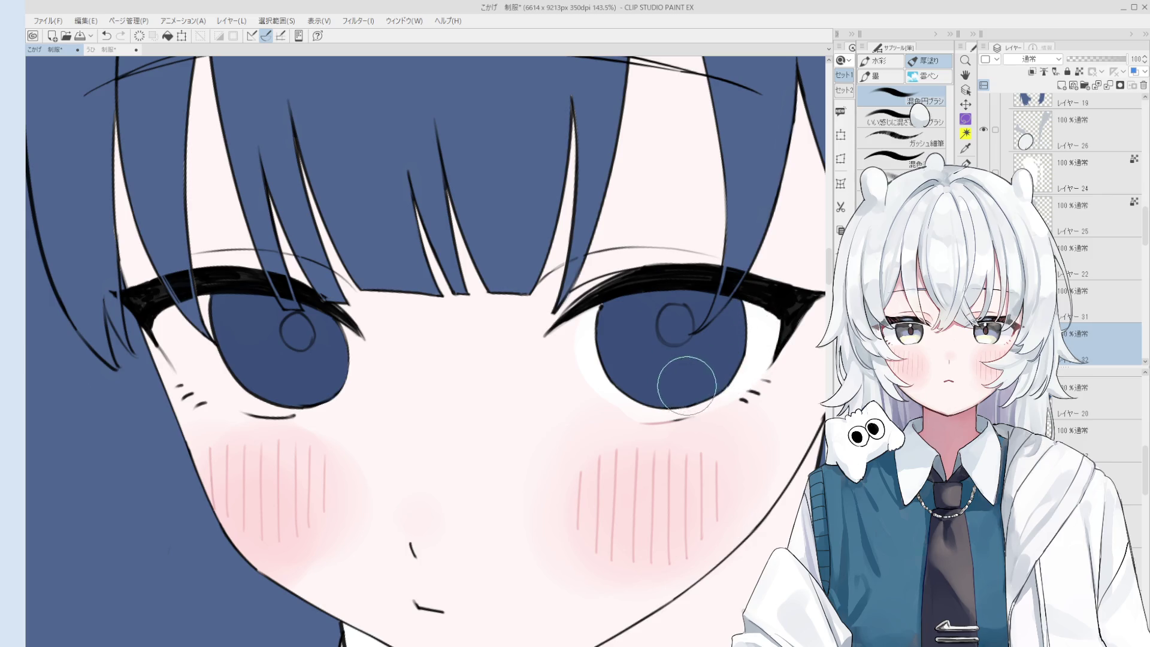
key("ctrl+z")
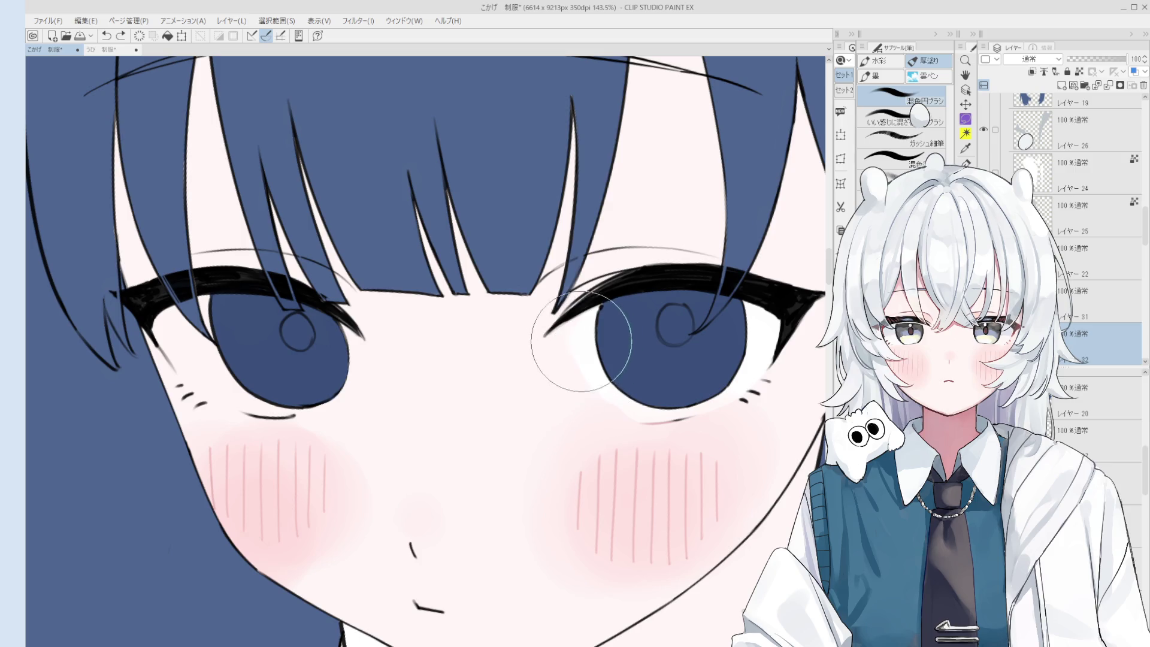
scroll(613, 387, "down", 4)
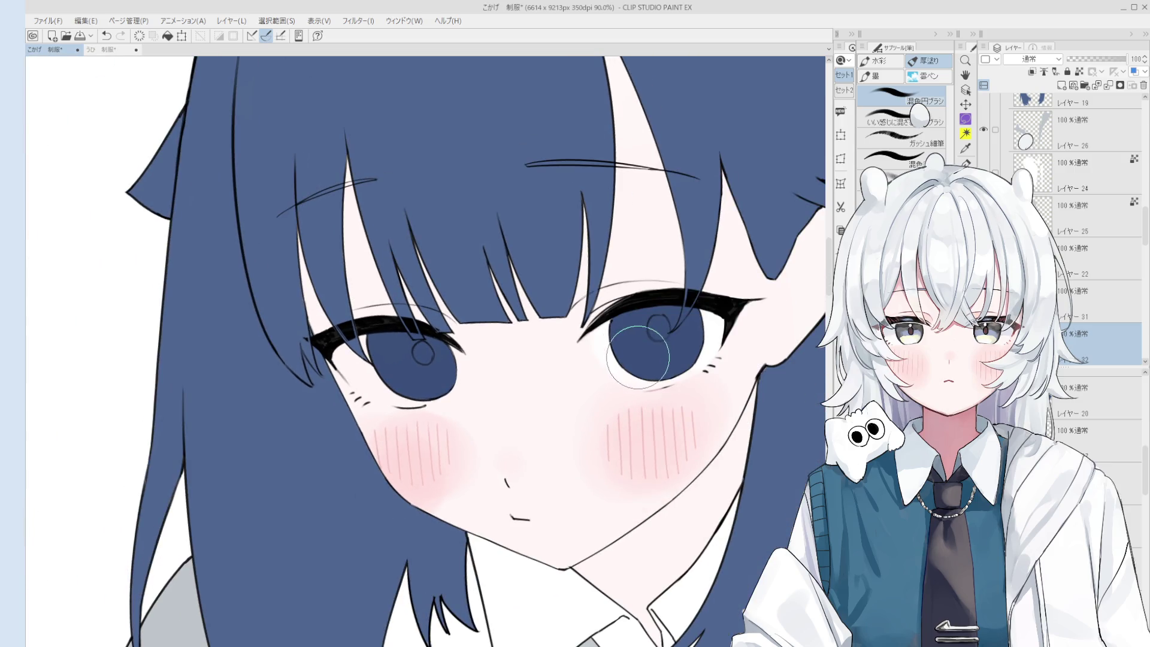
key("ctrl+z")
scroll(641, 343, "up", 2)
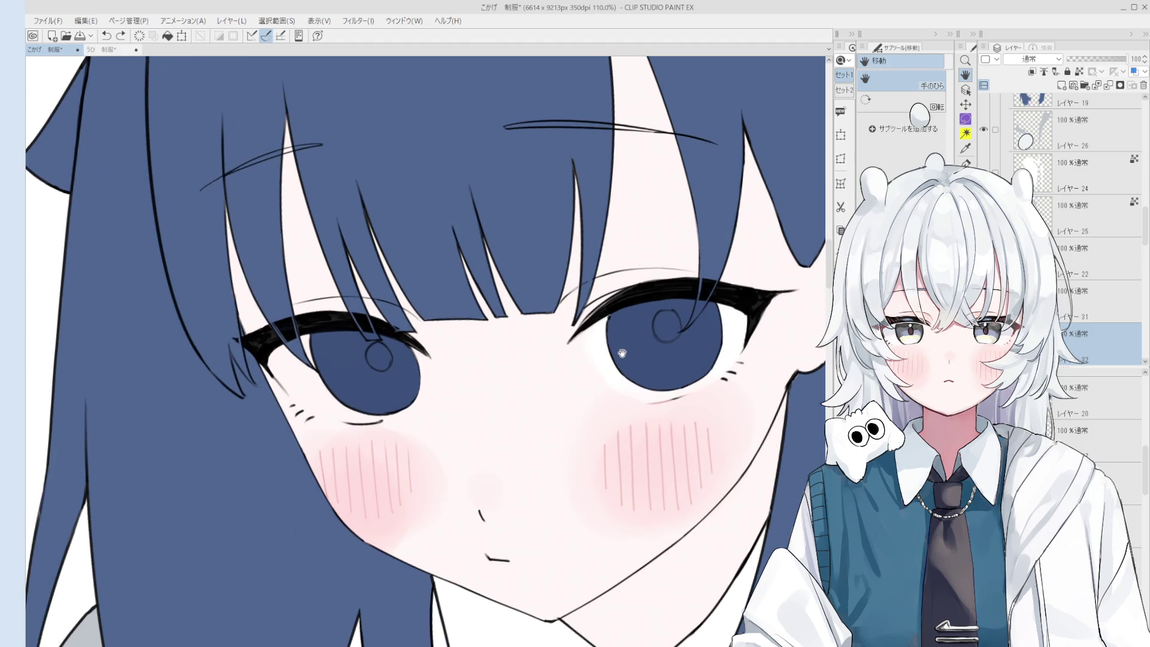
- Add a small white highlight dot to the eye and recentre the view on the face
left_click_drag(623, 353, 596, 359)
mouse_move(310, 362)
left_mouse_down()
mouse_move(466, 386)
mouse_move(444, 383)
mouse_move(475, 416)
left_mouse_up()
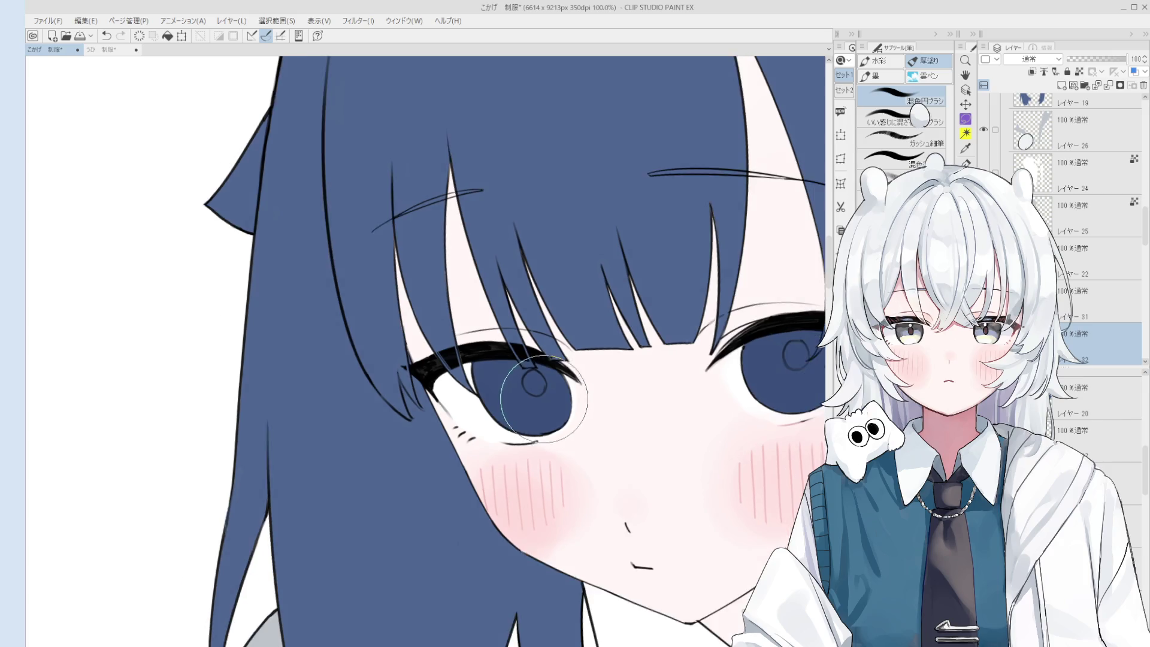
scroll(533, 384, "down", 4)
scroll(609, 364, "down", 5)
left_click_drag(609, 363, 716, 454)
scroll(716, 454, "up", 3)
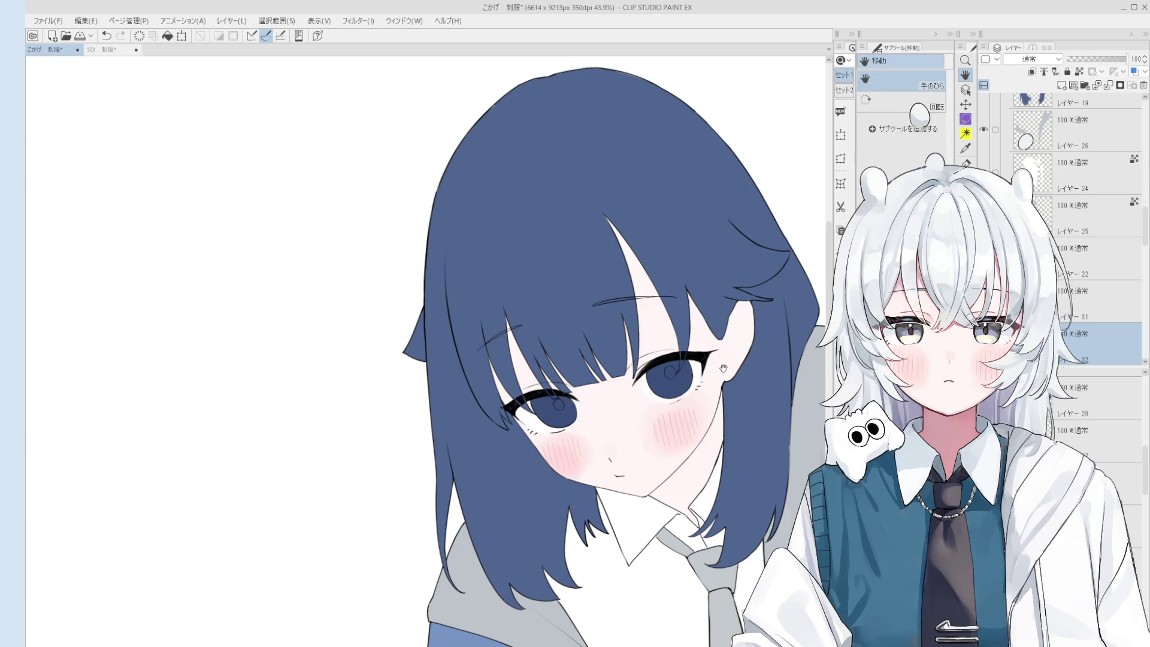
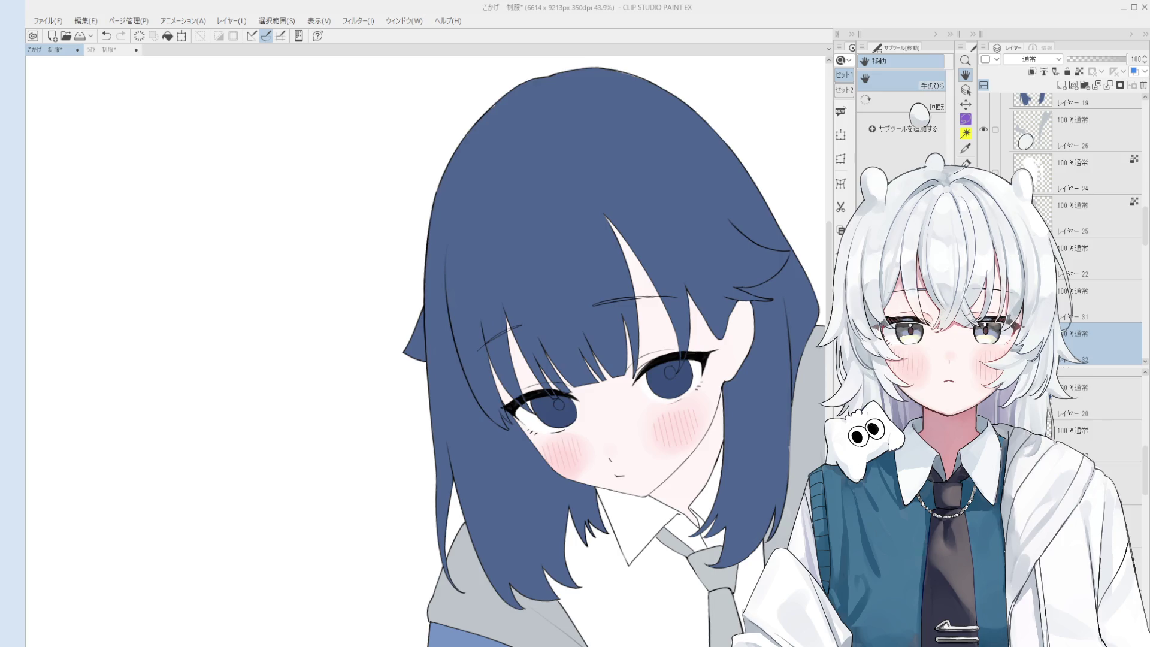
- Select the hair-line layer from the artwork and alternate between the 線画 pen and the eraser
scroll(629, 276, "up", 8)
key("o")
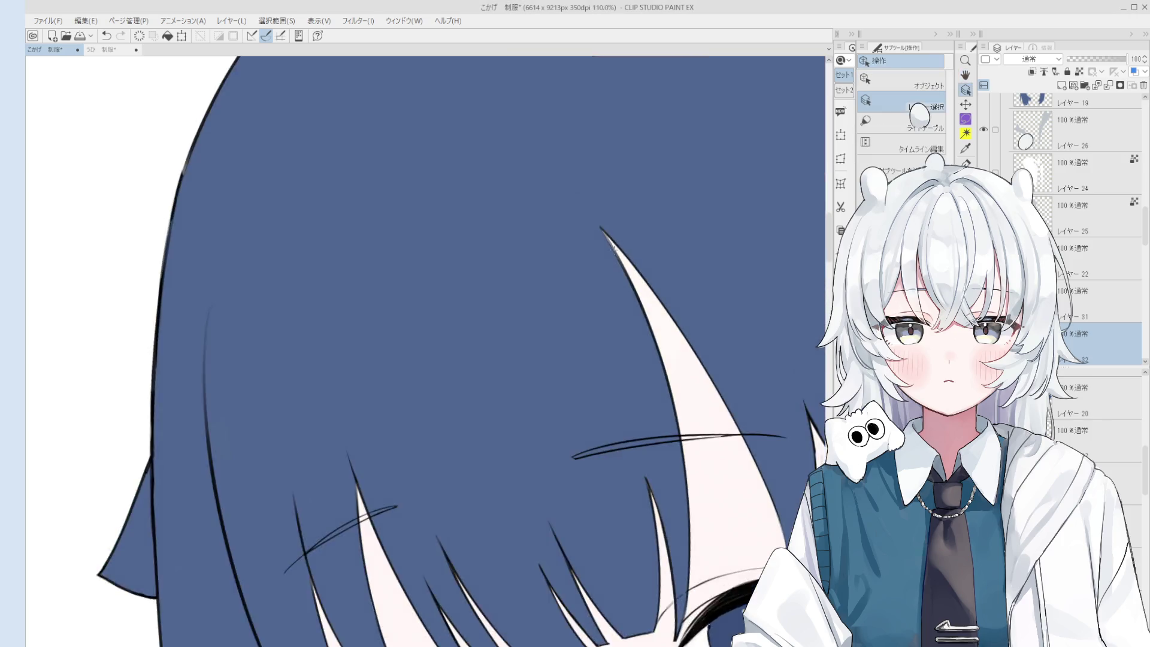
left_click(629, 277)
key("p")
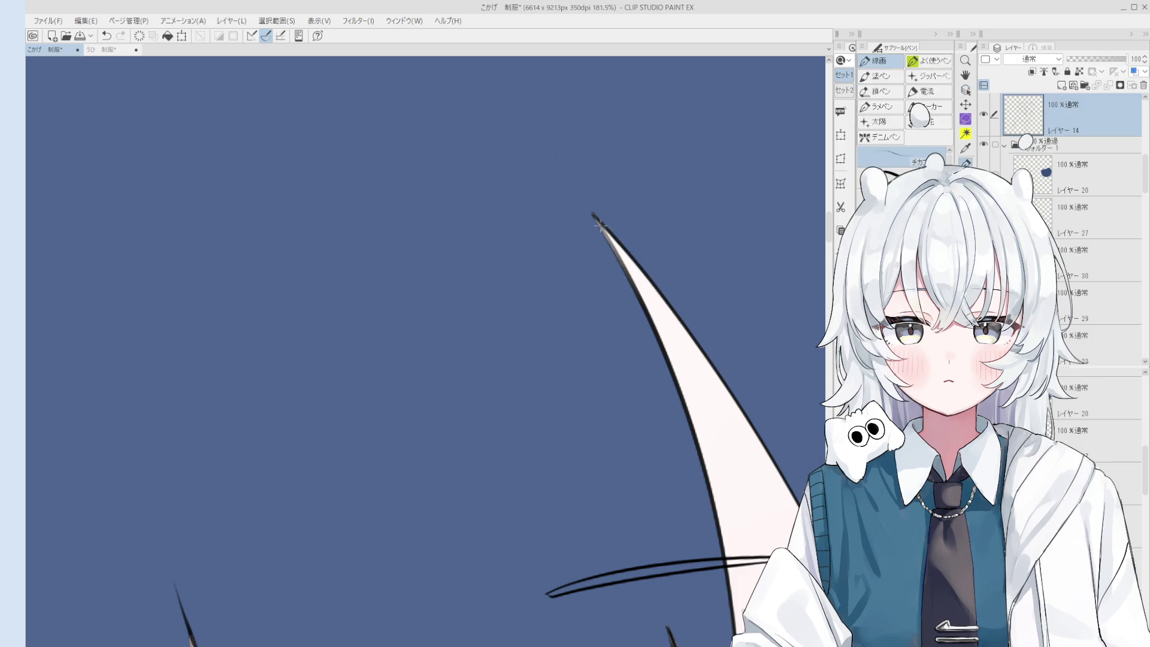
scroll(601, 227, "down", 2)
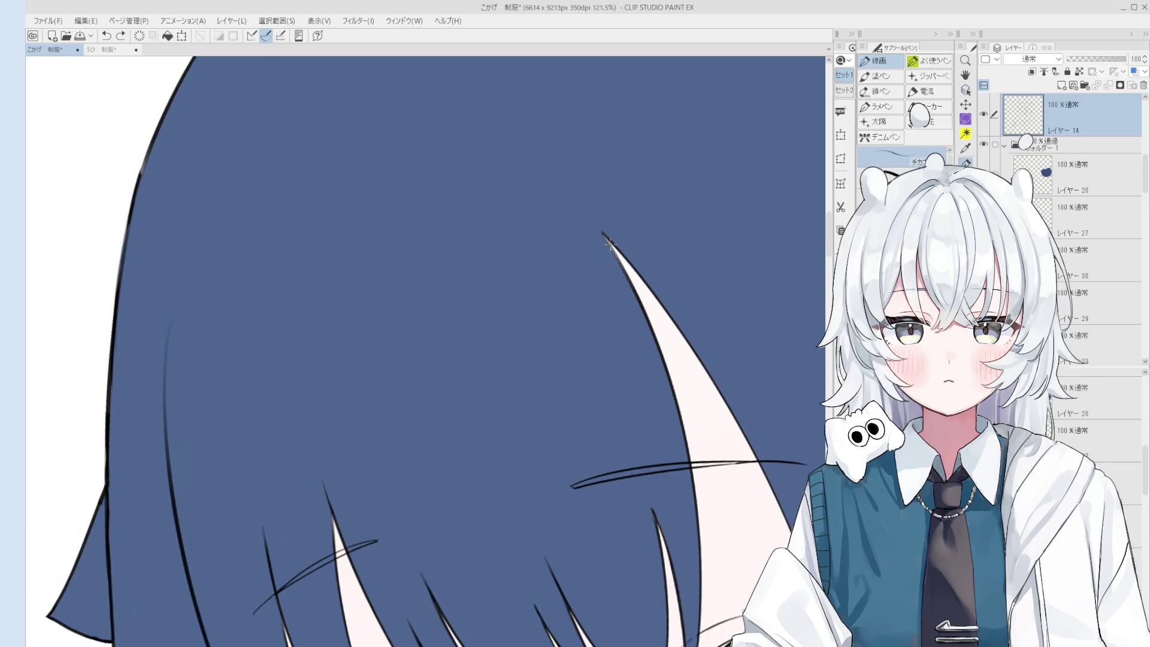
scroll(625, 275, "down", 1)
key("e")
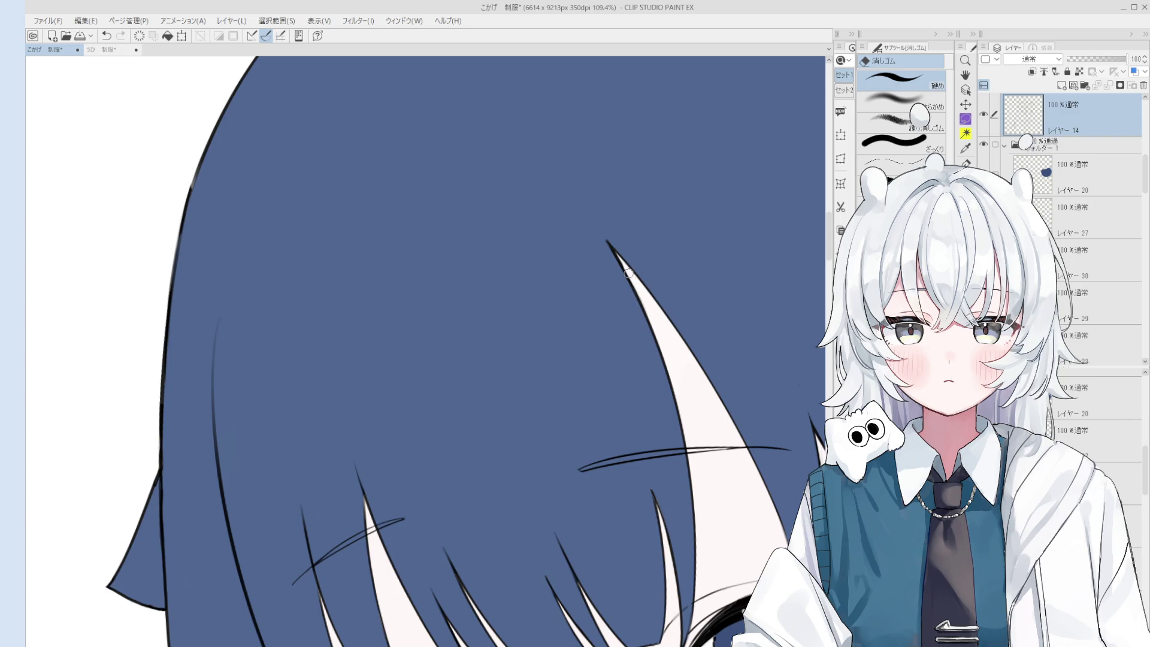
scroll(606, 248, "down", 1)
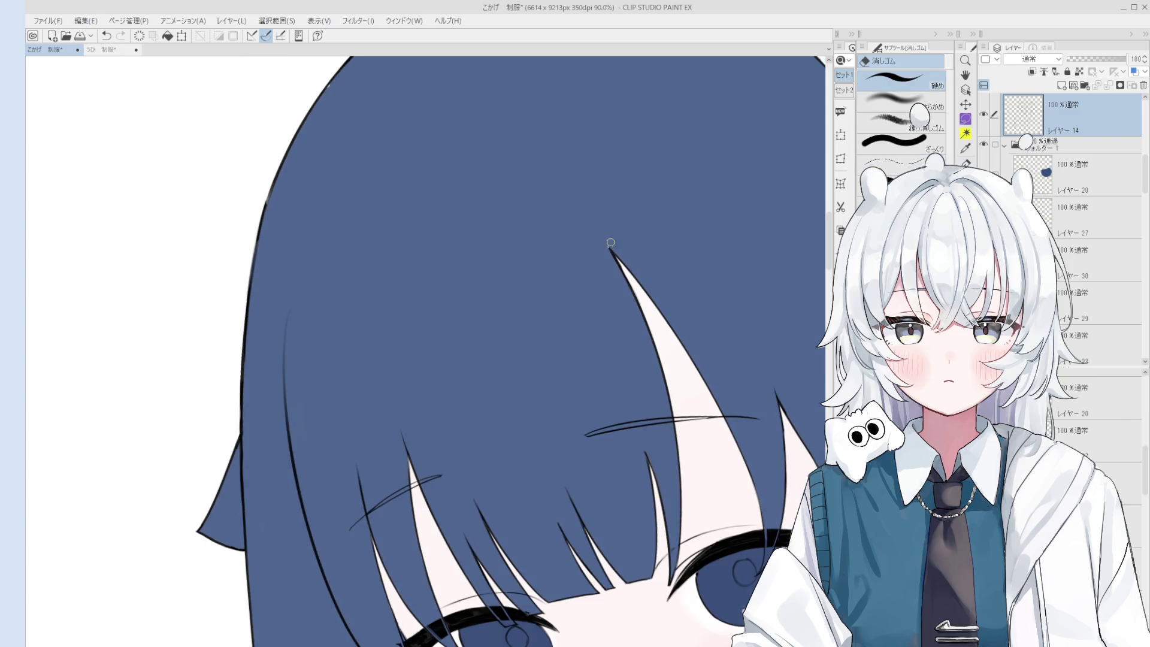
scroll(634, 300, "down", 1)
key("p")
scroll(634, 301, "up", 1)
scroll(637, 300, "down", 1)
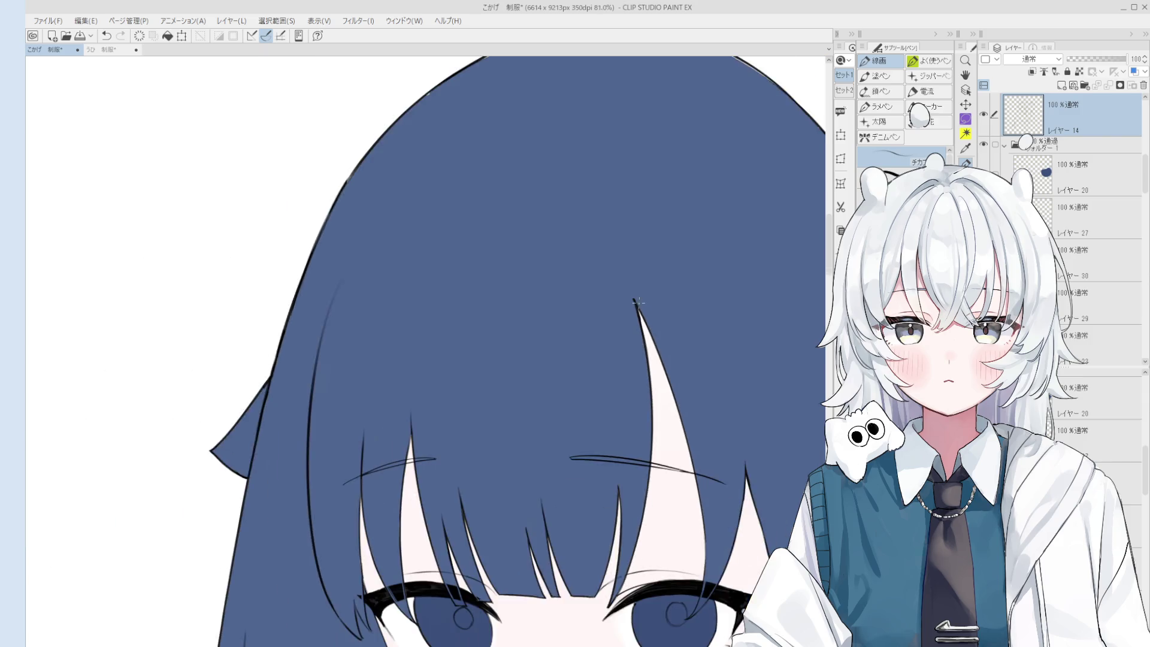
key("e")
scroll(637, 299, "down", 2)
scroll(626, 197, "up", 5)
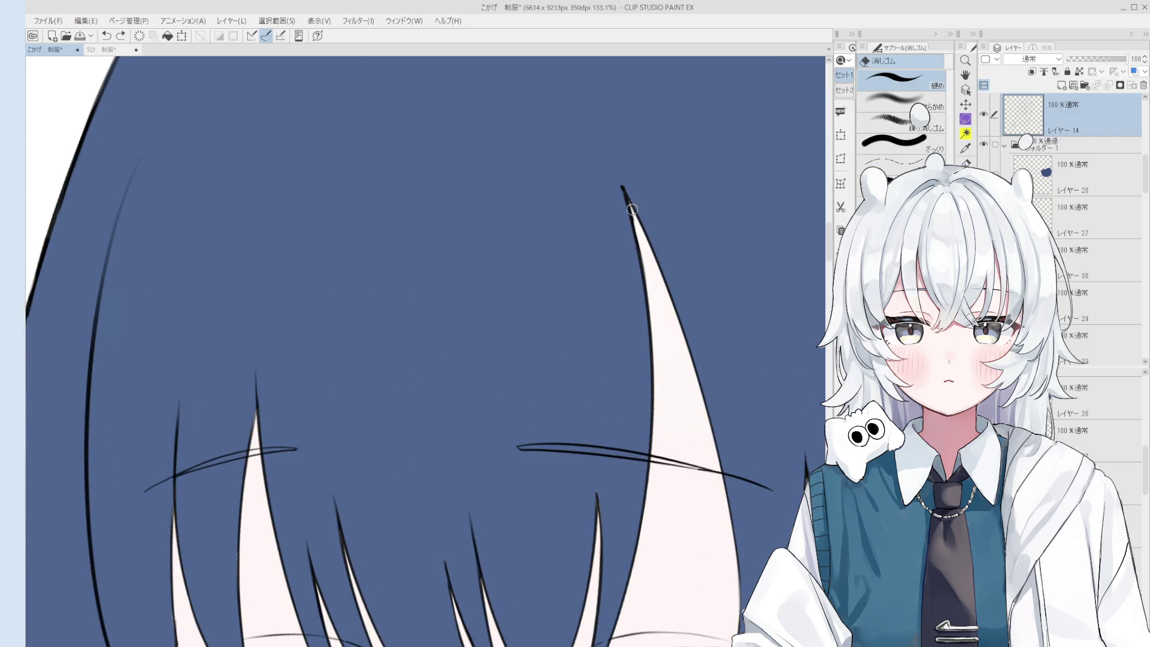
key("p")
scroll(638, 229, "down", 1)
- Test several strokes at the bang's hair tip, undoing each one
left_click_drag(638, 230, 653, 269)
key("ctrl+z")
left_click_drag(638, 229, 650, 257)
scroll(638, 229, "down", 7)
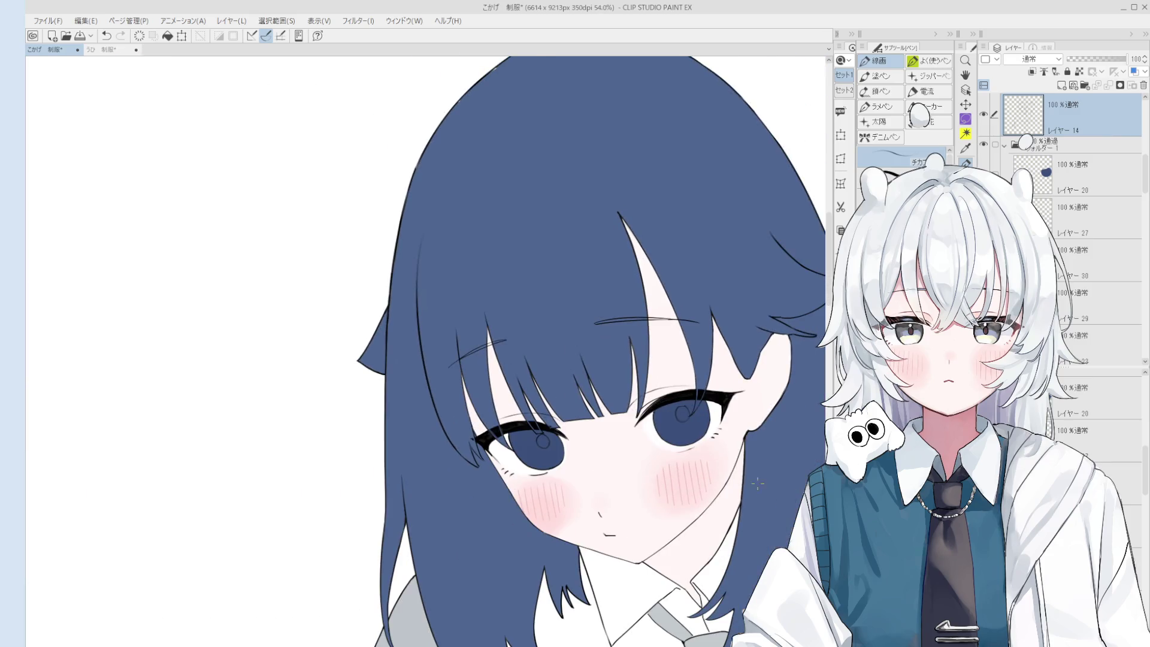
key("ctrl+z")
scroll(490, 338, "up", 6)
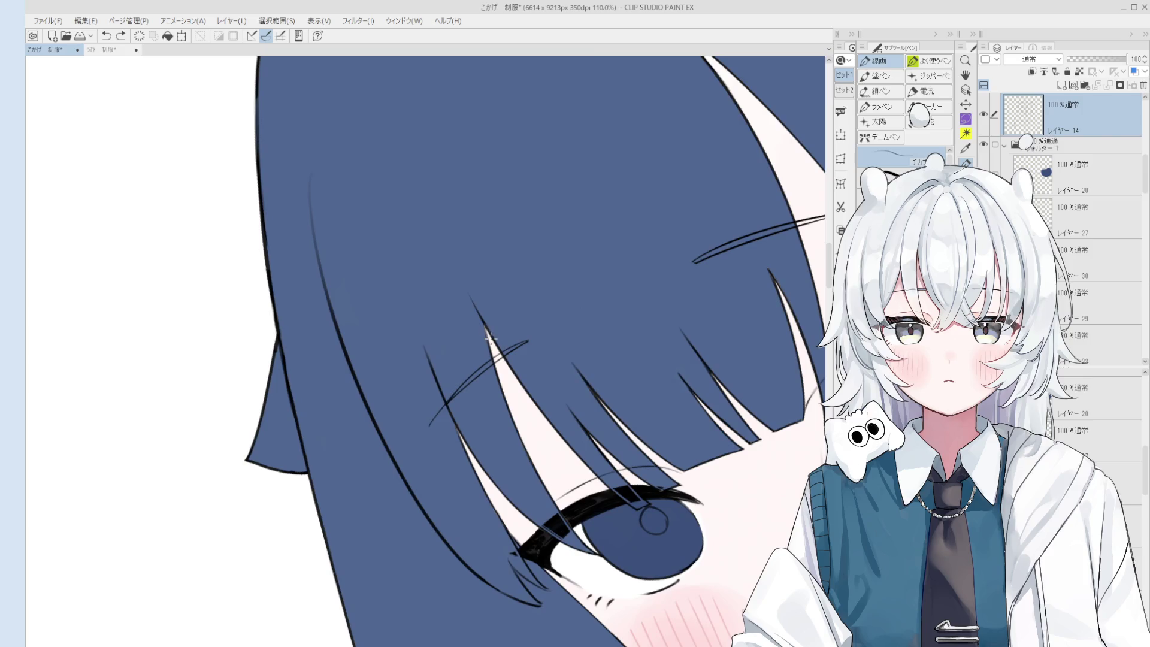
scroll(489, 338, "up", 1)
key("ctrl+z")
left_click_drag(486, 324, 491, 365)
key("ctrl+z")
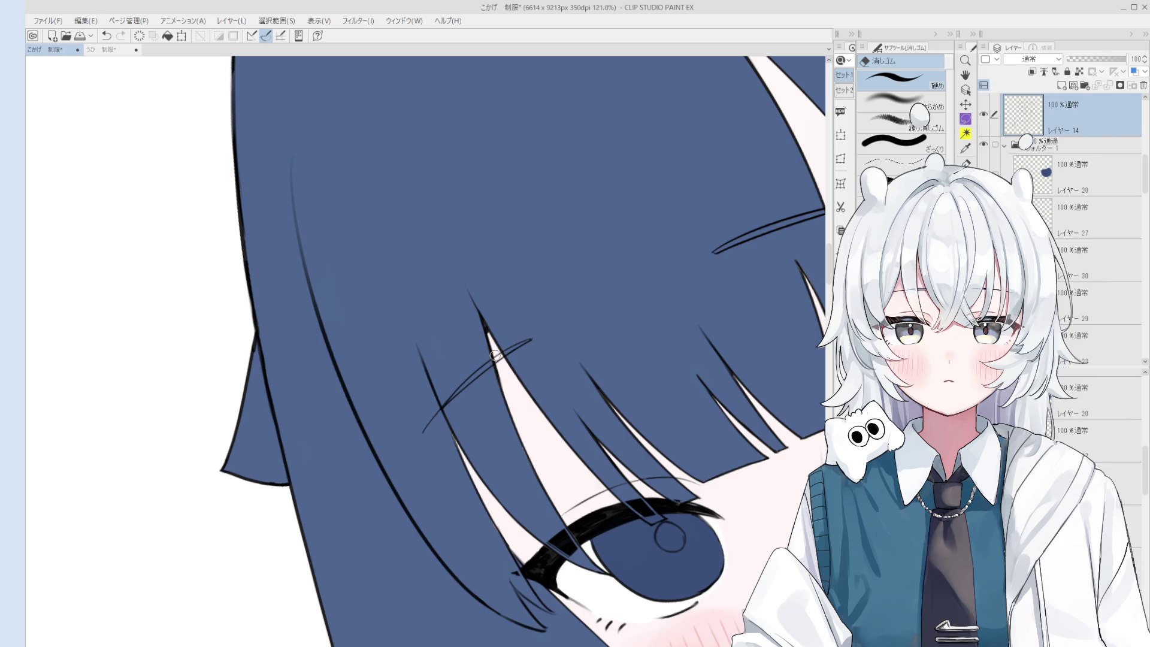
scroll(497, 363, "up", 2)
- Undo a final tip stroke, pick the layer under the hair, and add a new raster layer
left_click_drag(495, 354, 533, 410)
key("ctrl+z")
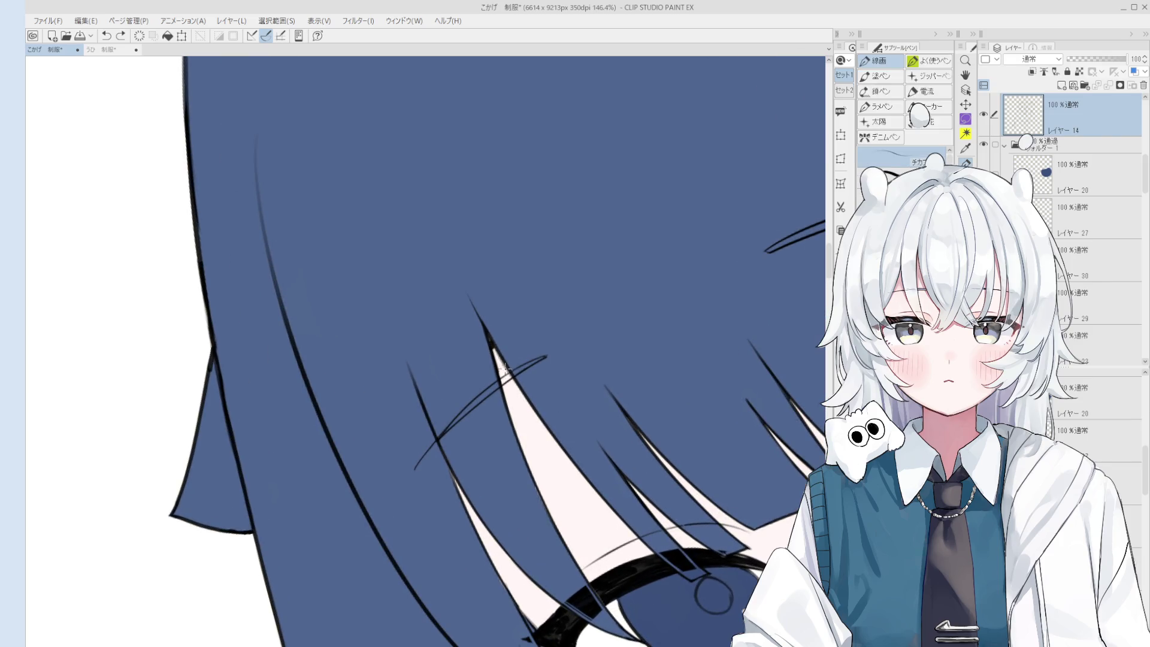
scroll(515, 389, "down", 7)
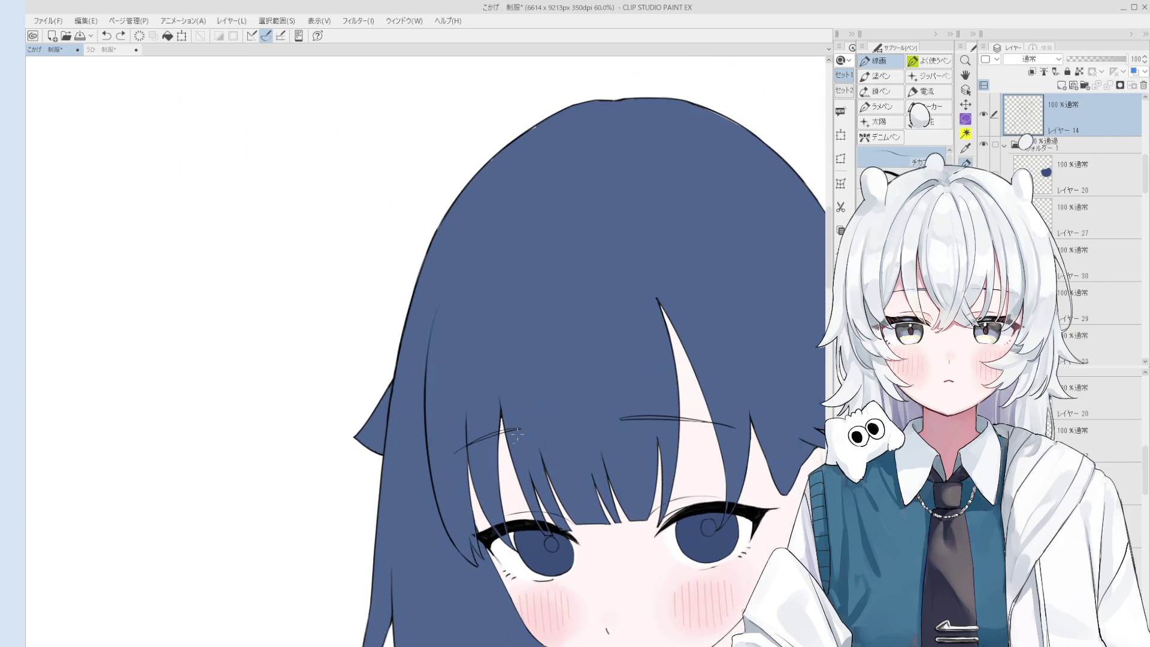
left_click(577, 407, "ctrl+shift")
left_click(1061, 85)
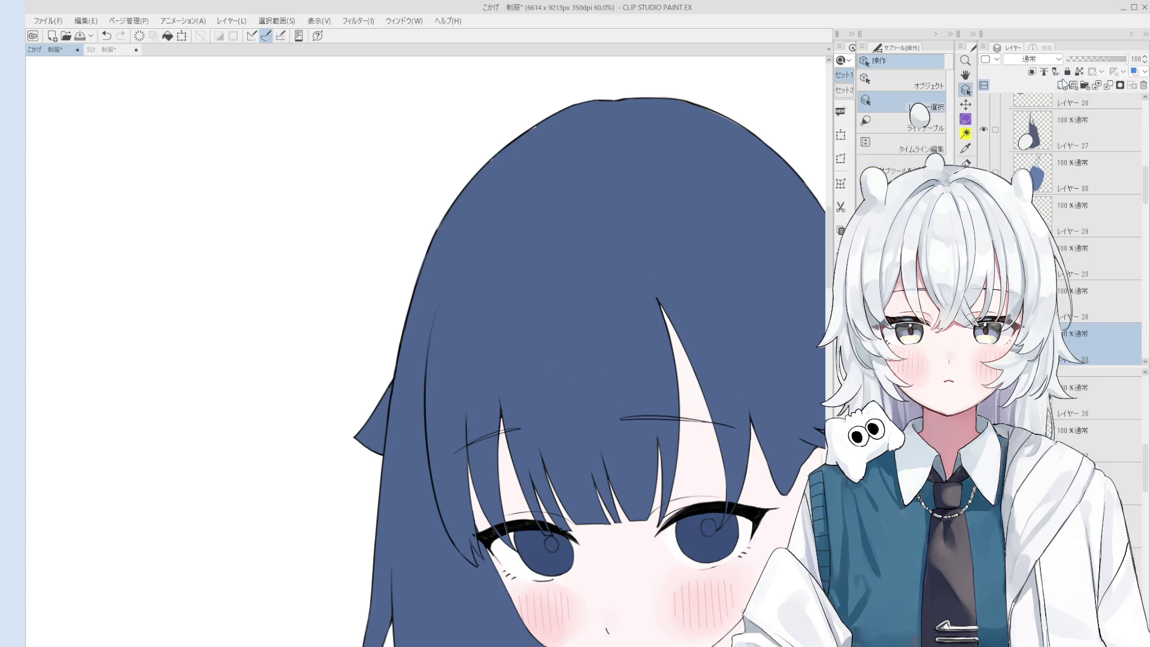
- Rotate the canvas to follow the direction of the hair strands
scroll(664, 334, "up", 3)
mouse_move(665, 335)
left_mouse_down()
mouse_move(671, 324)
mouse_move(665, 334)
left_mouse_up()
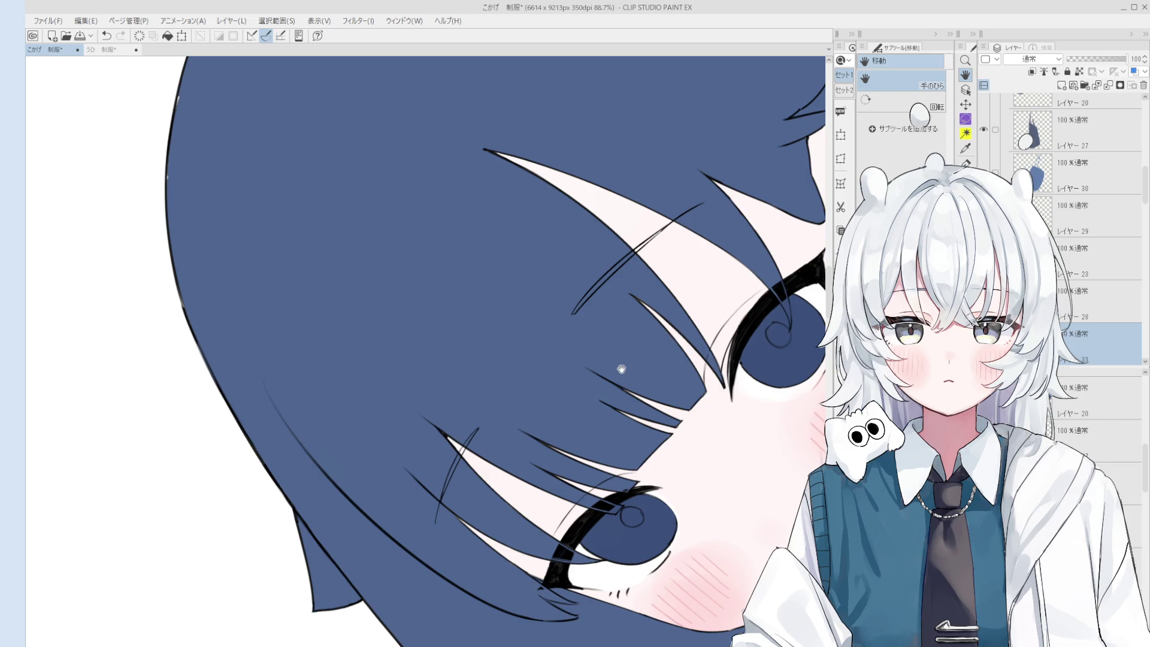
scroll(621, 371, "up", 3)
- Paint dark navy along the strand line with the brush, extending it further up after undoing misfires
key("b")
left_click_drag(568, 346, 602, 303)
key("ctrl+z")
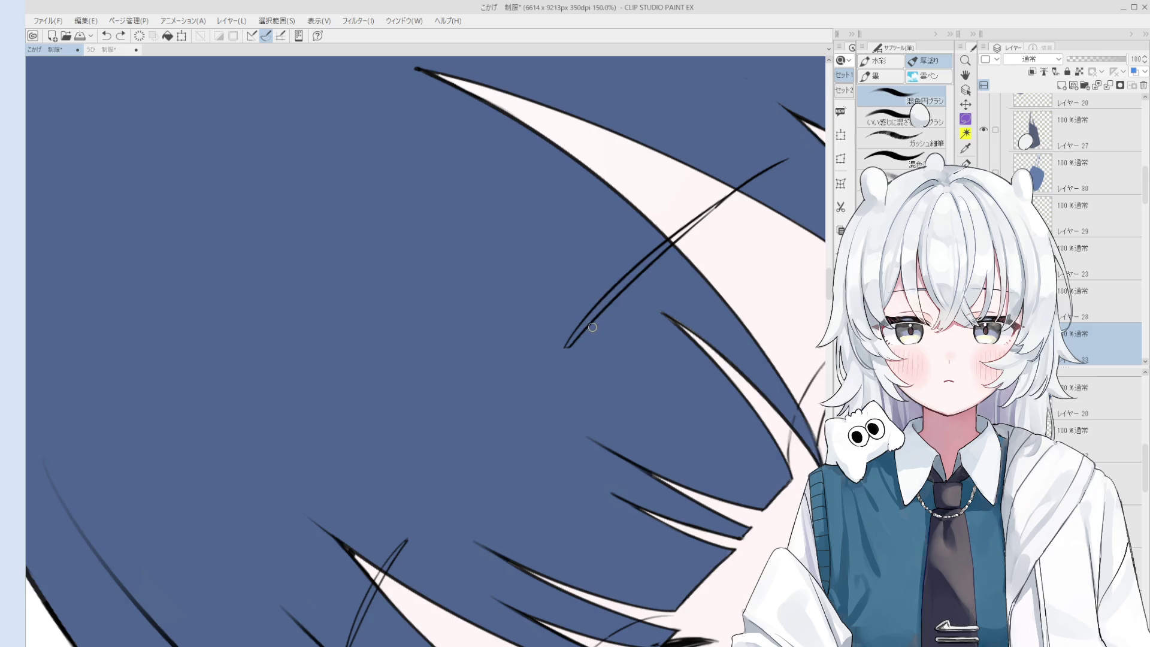
mouse_move(568, 346)
left_mouse_down()
mouse_move(635, 267)
mouse_move(623, 300)
mouse_move(640, 274)
left_mouse_up()
key("ctrl+z")
key("ctrl+z")
mouse_move(599, 311)
left_mouse_down()
mouse_move(653, 264)
mouse_move(614, 299)
left_mouse_up()
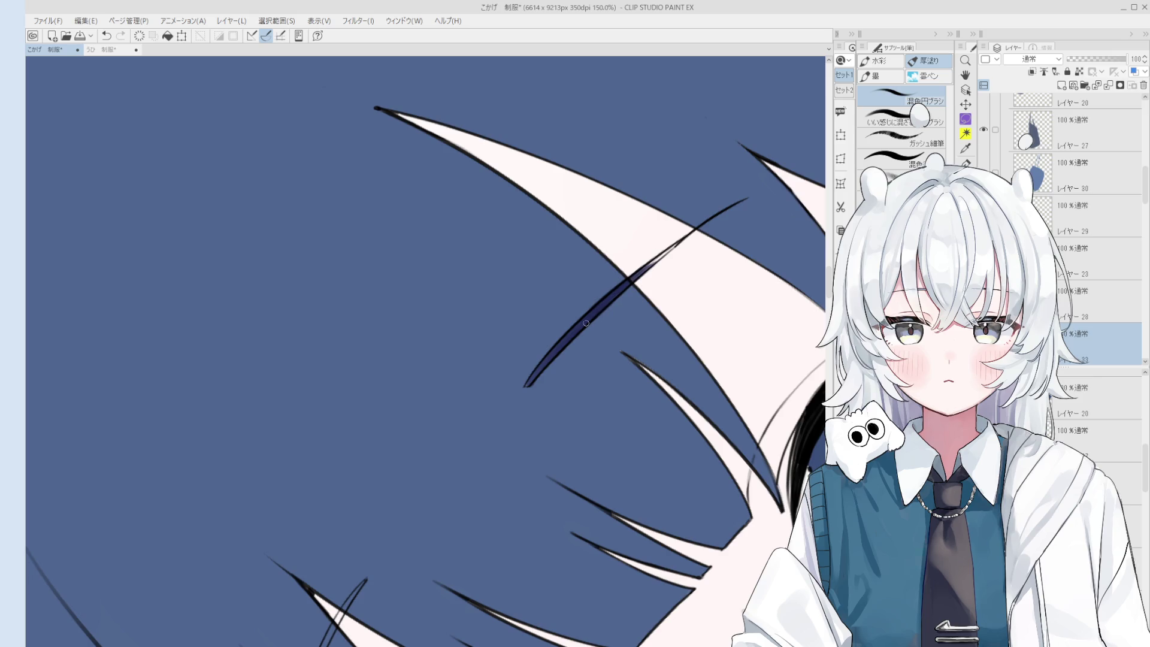
- Paint over the diagonal strand line crossing the bangs, then pick the strand's layer
scroll(609, 296, "up", 1)
left_click_drag(551, 392, 565, 389)
scroll(528, 384, "up", 1)
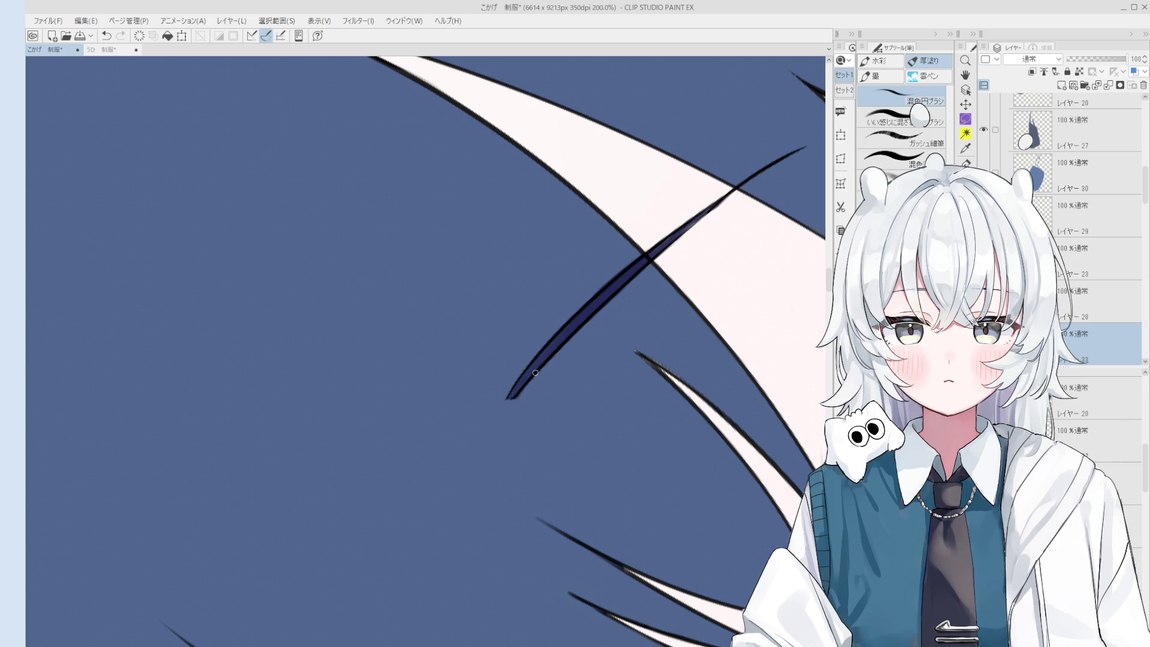
scroll(528, 379, "down", 4)
scroll(565, 336, "up", 4)
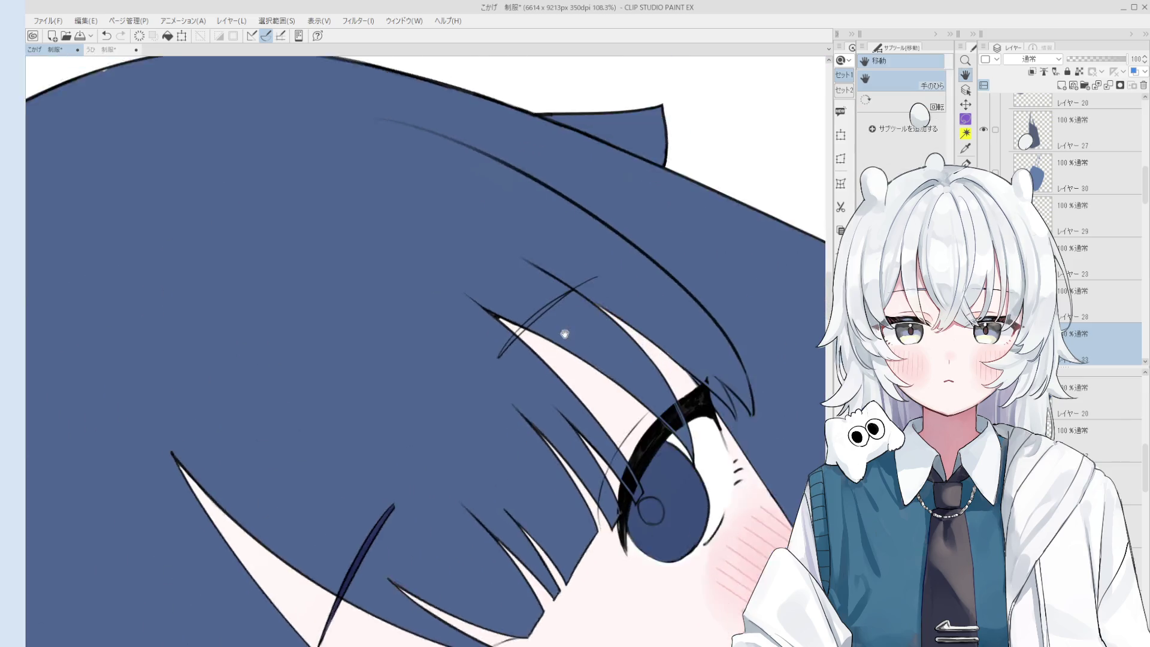
left_click_drag(548, 321, 478, 396)
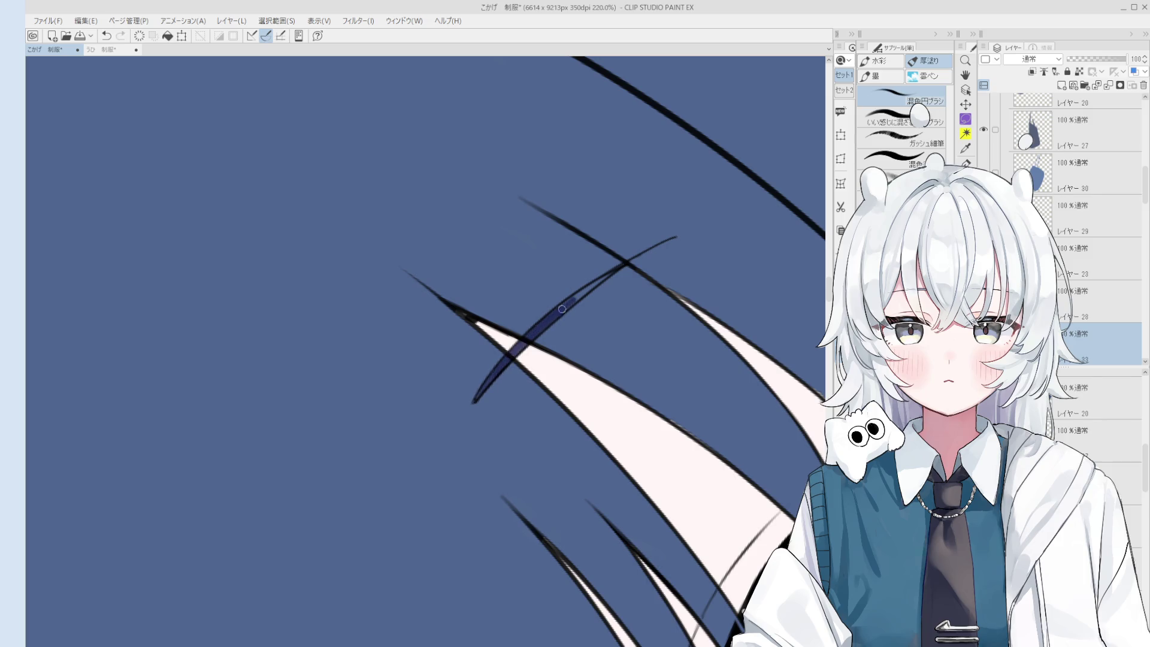
scroll(599, 338, "down", 2)
scroll(599, 337, "down", 5)
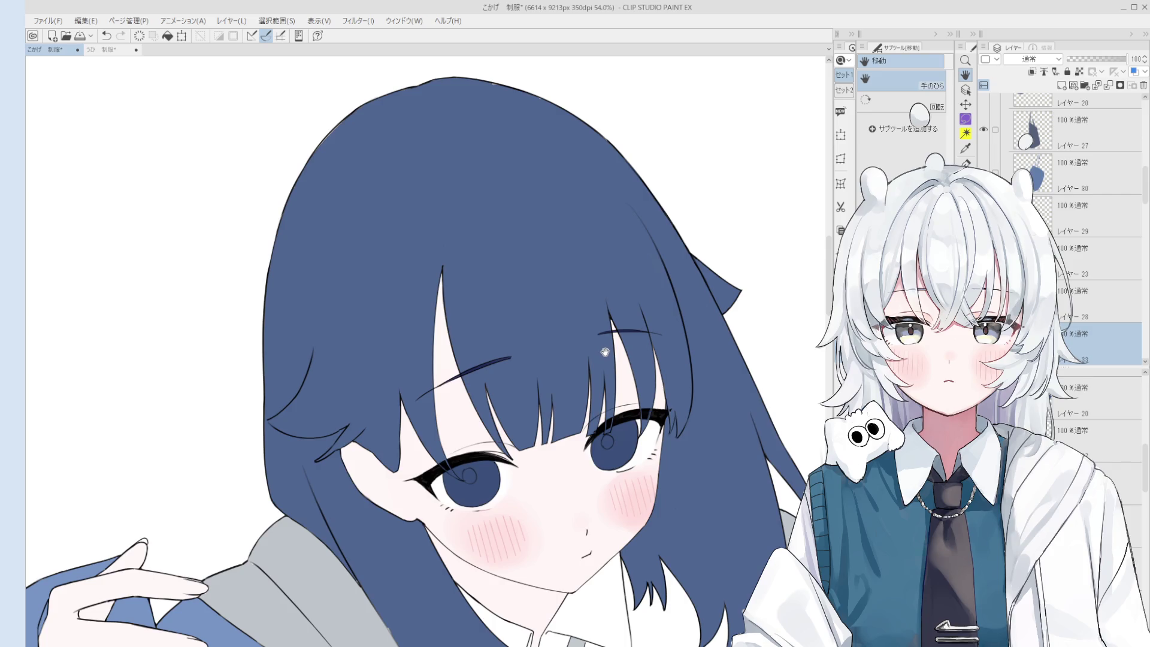
scroll(605, 349, "up", 1)
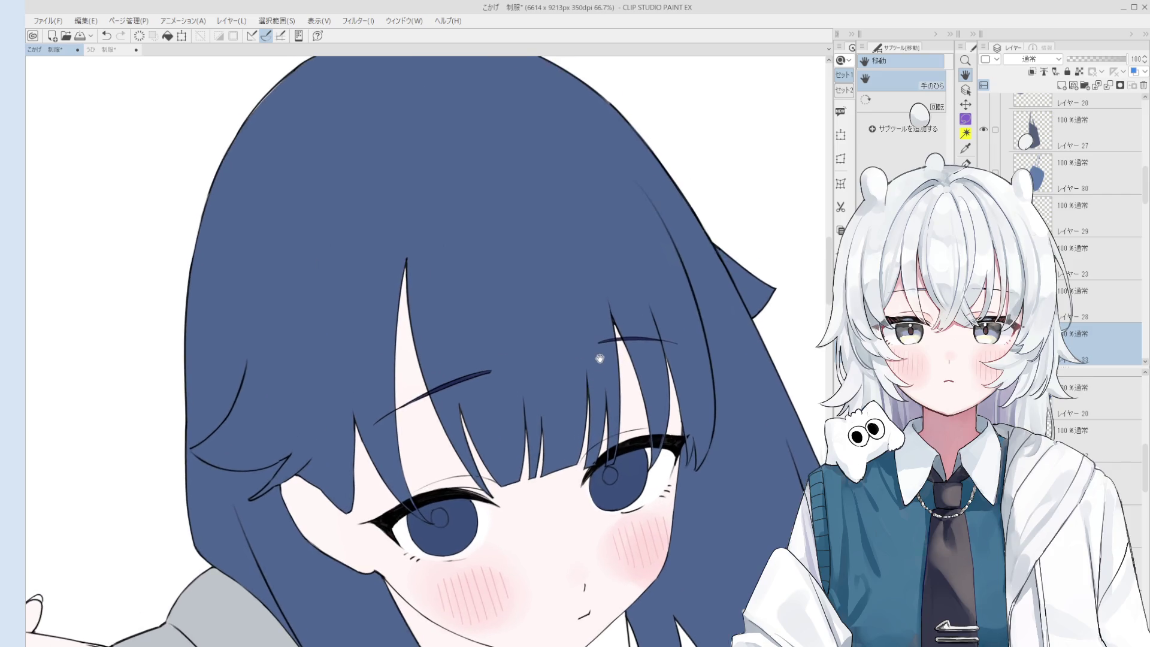
scroll(607, 347, "up", 3)
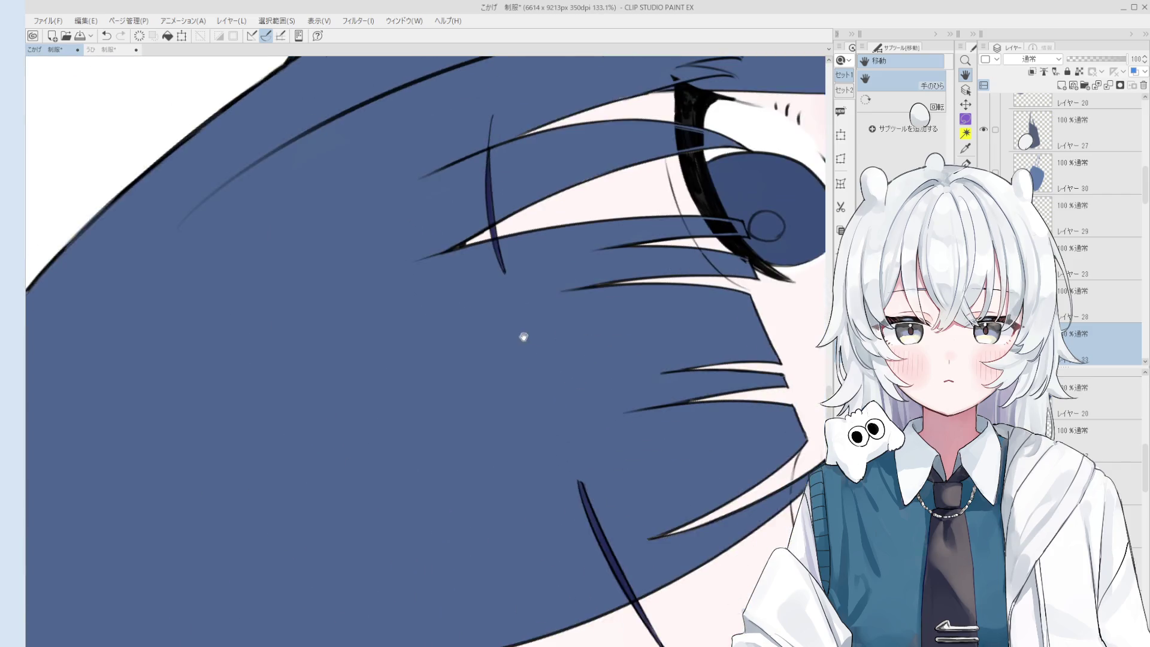
scroll(567, 314, "up", 2)
left_click(551, 290, "ctrl+shift")
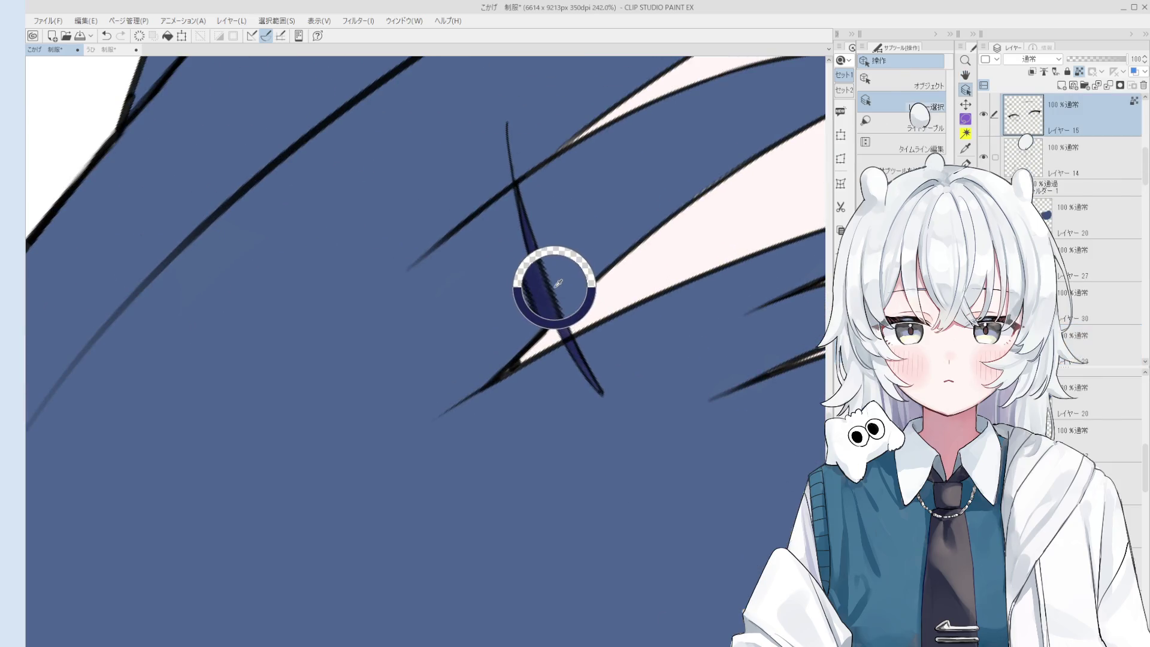
- Extend the dark strand's thin tip downward with the 線画 pen, comparing it via undo and redo
scroll(550, 285, "up", 2)
key("e")
scroll(552, 282, "down", 1)
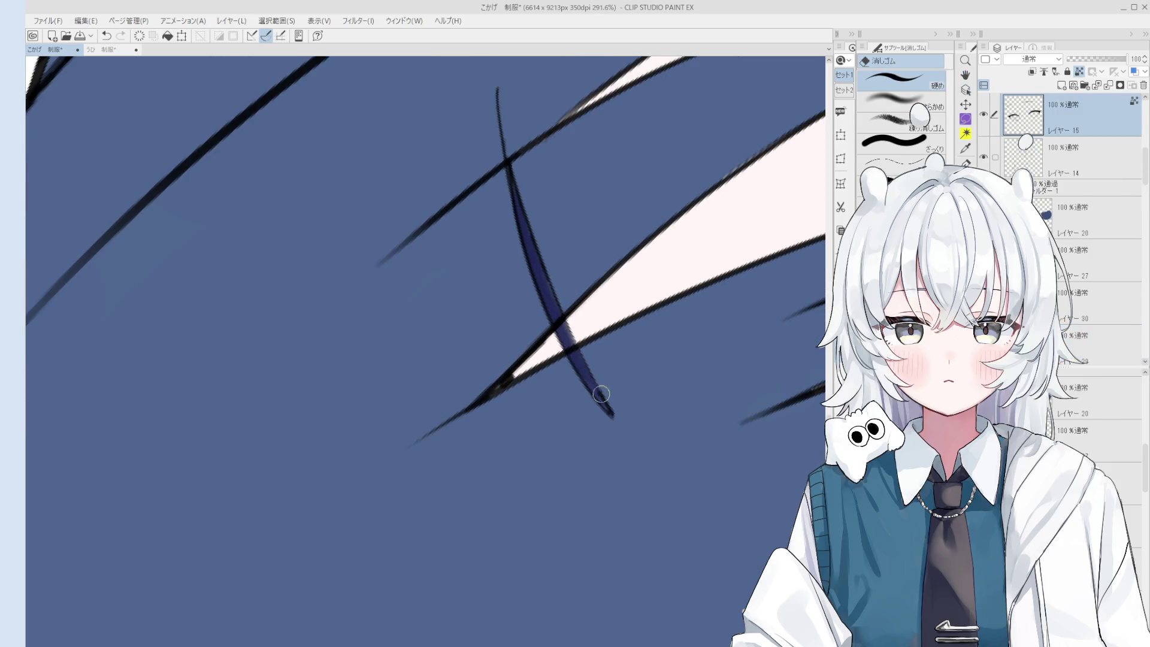
scroll(569, 330, "down", 1)
key("p")
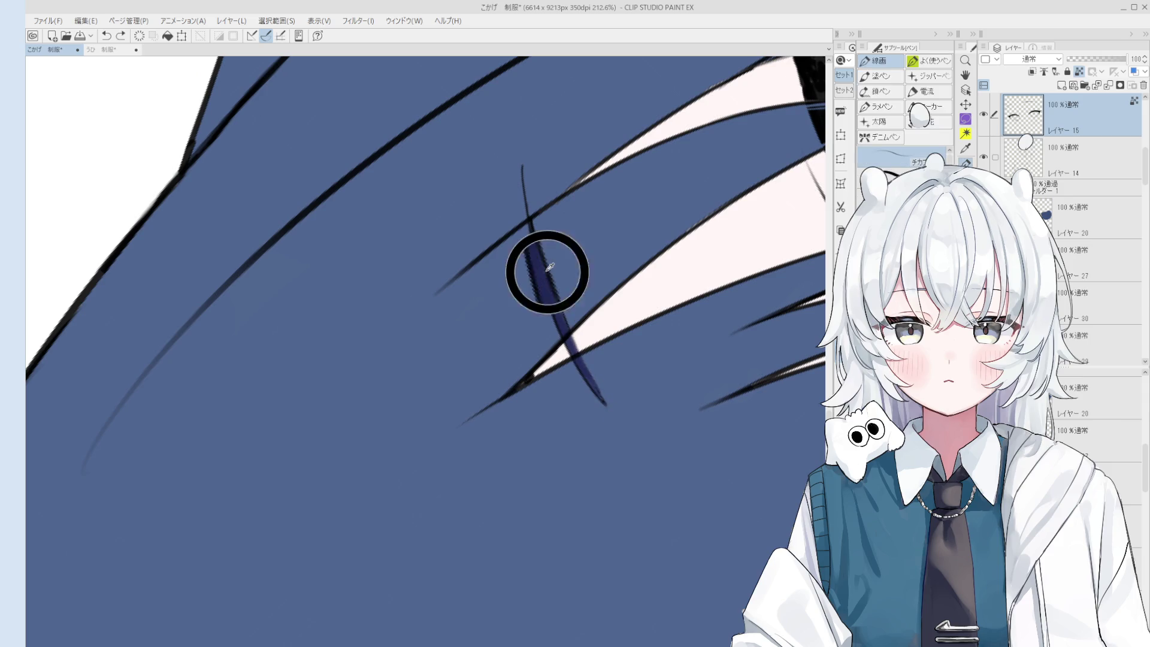
left_click_drag(557, 302, 621, 424)
key("ctrl+z")
key("ctrl+y")
key("ctrl+z")
scroll(601, 389, "down", 1)
key("ctrl+y")
key("ctrl+z")
key("ctrl+y")
- Paint along the blue crescent's lower tip on the lower layer with the brush
key("b")
left_click(567, 349, "ctrl+shift")
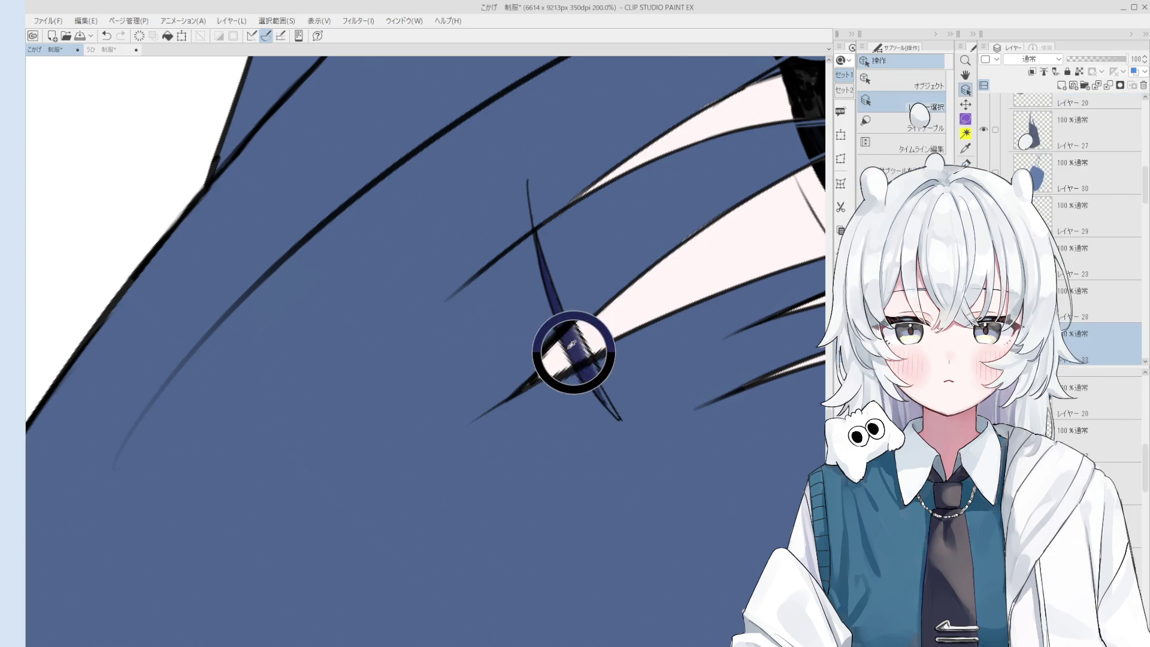
left_click_drag(561, 308, 620, 419)
key("ctrl+z")
left_click_drag(587, 375, 620, 416)
- Touch up the strand near the crescent tip, undo stray strokes, and pan out to show the whole face
key("e")
scroll(599, 395, "up", 3)
left_click(600, 399, "ctrl+shift")
scroll(600, 399, "down", 2)
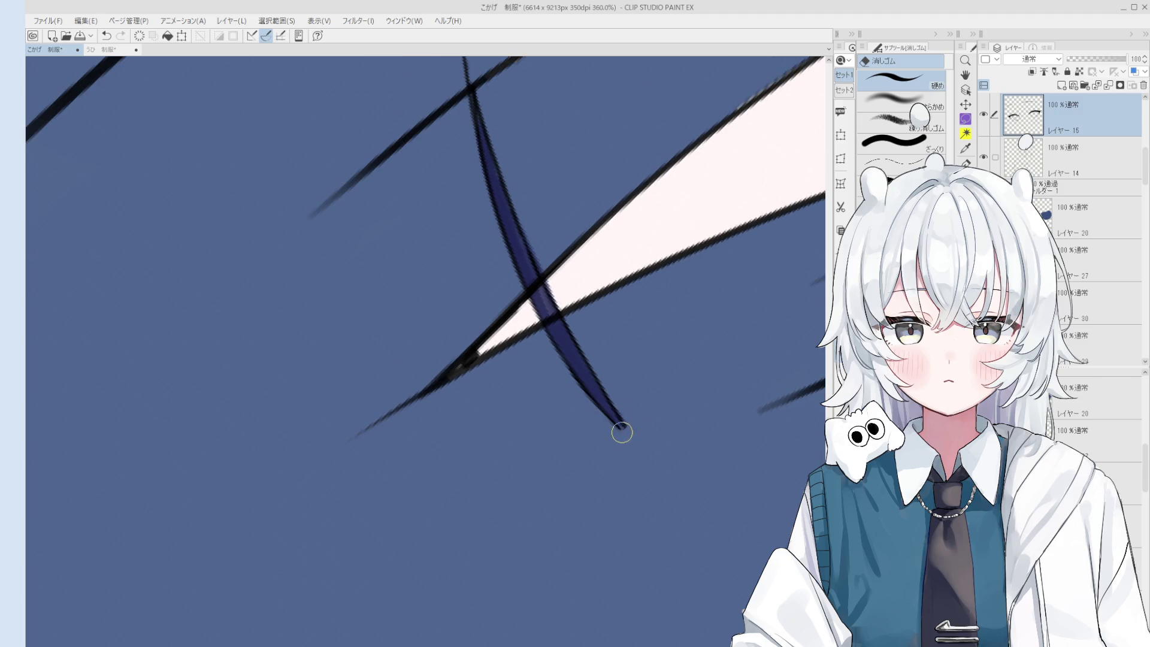
key("p")
key("ctrl+z")
scroll(617, 425, "down", 2)
key("ctrl+z")
left_click_drag(584, 385, 620, 422)
key("ctrl+z")
scroll(618, 424, "down", 2)
scroll(619, 424, "down", 5)
mouse_move(621, 346)
left_mouse_down()
mouse_move(619, 359)
mouse_move(617, 325)
left_mouse_up()
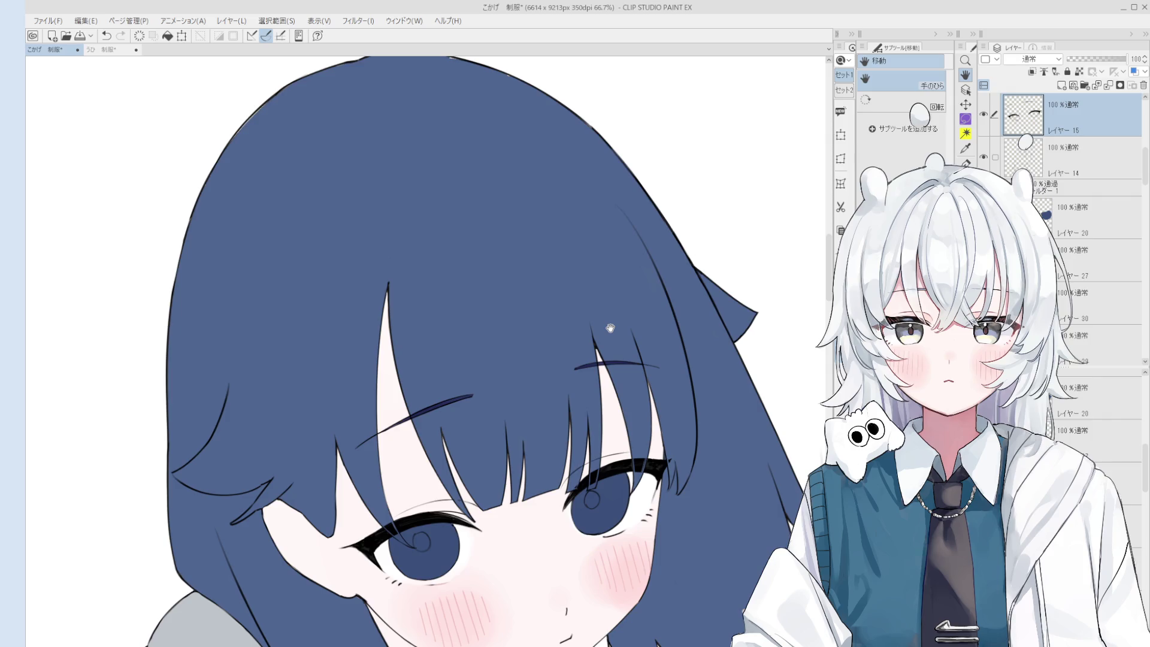
left_click(602, 333, "ctrl+shift")
scroll(599, 338, "up", 3)
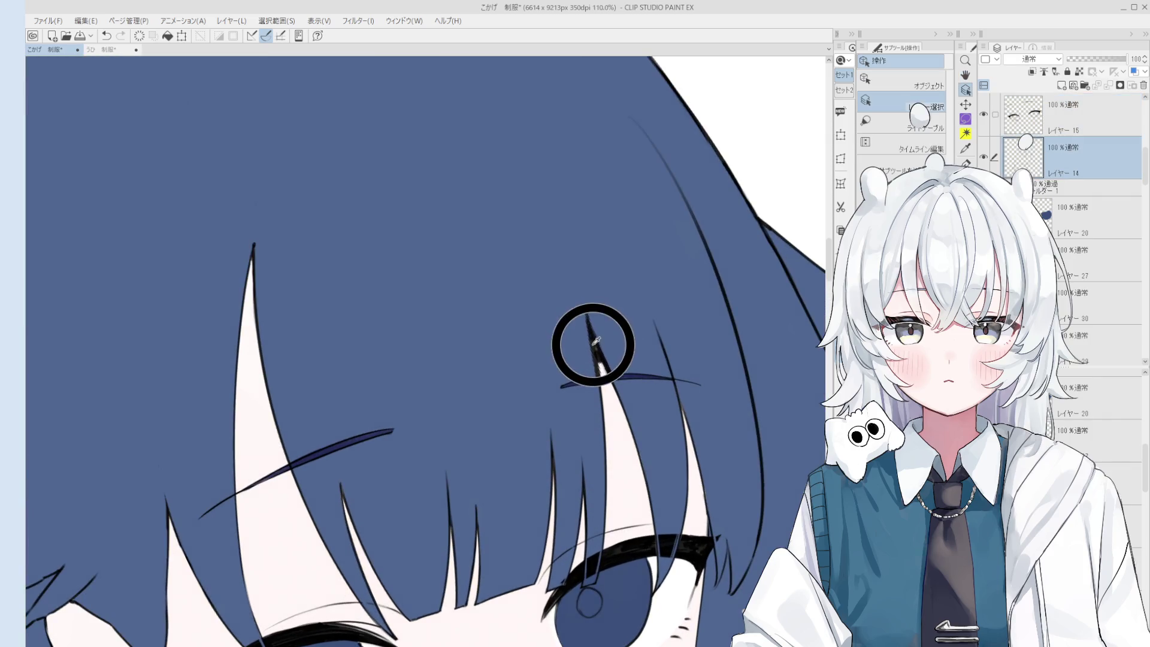
scroll(593, 335, "down", 3)
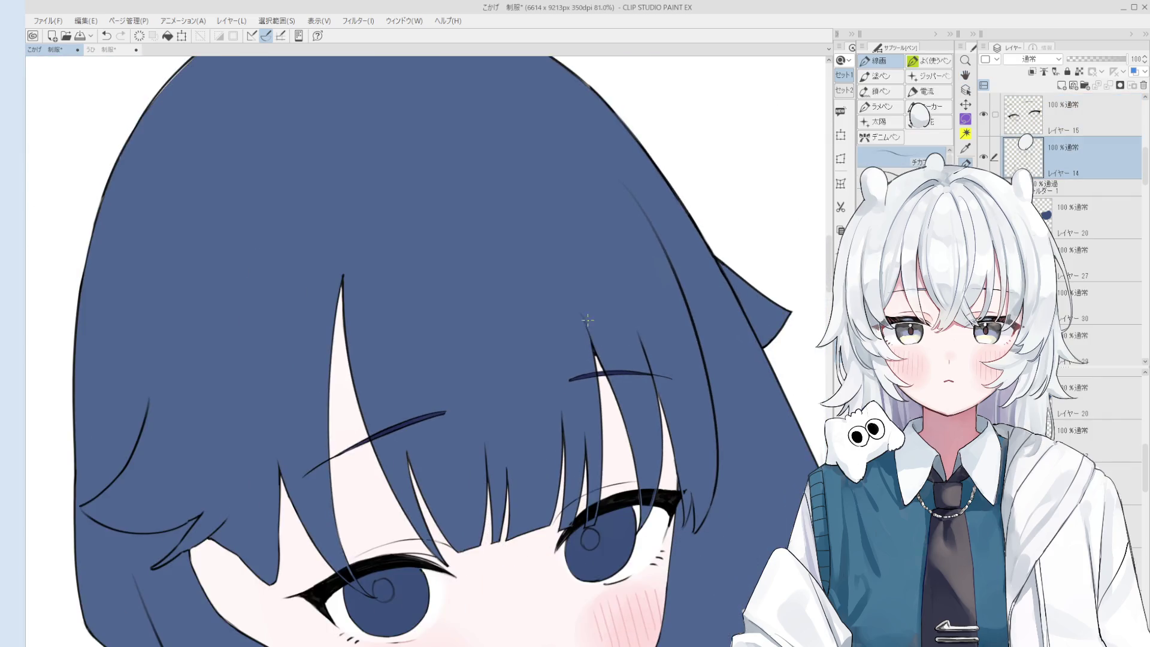
left_click_drag(592, 342, 576, 287)
key("ctrl+z")
key("ctrl+z")
scroll(576, 289, "up", 1)
left_click_drag(571, 275, 590, 326)
key("h")
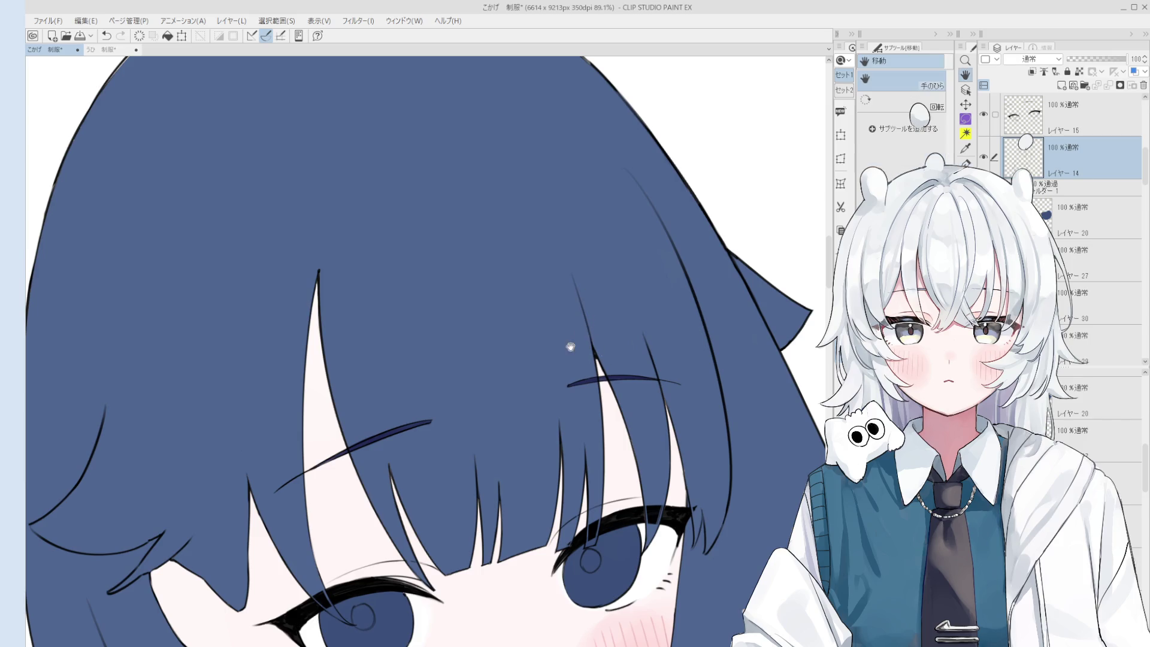
scroll(564, 339, "down", 3)
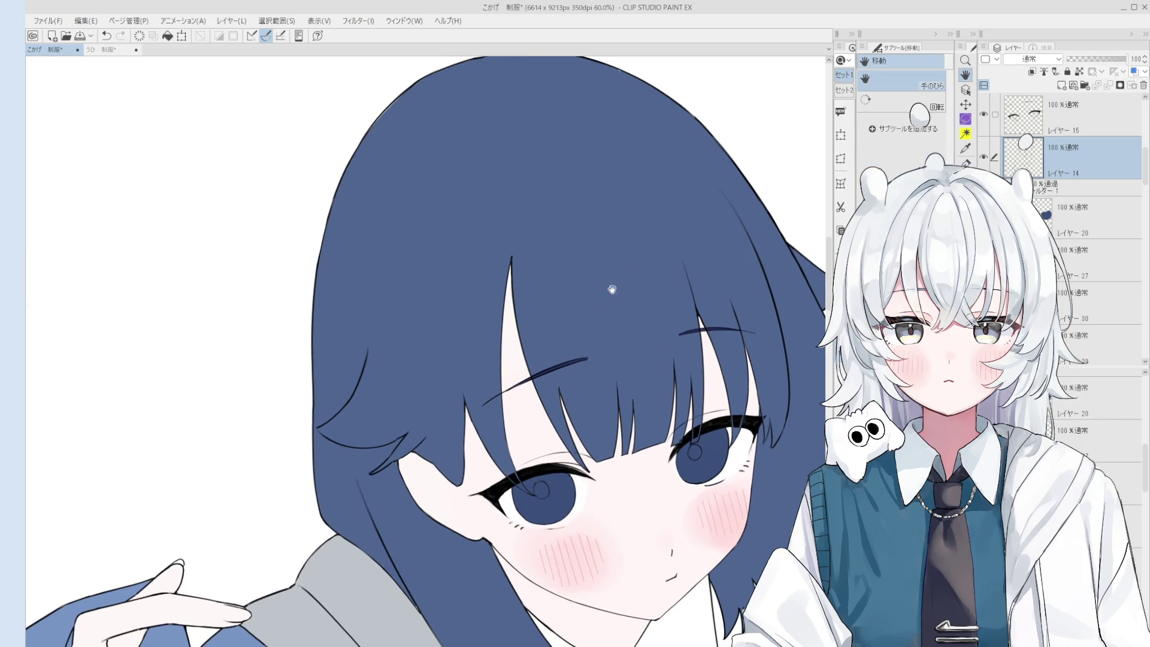
key("e")
scroll(677, 261, "up", 1)
scroll(694, 282, "up", 6)
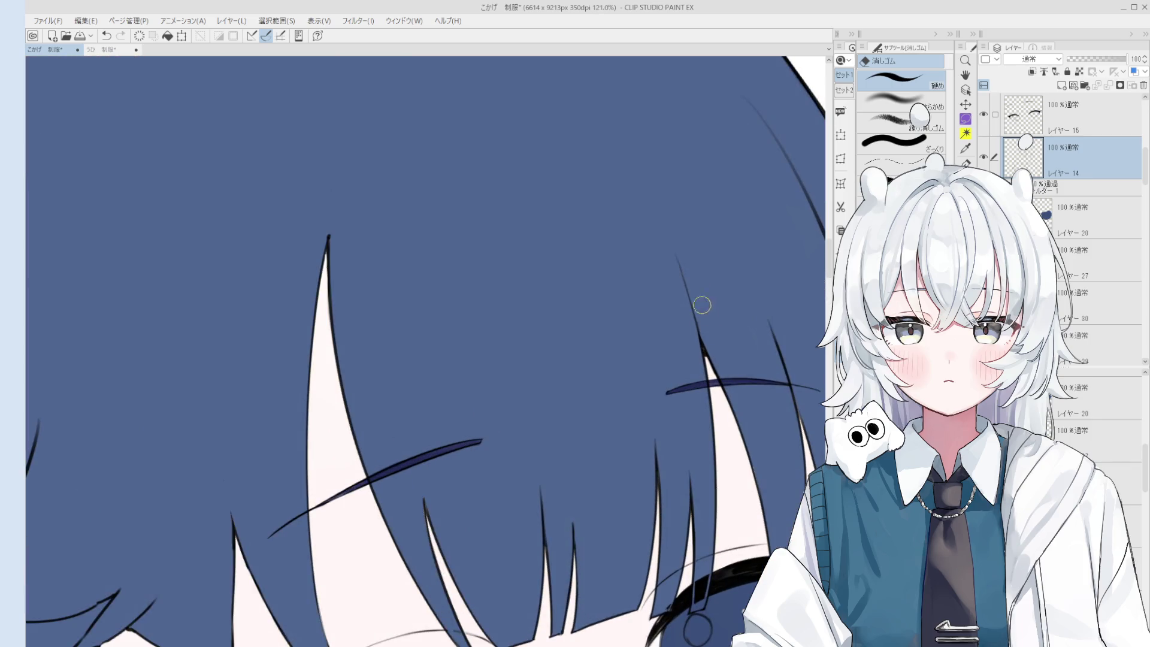
key("p")
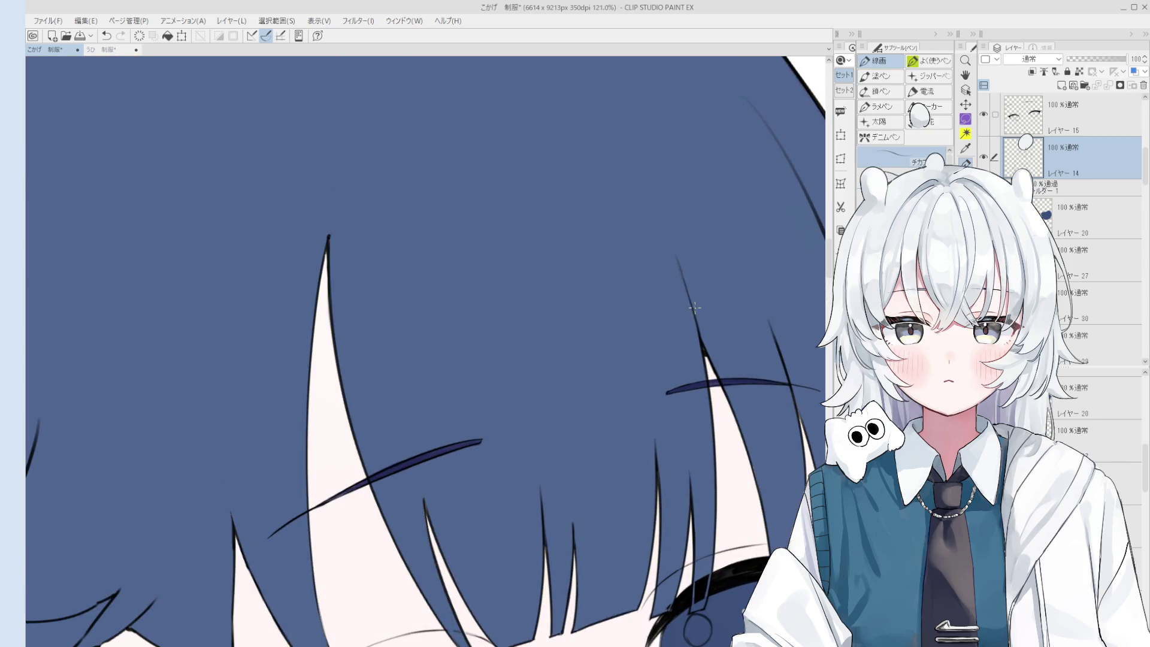
scroll(695, 311, "up", 1)
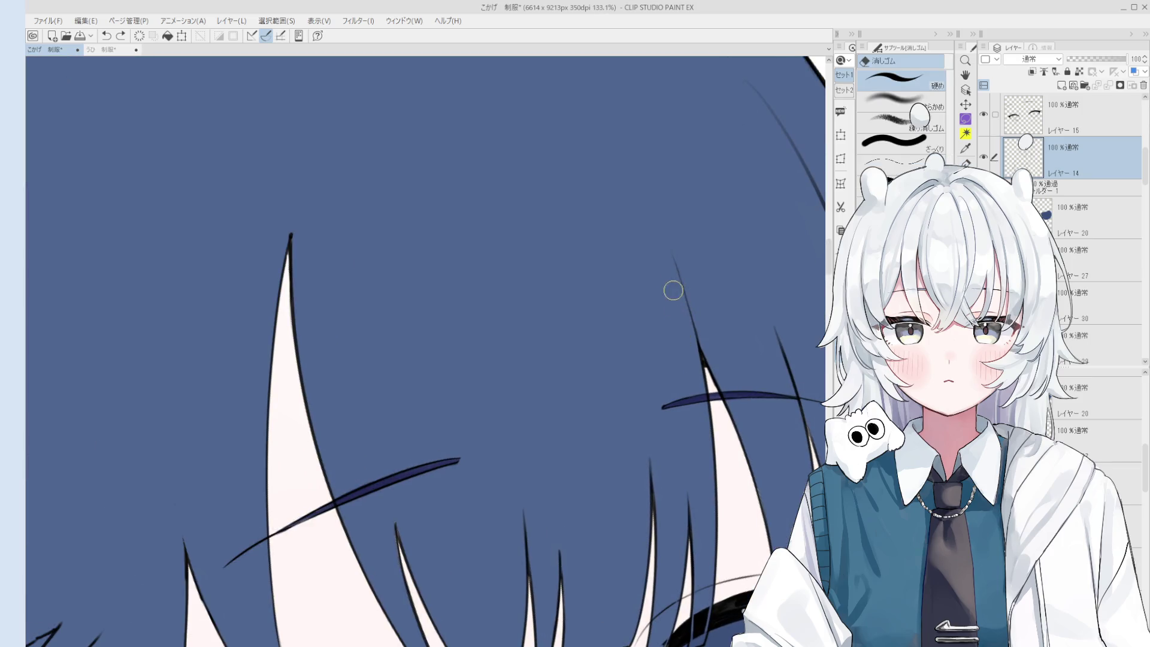
scroll(670, 255, "down", 3)
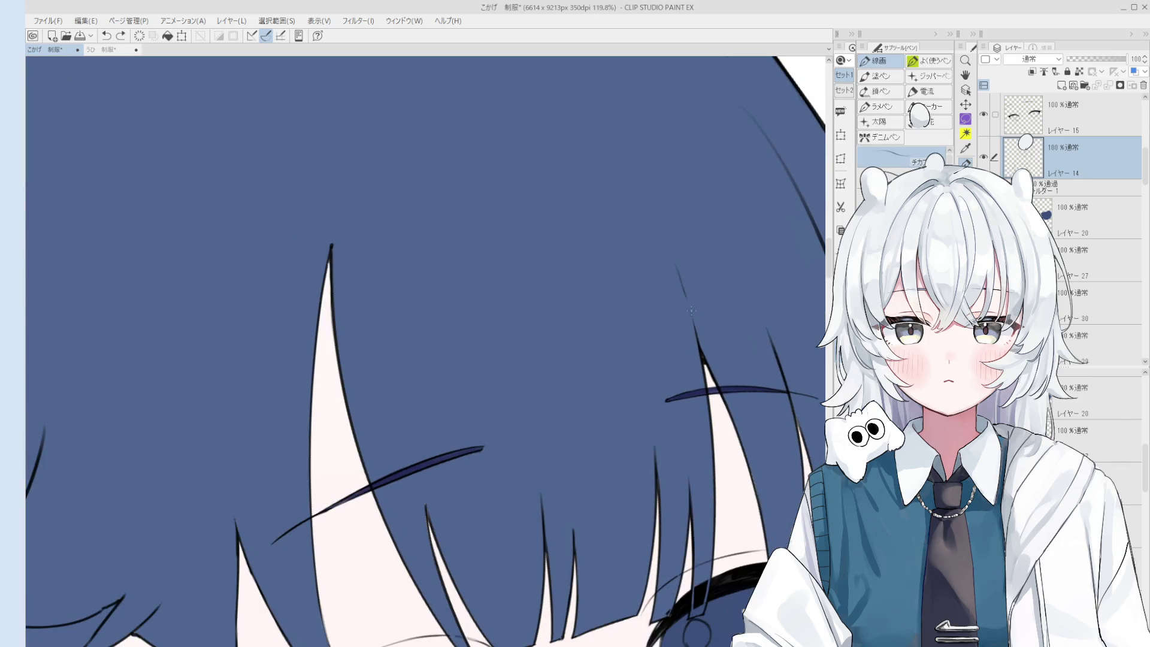
key("ctrl+y")
scroll(673, 263, "down", 2)
key("e")
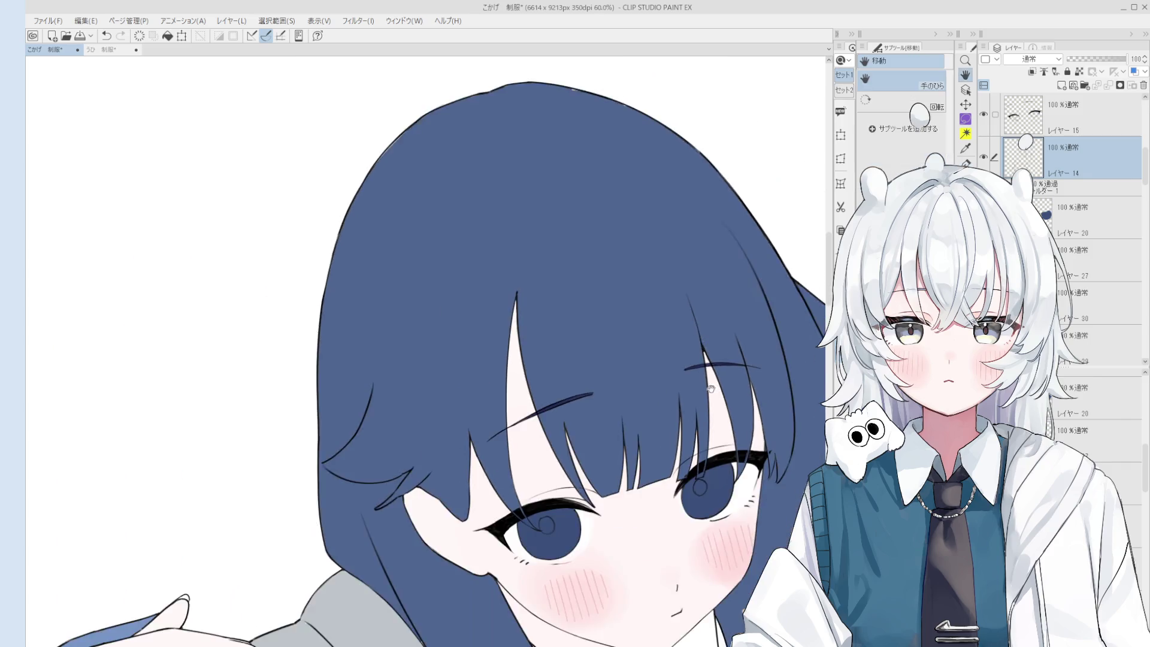
left_click_drag(675, 229, 688, 267)
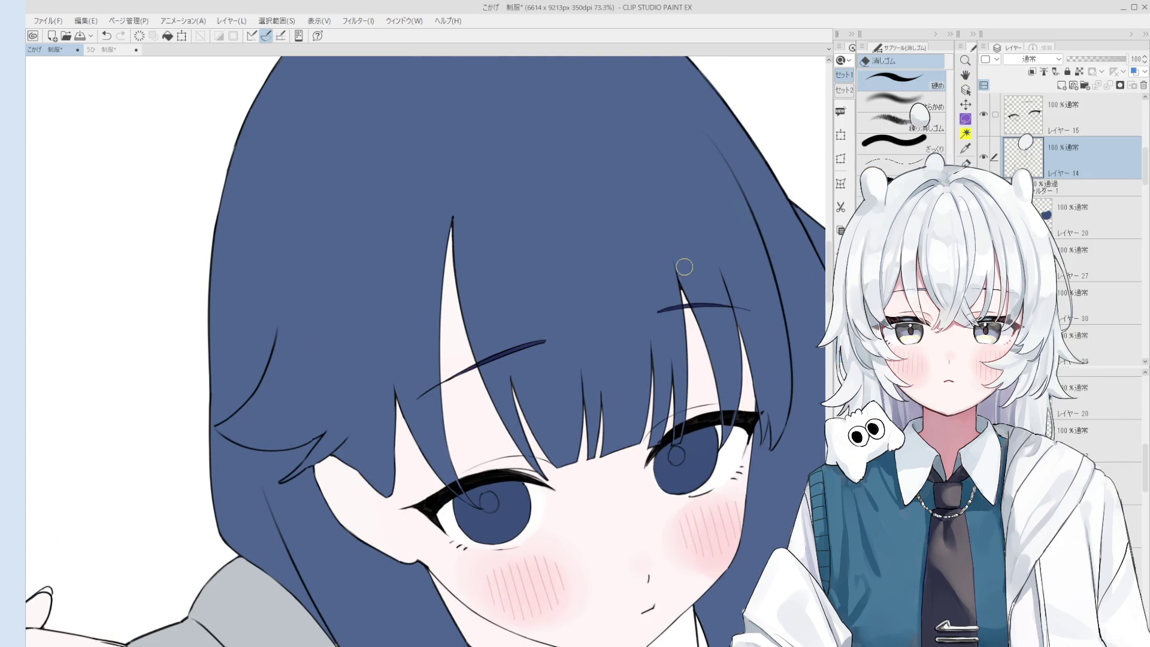
key("p")
scroll(664, 232, "down", 3)
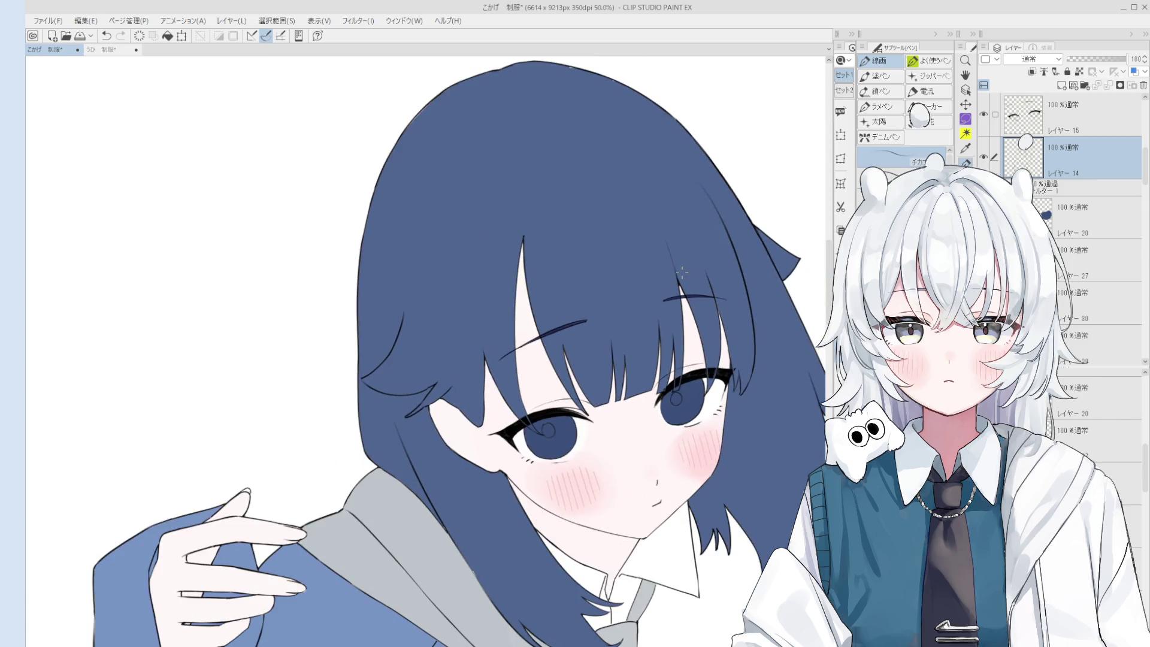
key("h")
key("minus")
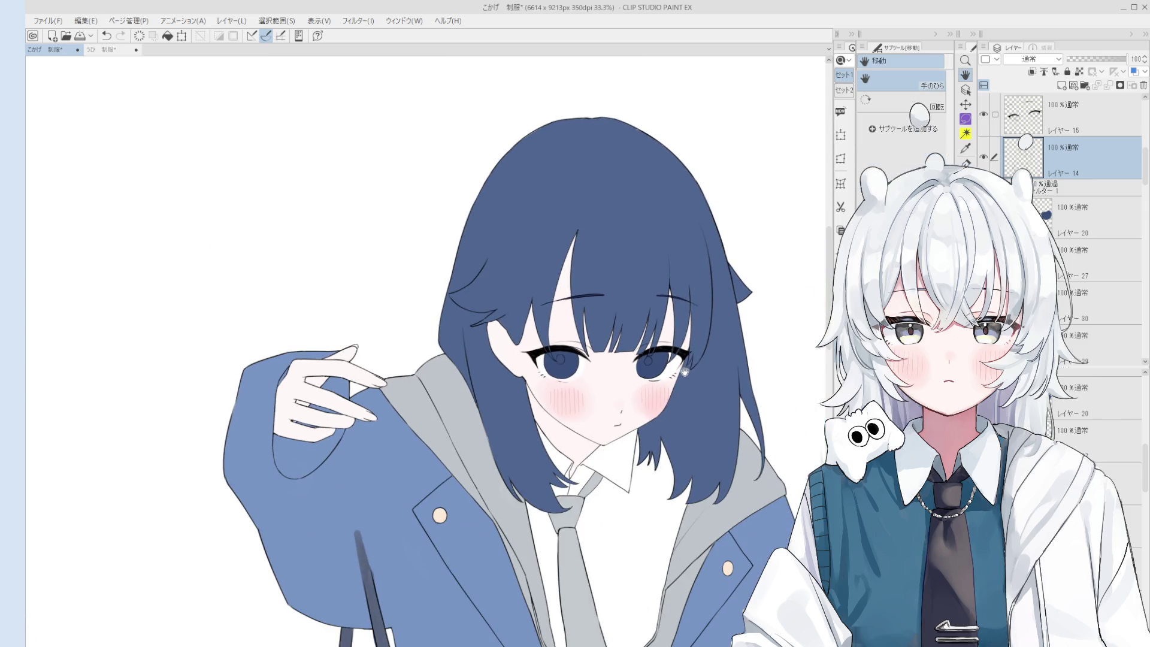
scroll(623, 316, "down", 1)
key("o")
scroll(507, 429, "up", 3)
left_click(515, 395, "ctrl+shift")
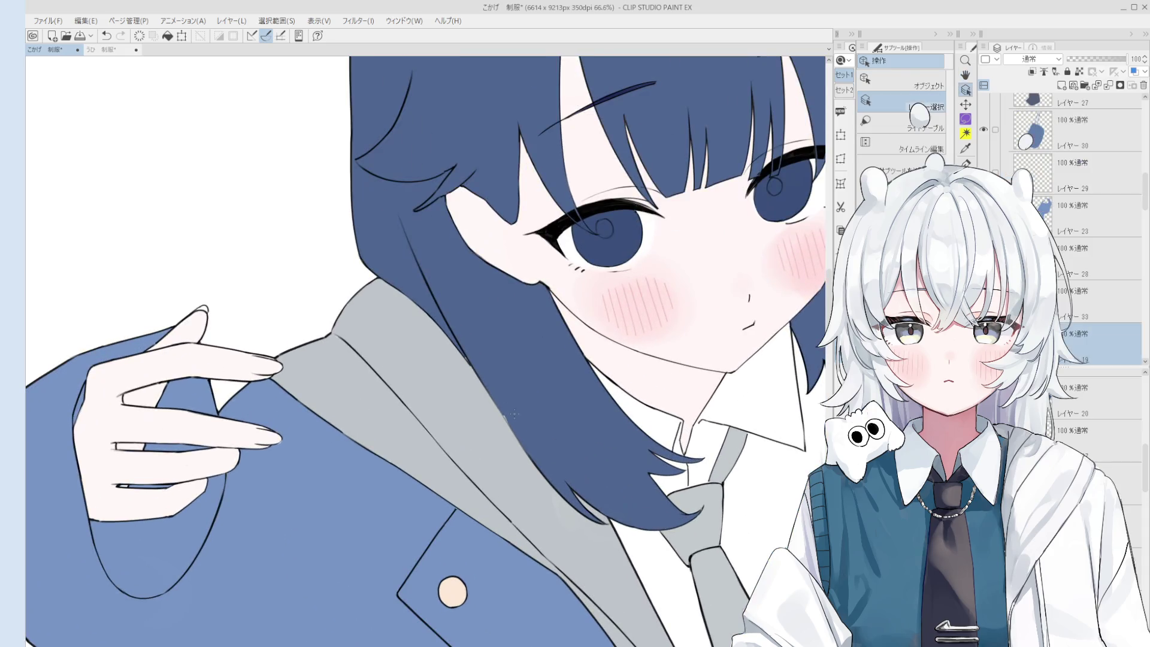
key("b")
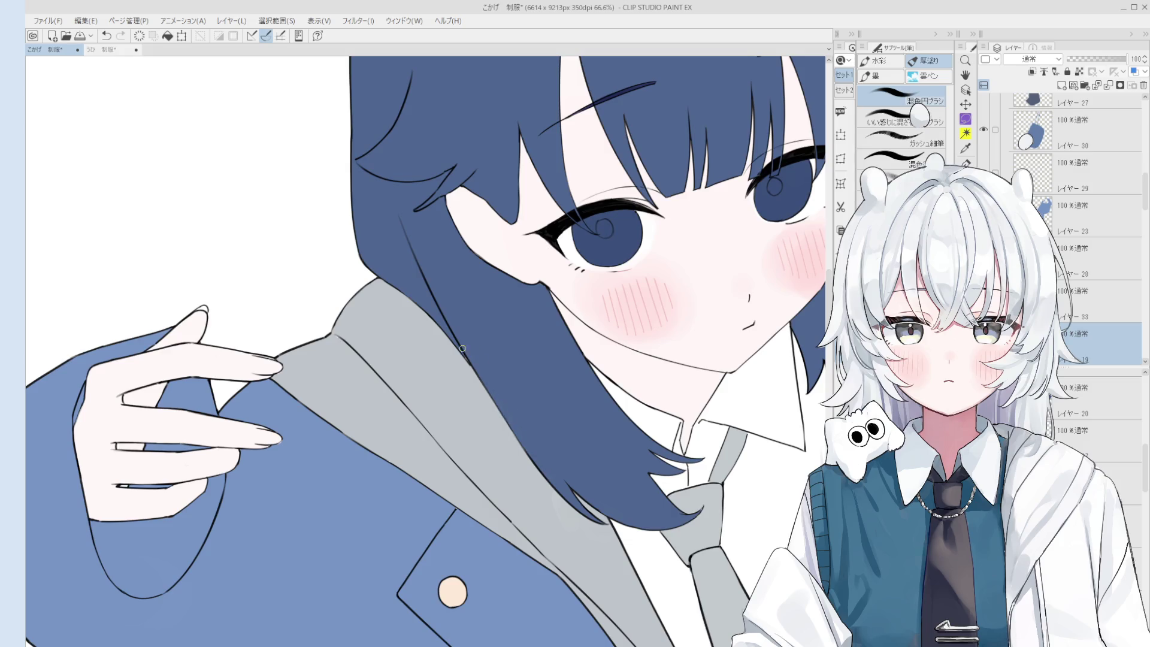
key("e")
scroll(472, 362, "up", 1)
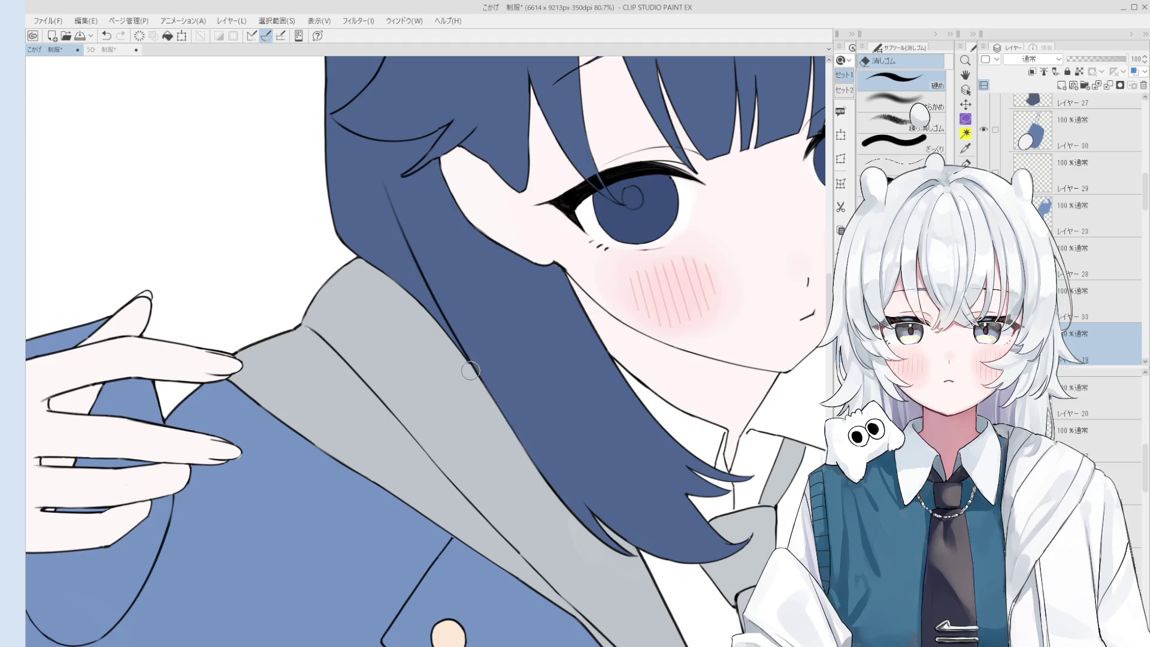
scroll(473, 375, "down", 2)
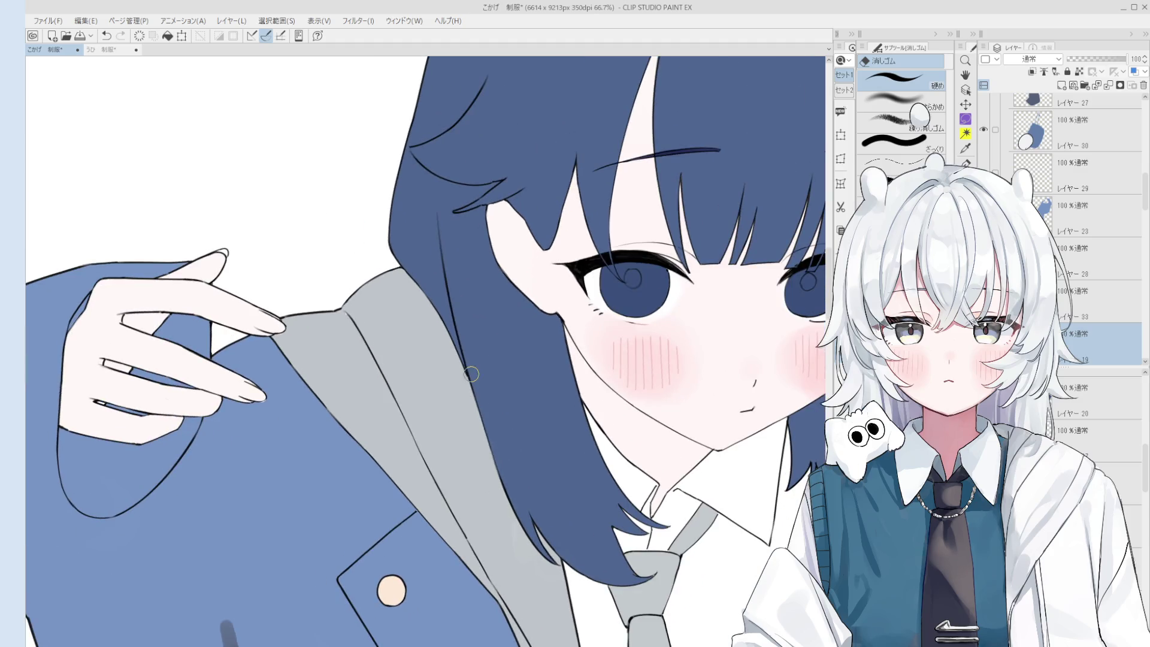
scroll(464, 373, "up", 3)
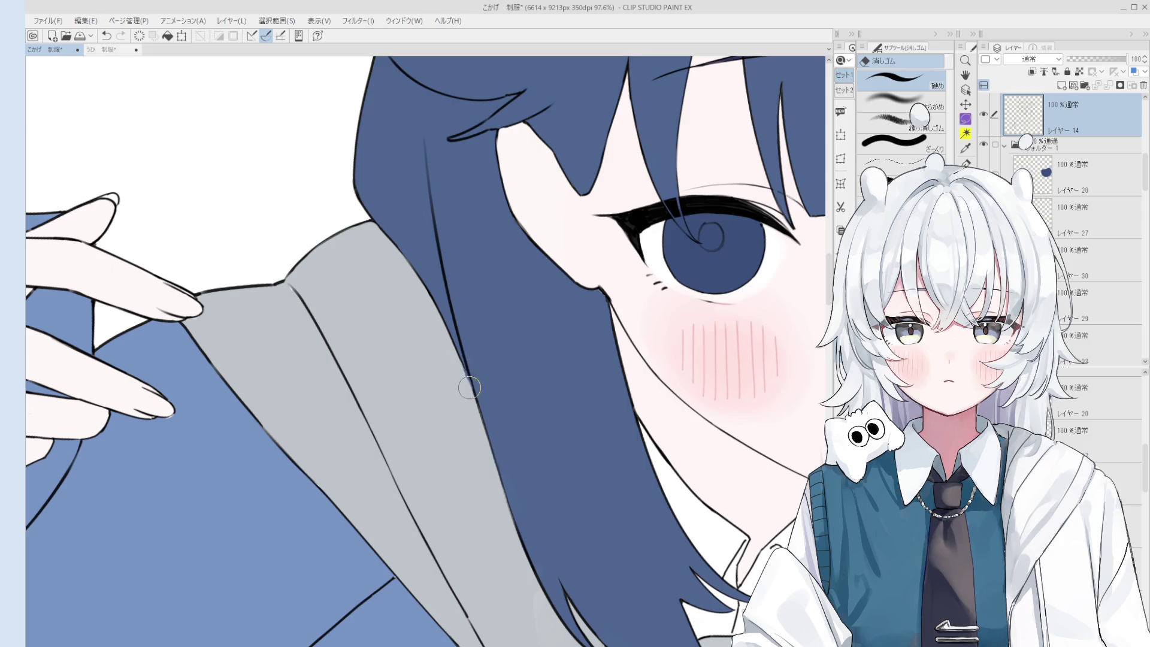
key("p")
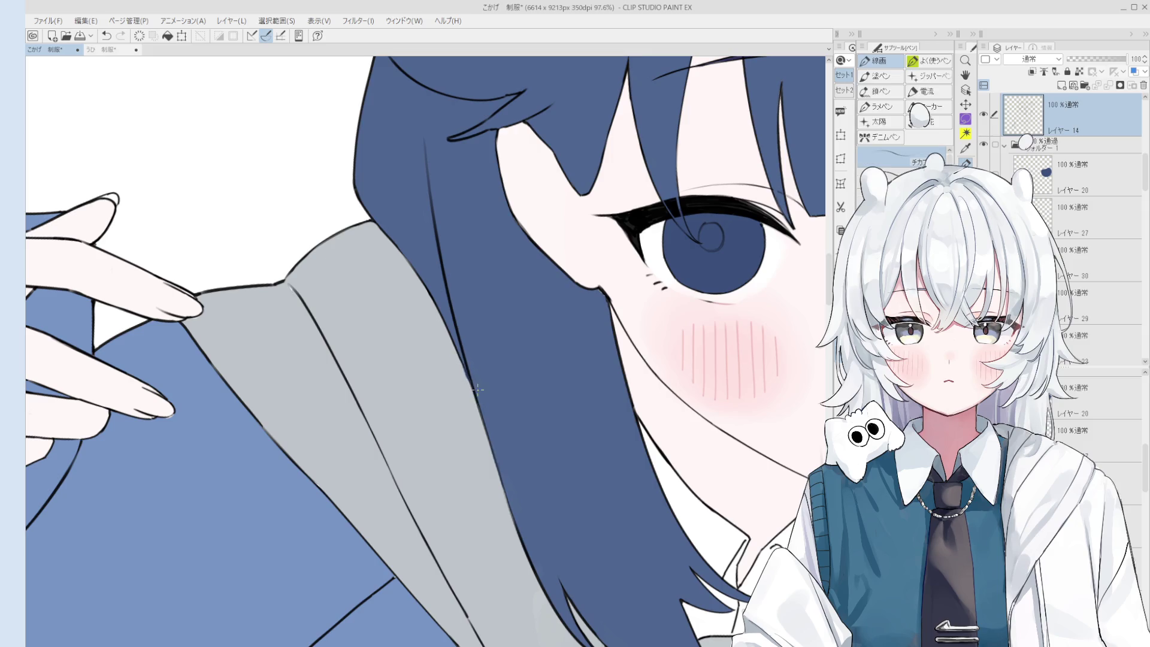
scroll(477, 389, "down", 2)
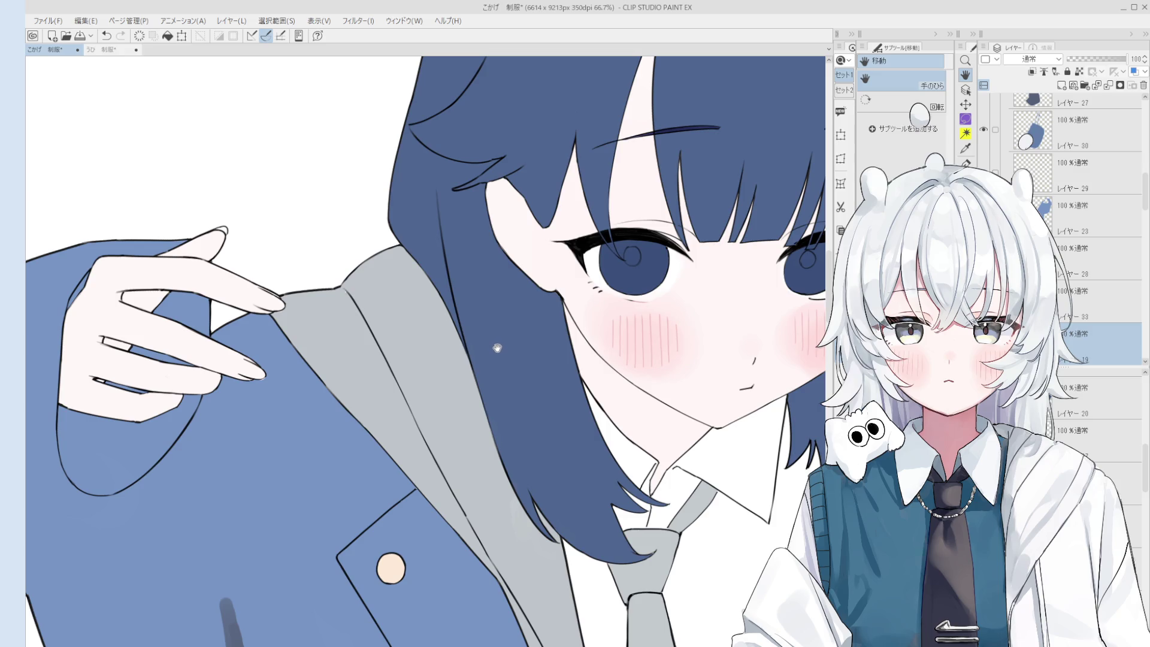
key("o")
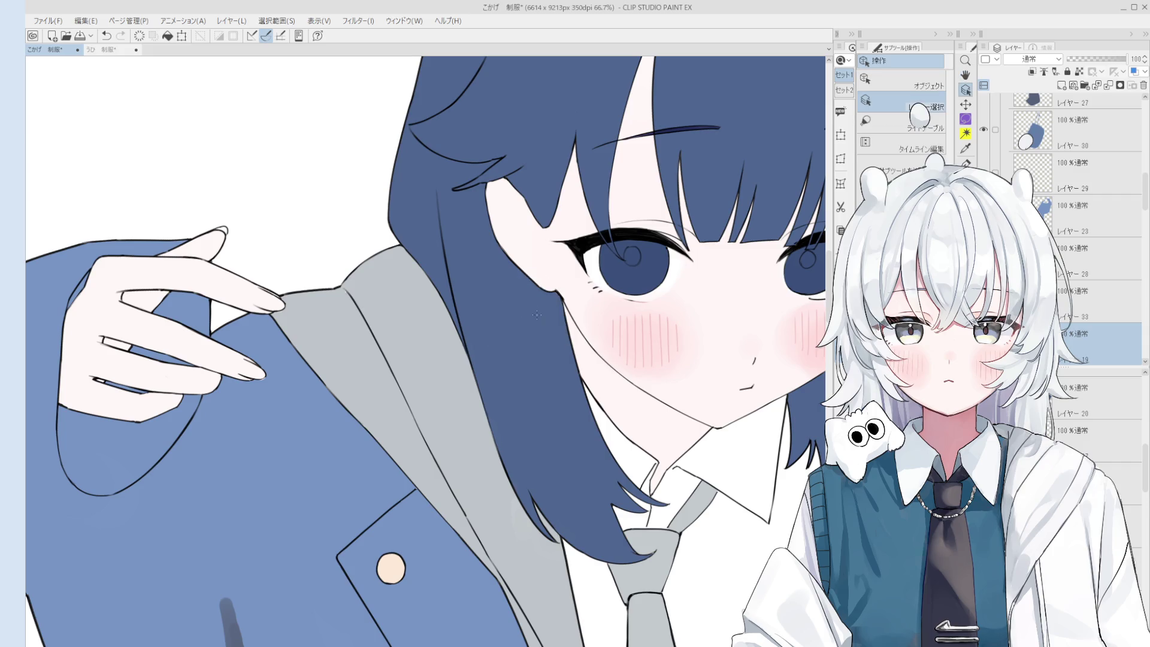
scroll(521, 289, "up", 3)
key("b")
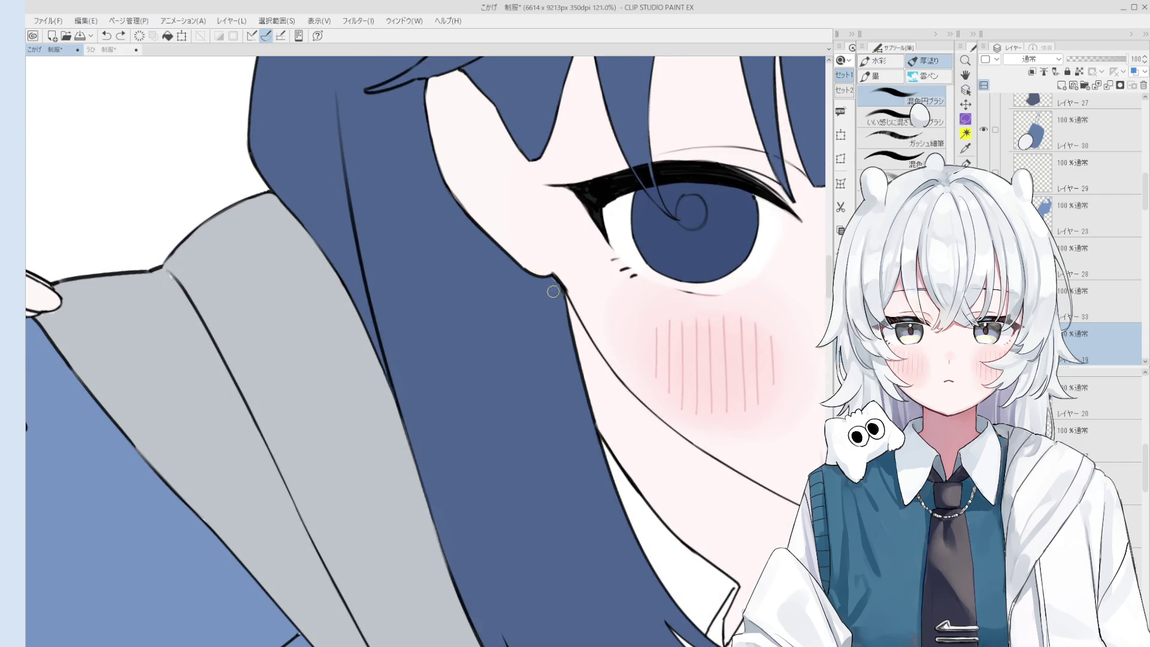
left_click(561, 276, "ctrl")
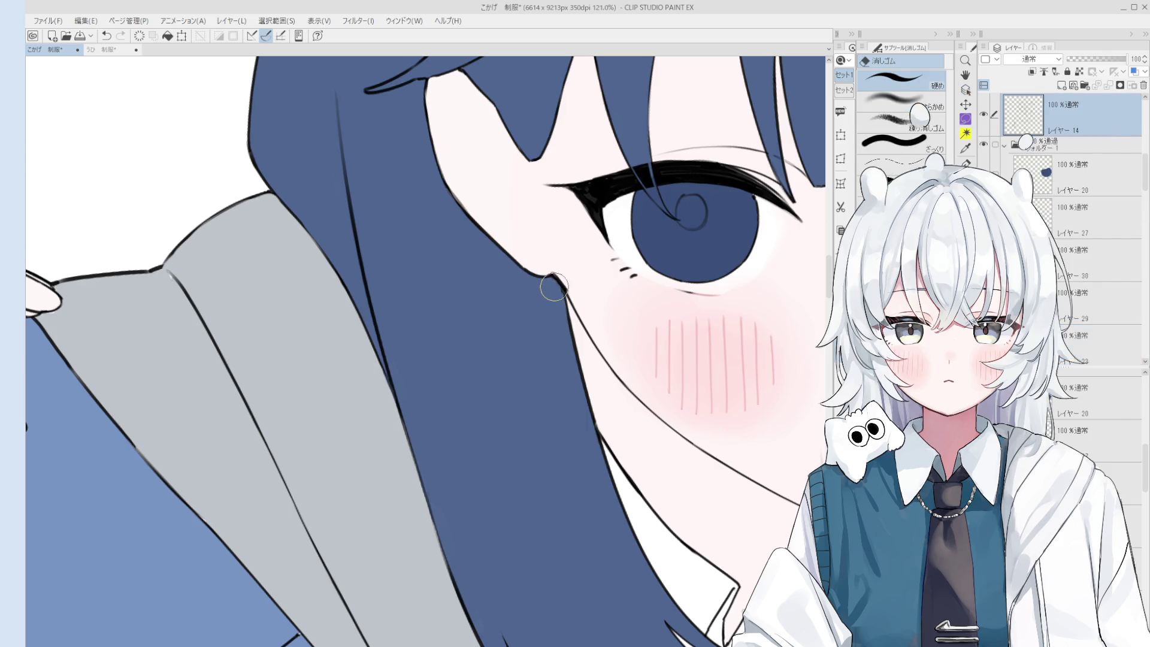
scroll(613, 402, "down", 4)
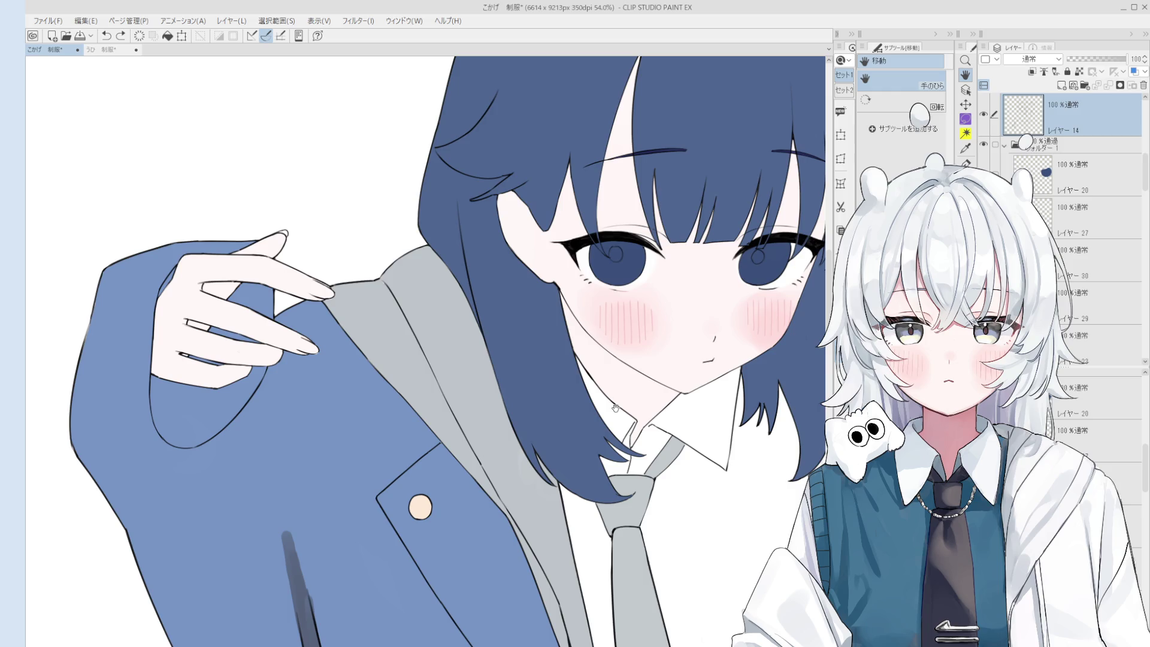
scroll(585, 246, "up", 2)
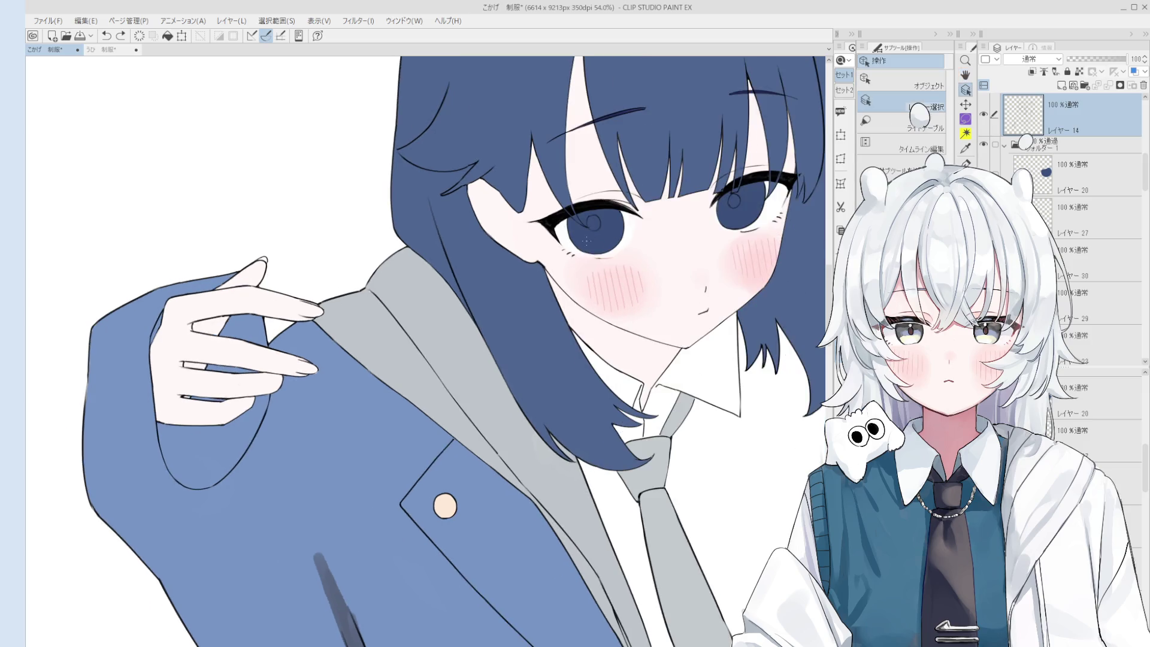
left_click(585, 246)
left_click_drag(415, 280, 478, 382)
scroll(478, 382, "up", 3)
left_click(493, 324, "ctrl+shift")
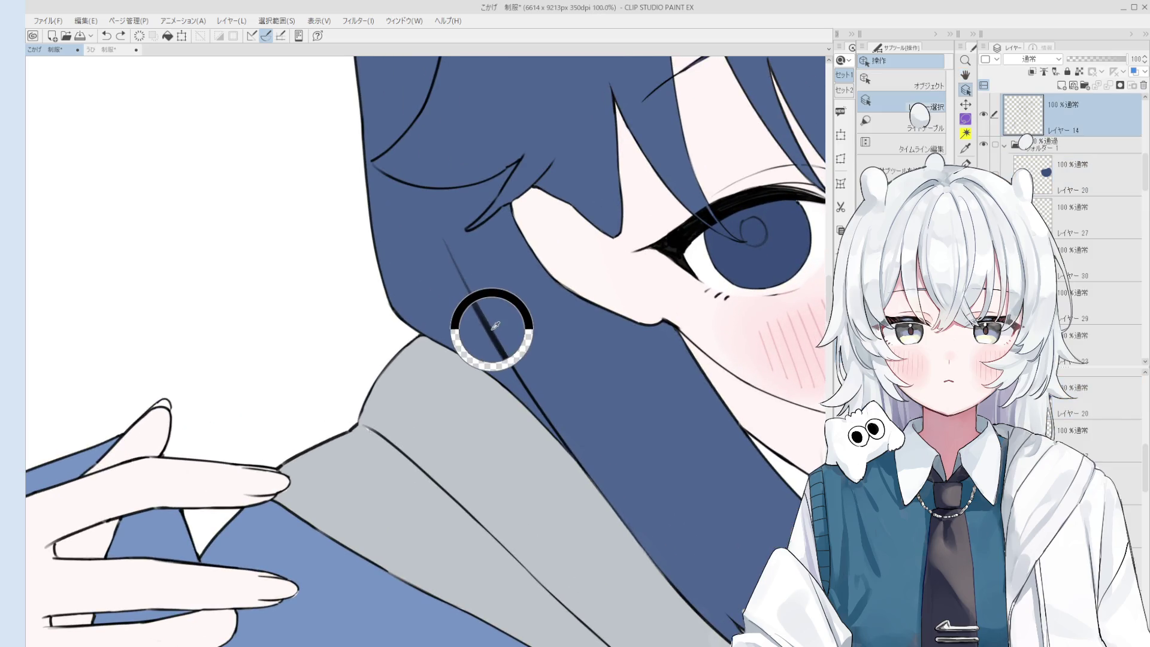
scroll(792, 484, "down", 3)
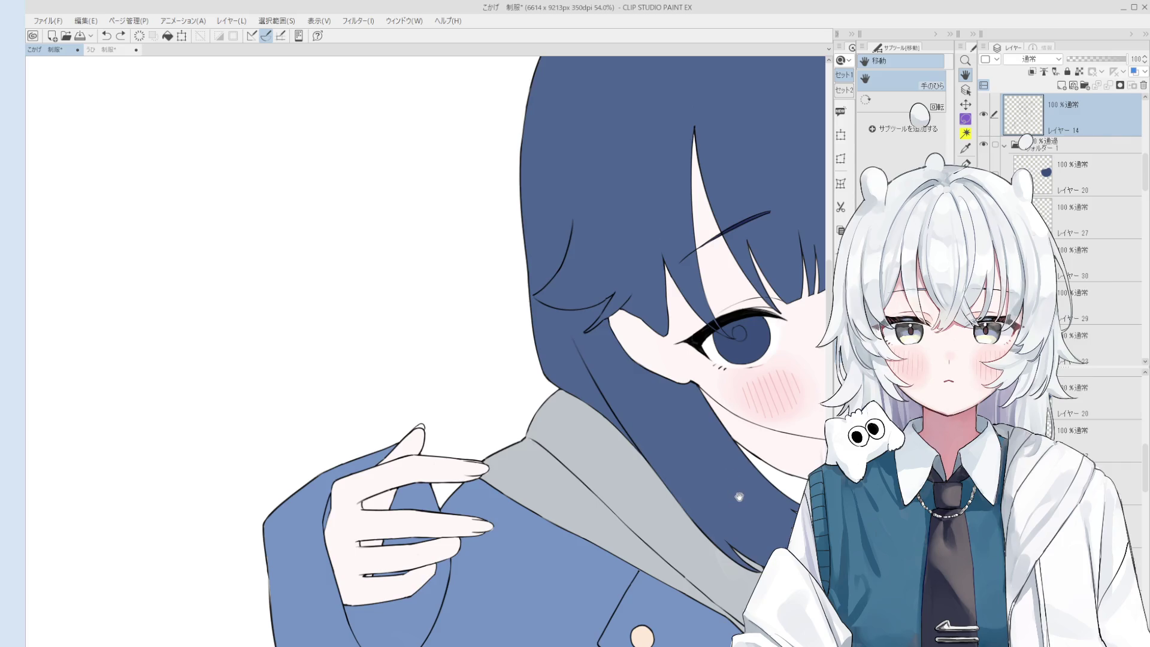
scroll(717, 492, "right", 2)
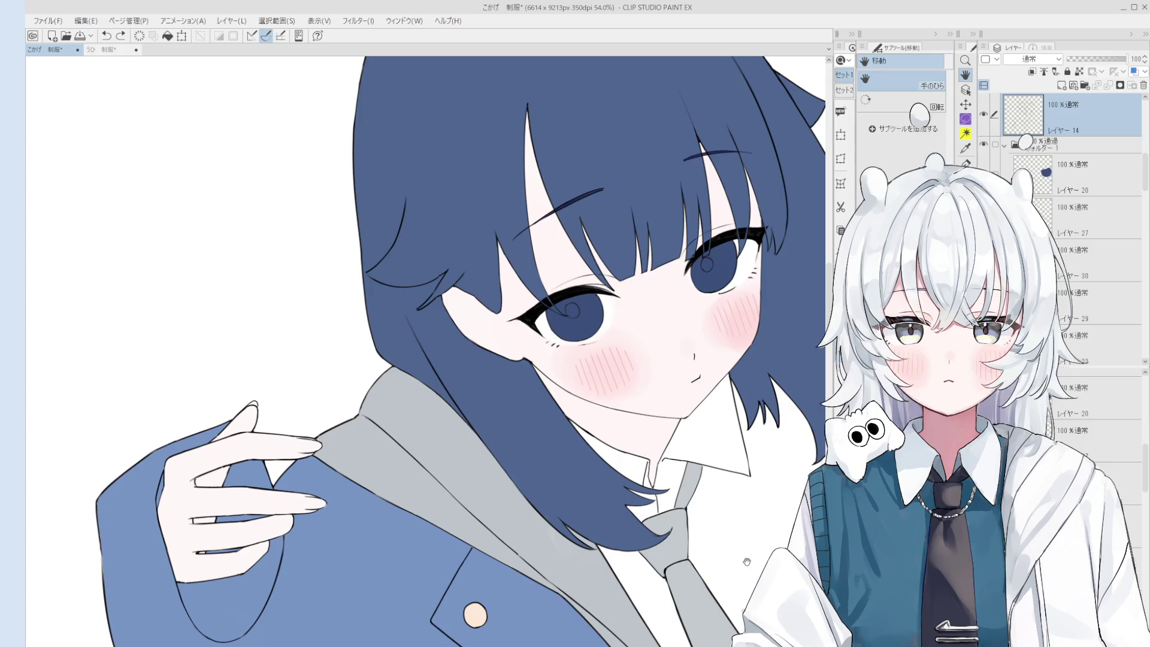
scroll(748, 539, "down", 1)
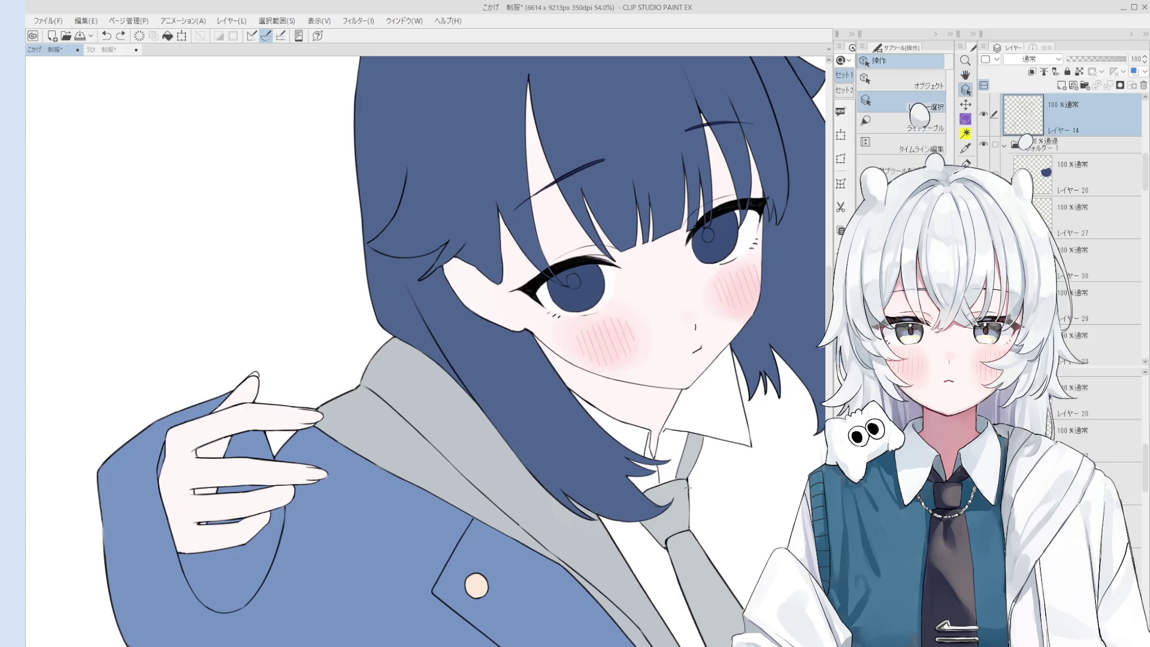
key("o")
scroll(687, 473, "up", 3)
left_click(687, 473)
- Select Layer 14 with the hair-tip lines and zoom in over the collar and tie knot
scroll(688, 473, "up", 3)
left_click(682, 467)
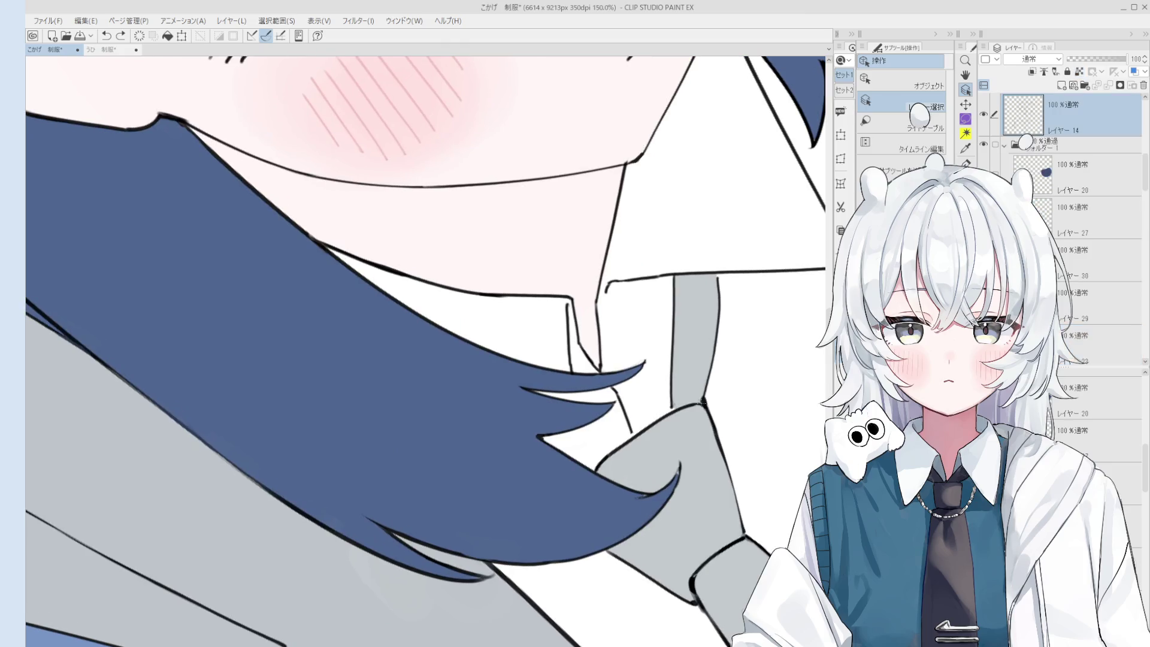
key("p")
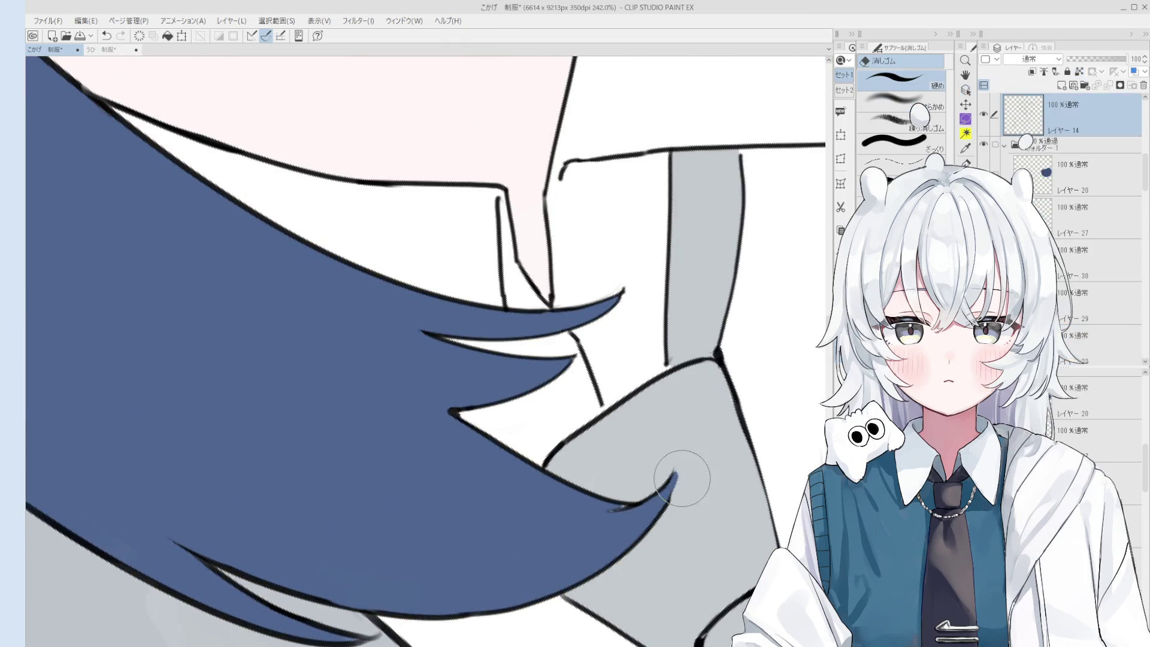
key("p")
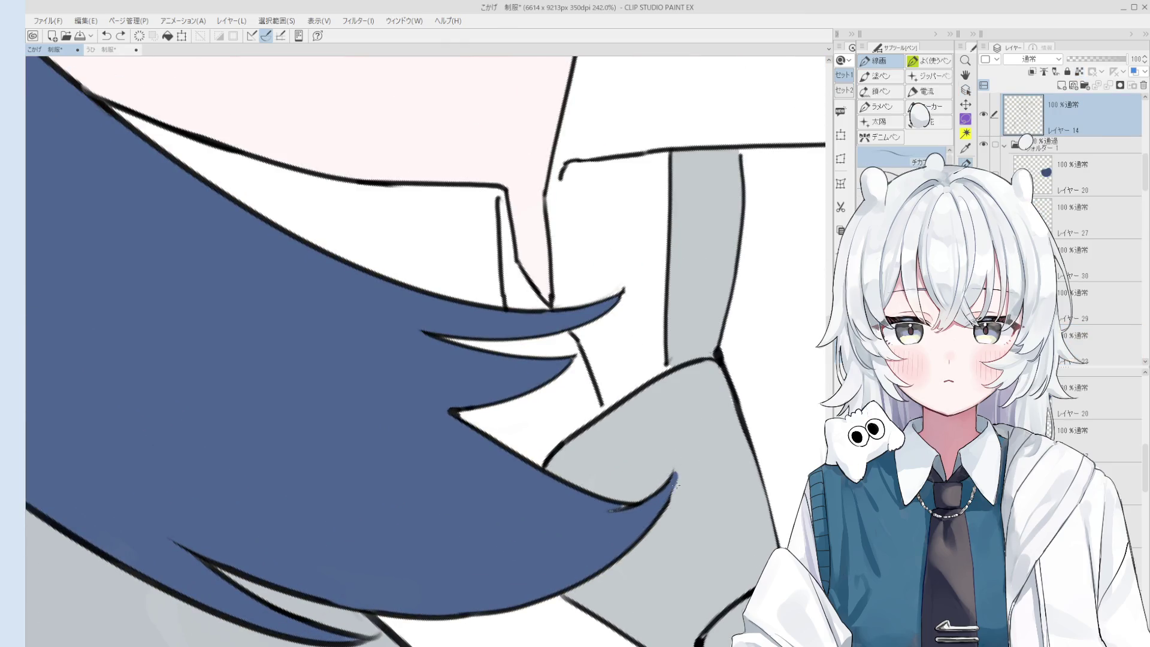
scroll(673, 476, "down", 1)
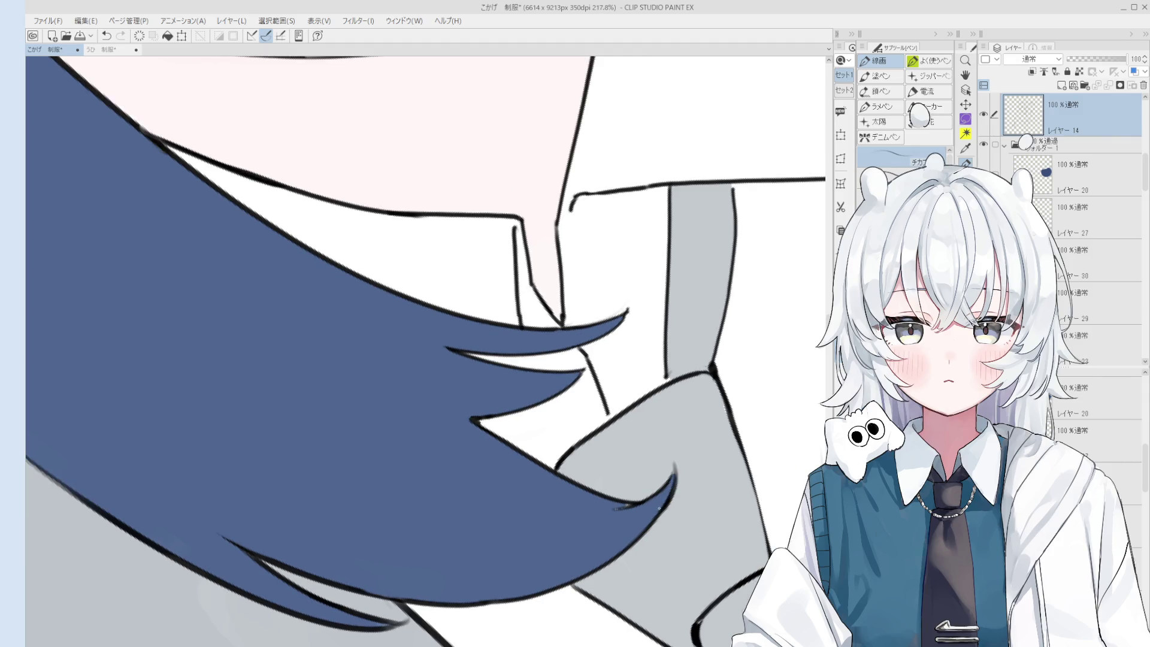
scroll(673, 495, "down", 1)
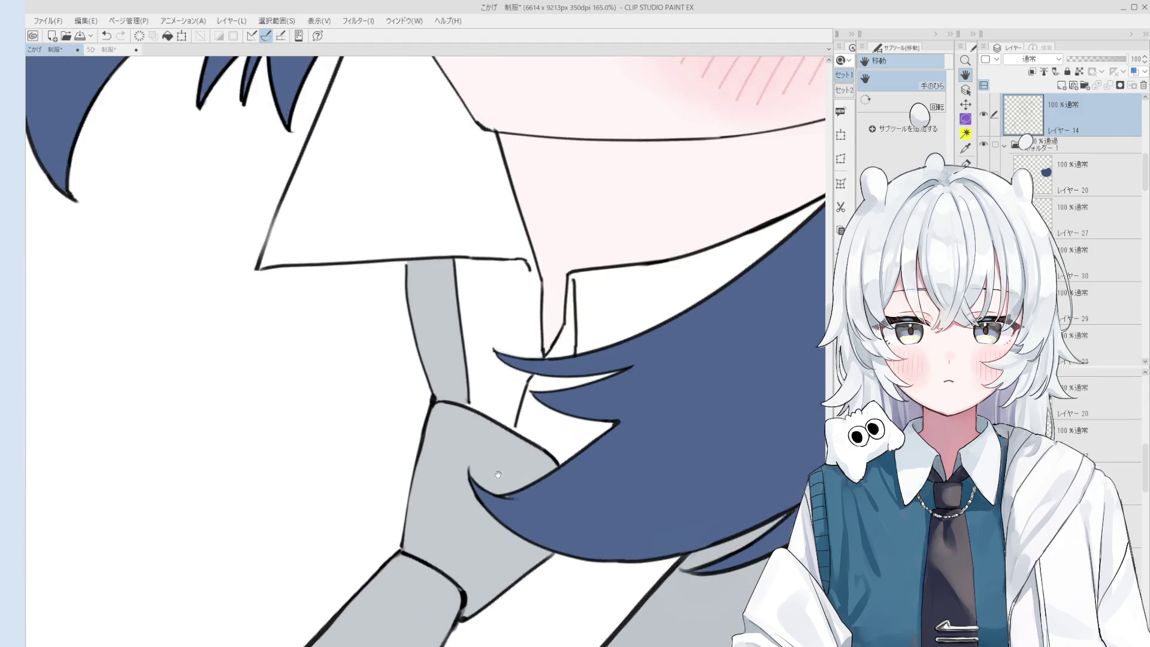
key("o")
key("b")
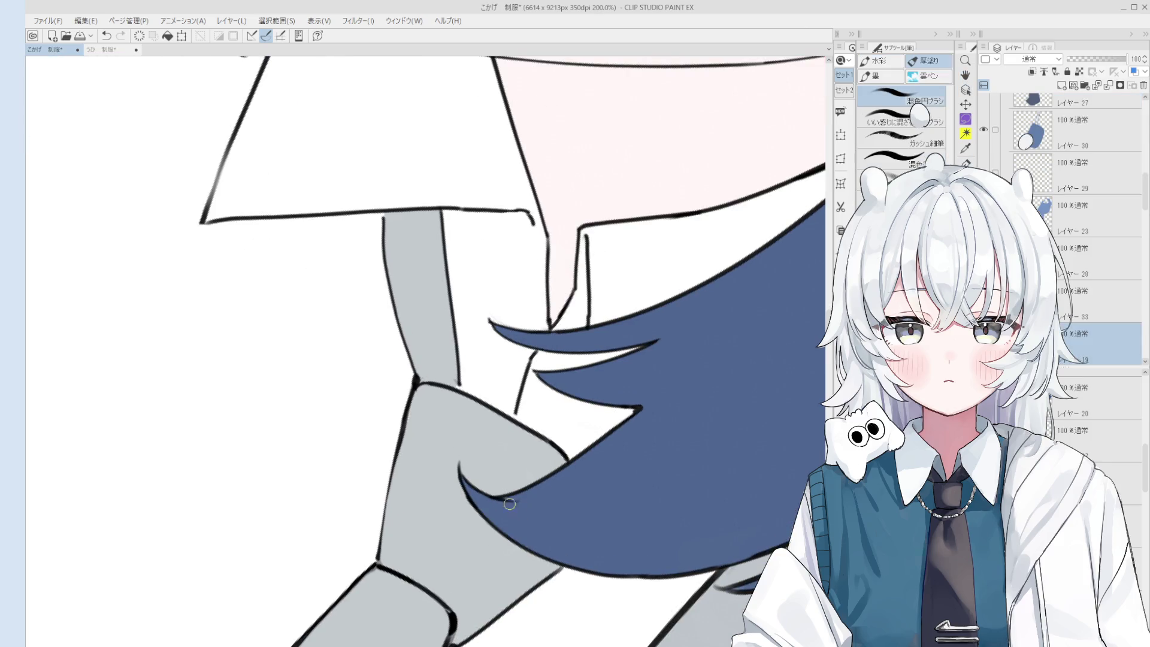
key("e")
scroll(481, 492, "up", 2)
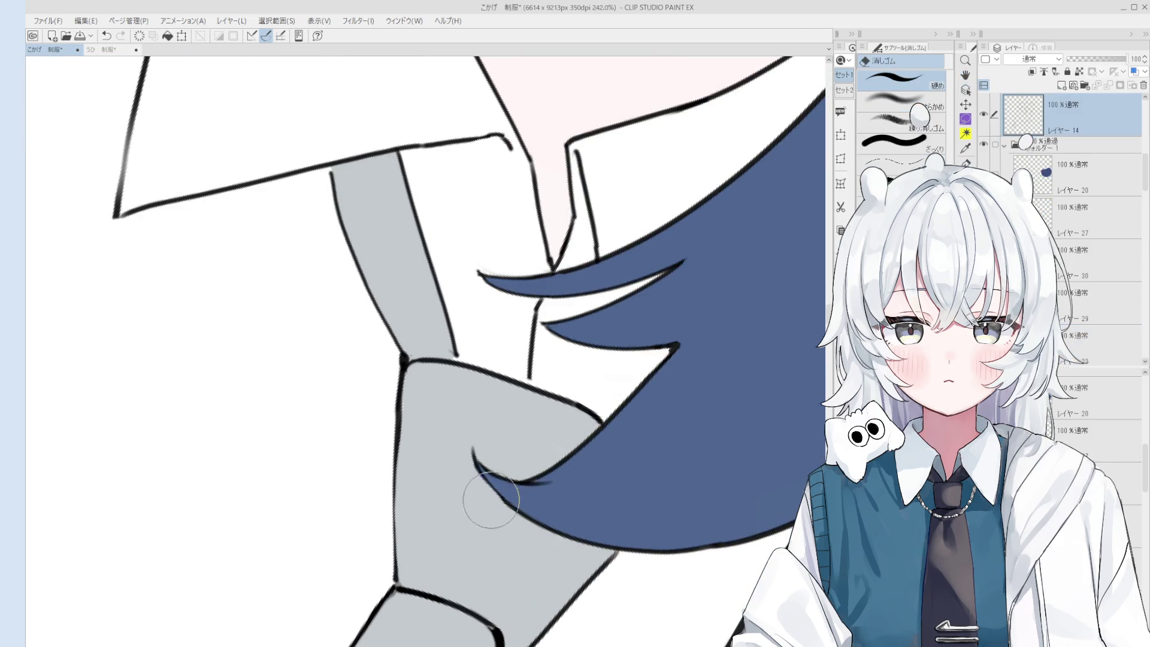
mouse_move(518, 524)
left_mouse_down()
mouse_move(634, 367)
mouse_move(636, 385)
mouse_move(621, 248)
left_mouse_up()
- Alternate the pen and eraser to refine the hair-tip lines over the collar
key("o")
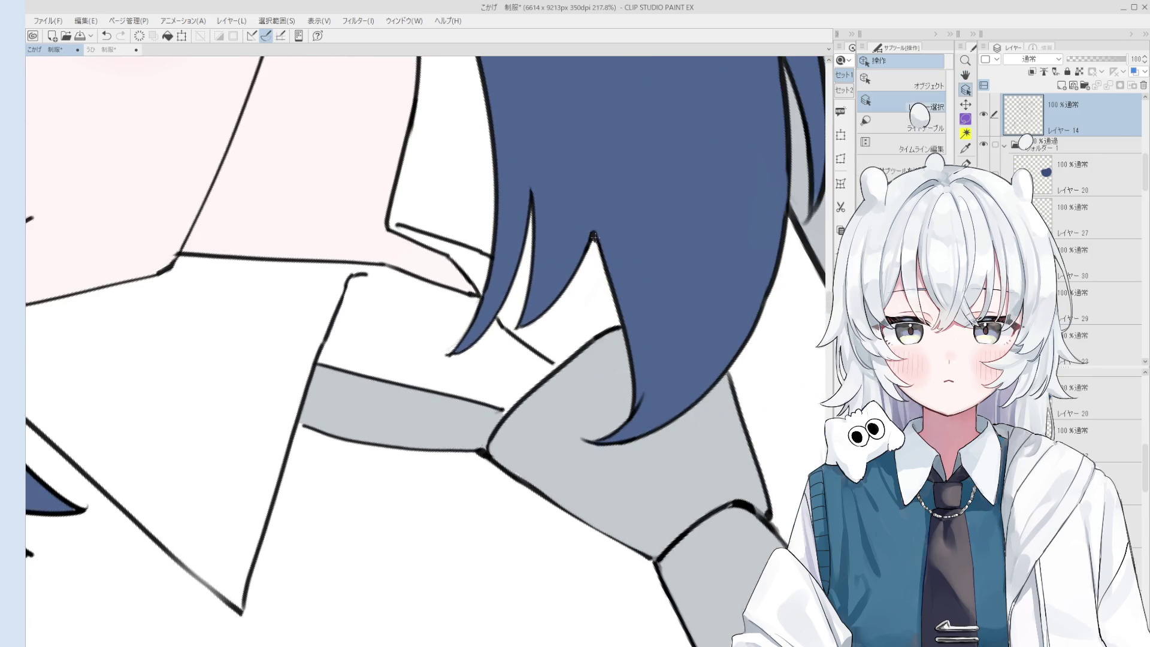
key("p")
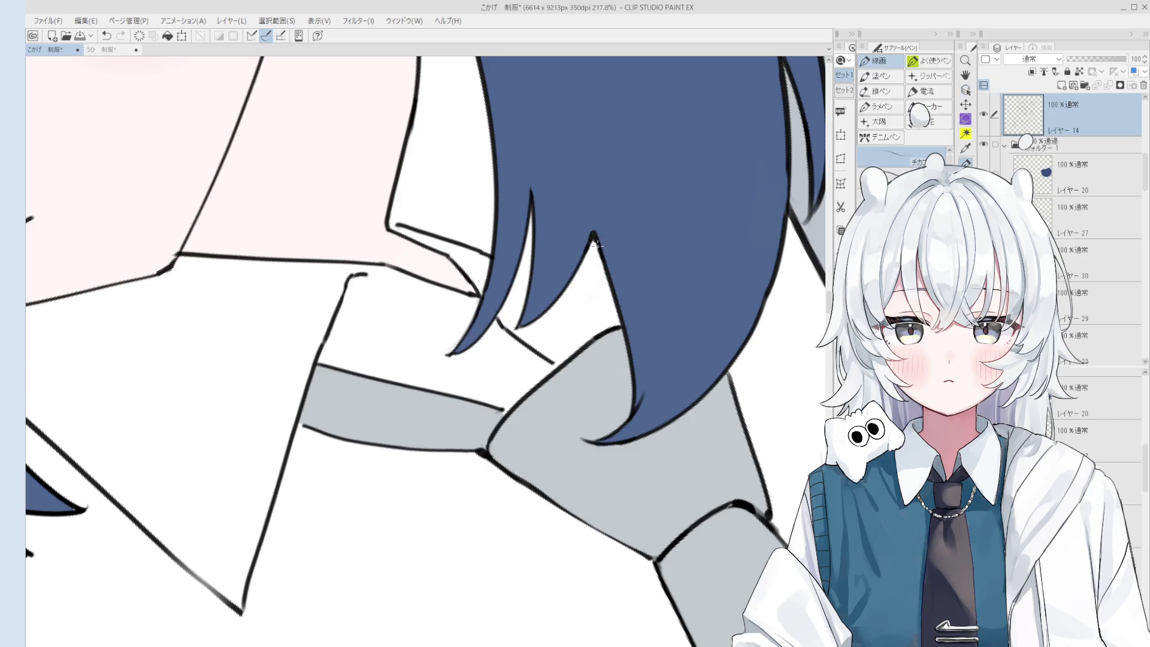
scroll(623, 272, "down", 2)
key("e")
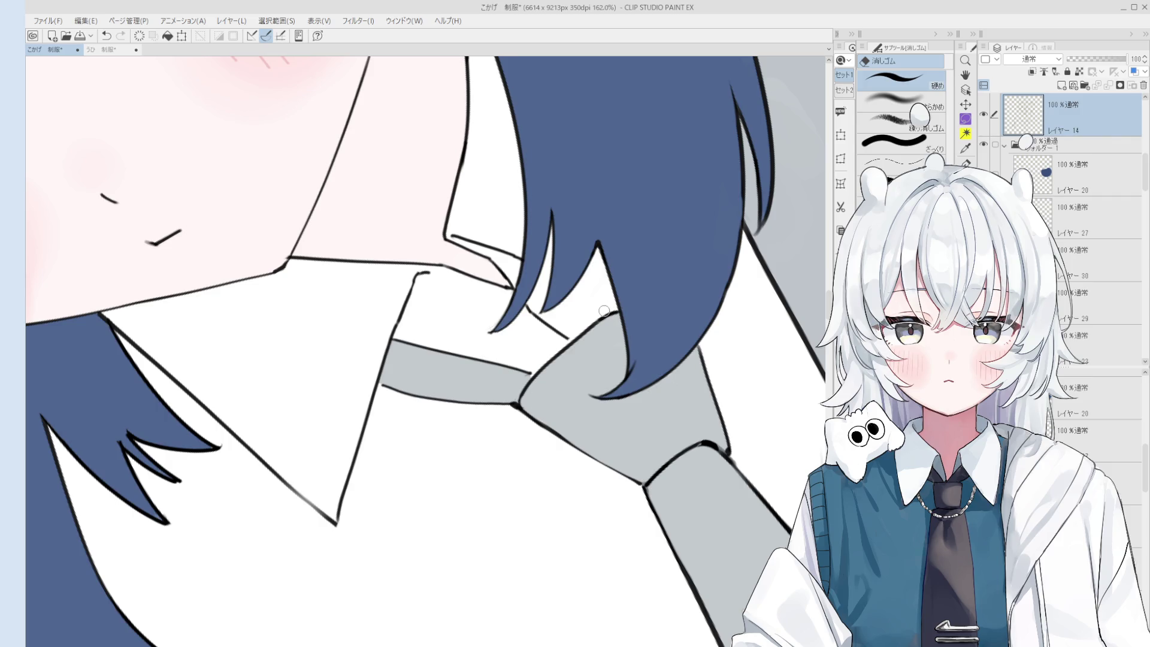
key("h")
scroll(604, 311, "down", 5)
scroll(571, 343, "up", 4)
key("e")
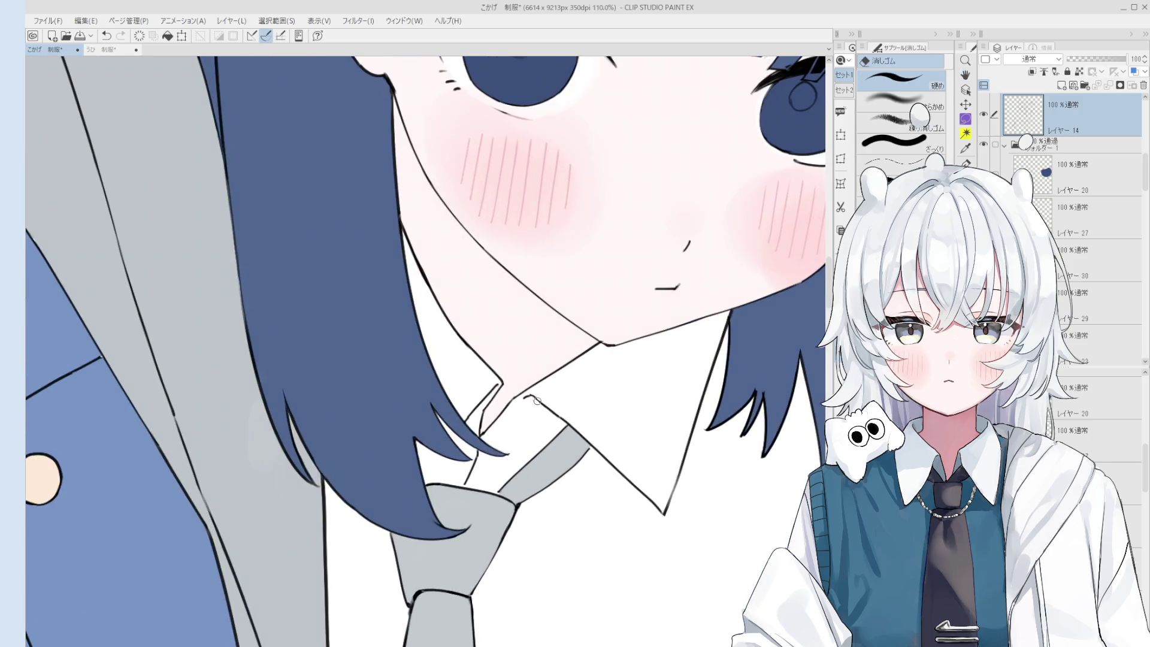
scroll(550, 418, "up", 2)
key("p")
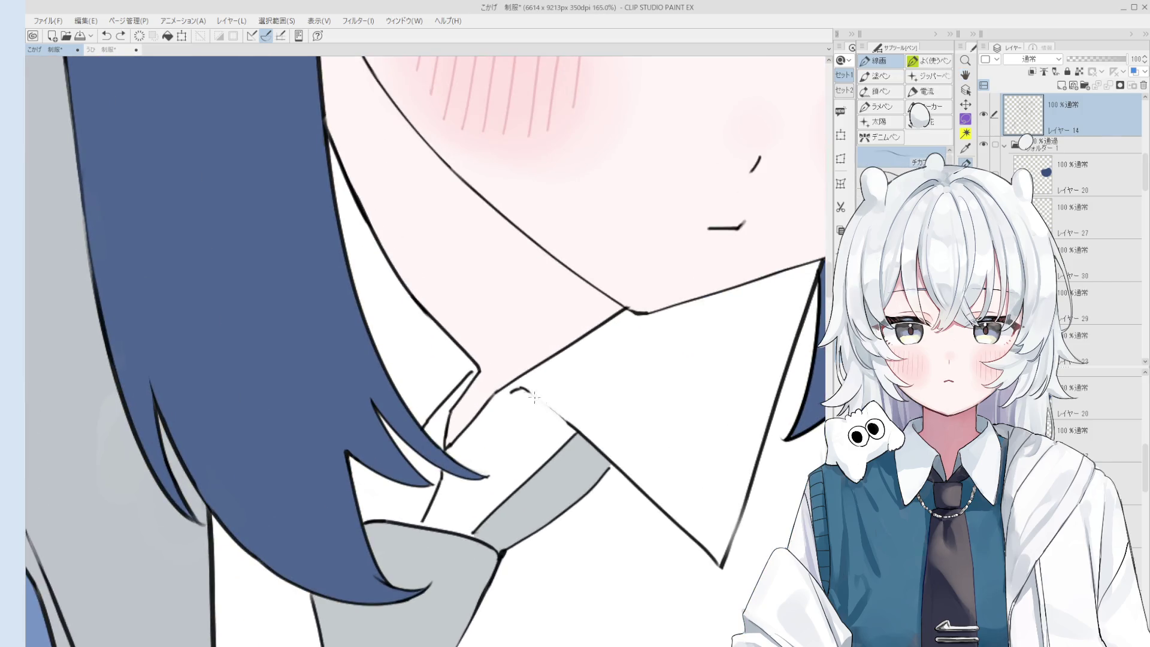
scroll(569, 392, "down", 3)
scroll(599, 380, "up", 1)
key("e")
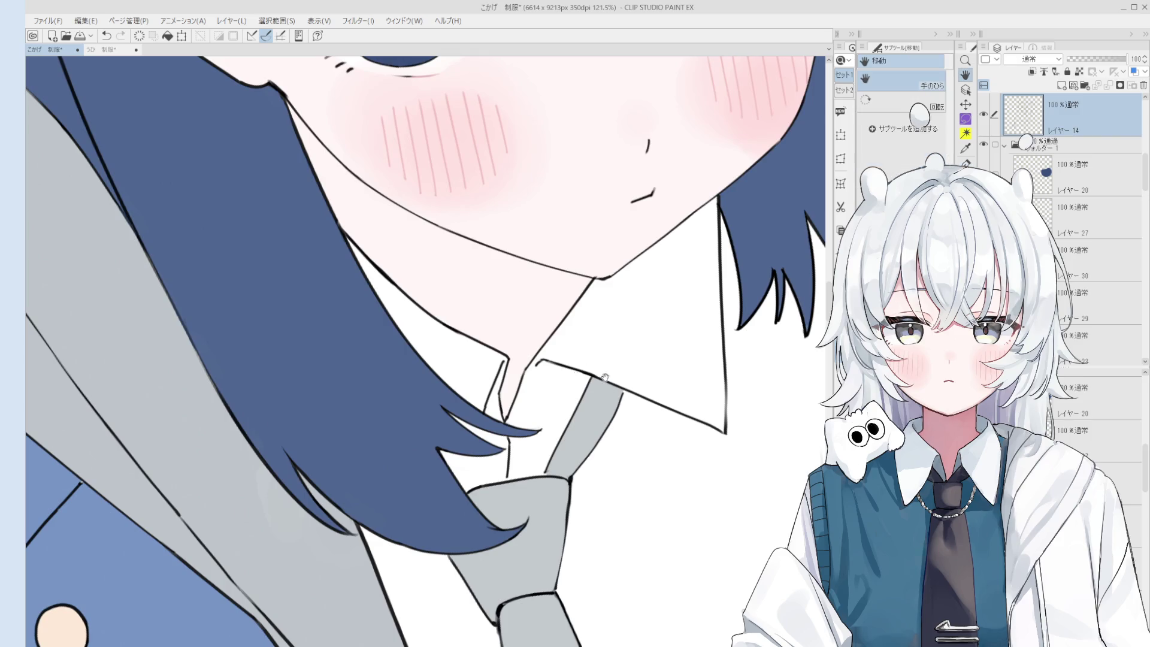
scroll(601, 380, "up", 1)
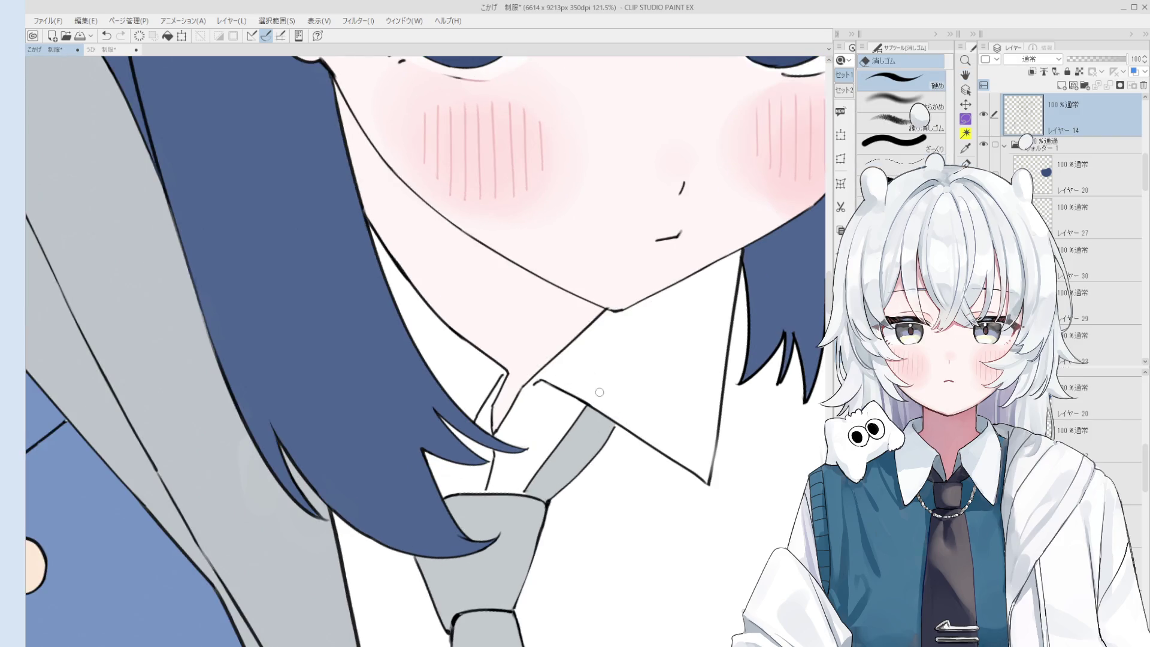
scroll(617, 413, "down", 2)
scroll(611, 419, "up", 3)
key("p")
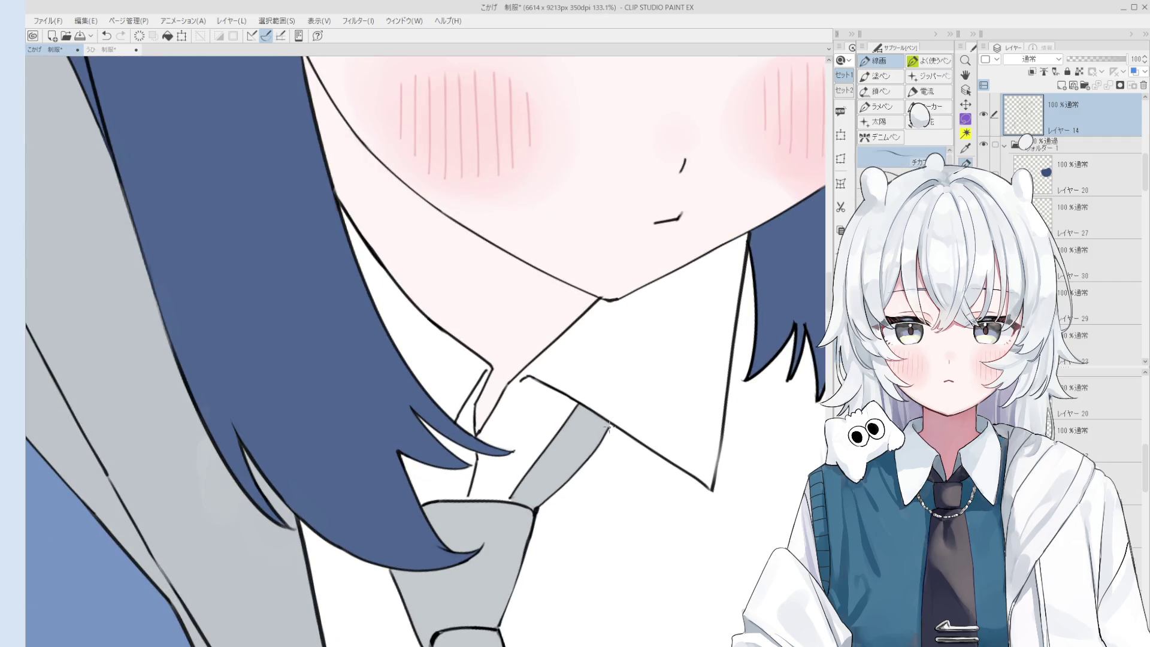
scroll(608, 426, "down", 2)
key("e")
scroll(599, 413, "up", 3)
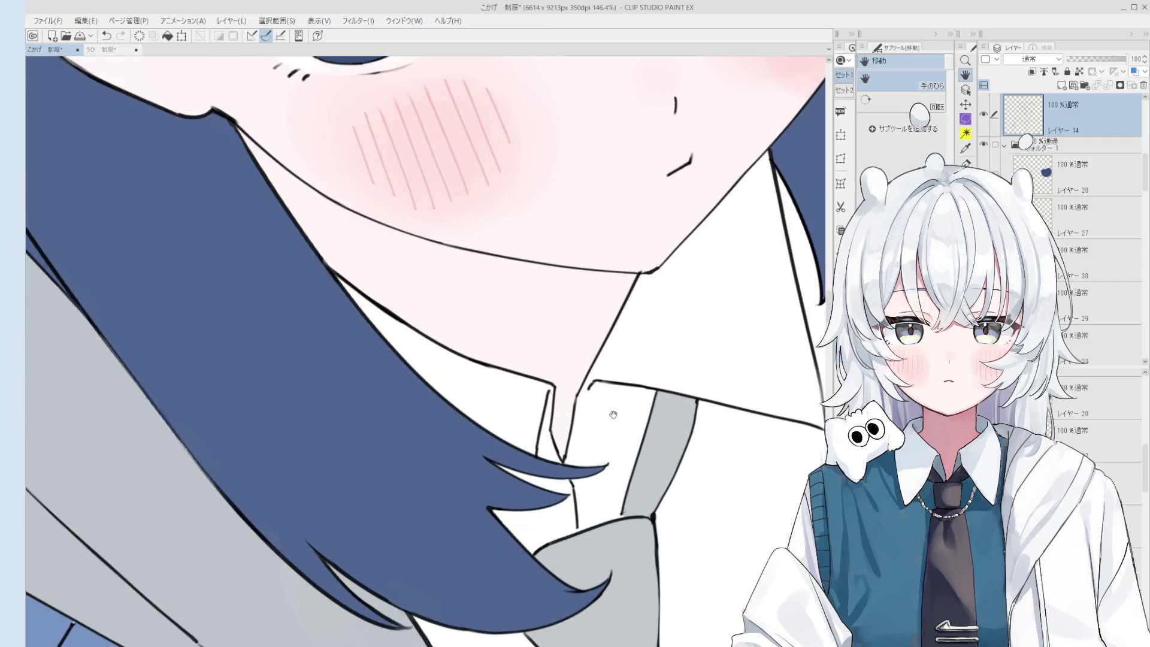
key("p")
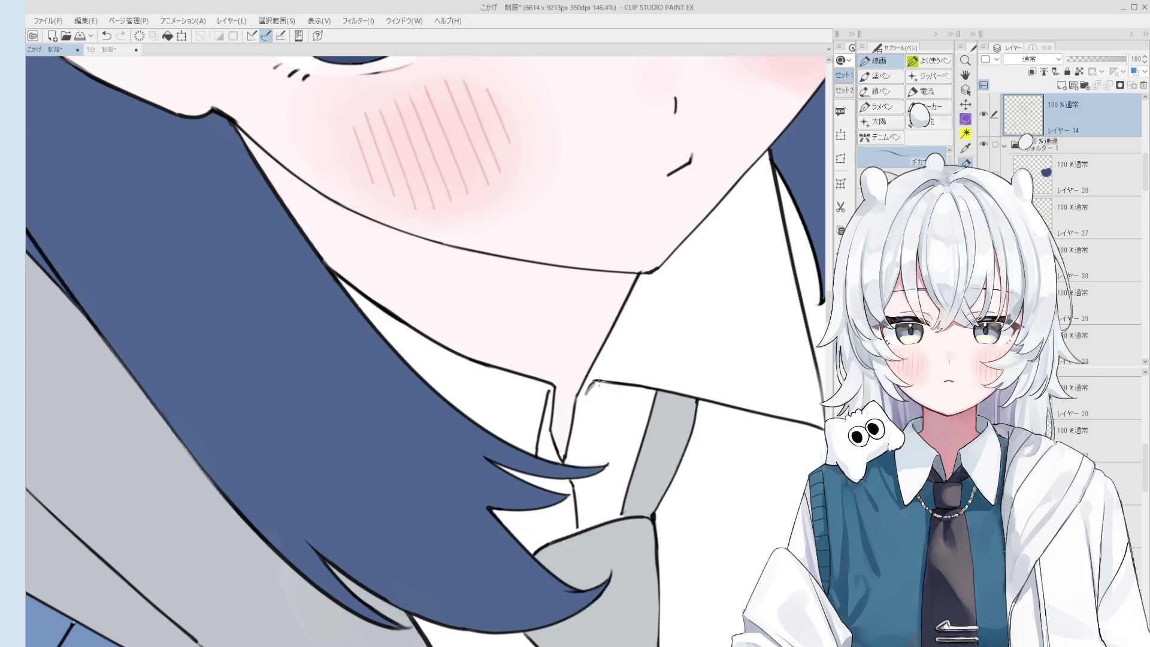
scroll(596, 386, "down", 2)
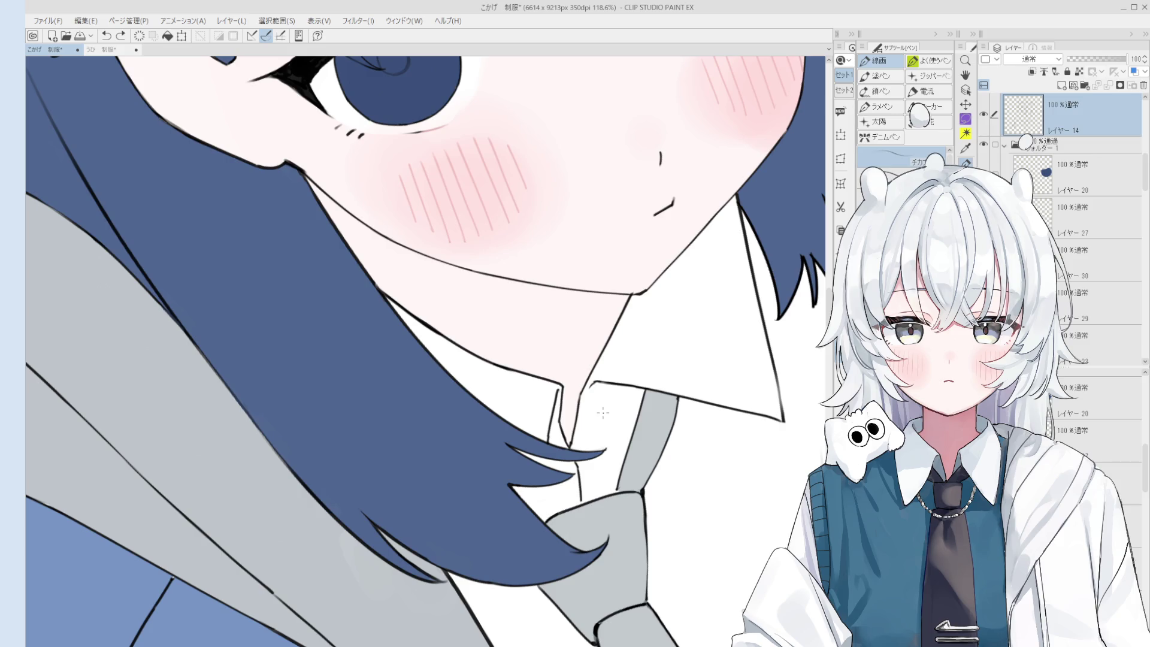
scroll(599, 419, "down", 3)
- Erase the old tie-knot outline and redraw it with the pen, undoing misplaced strokes
key("e")
scroll(620, 443, "up", 3)
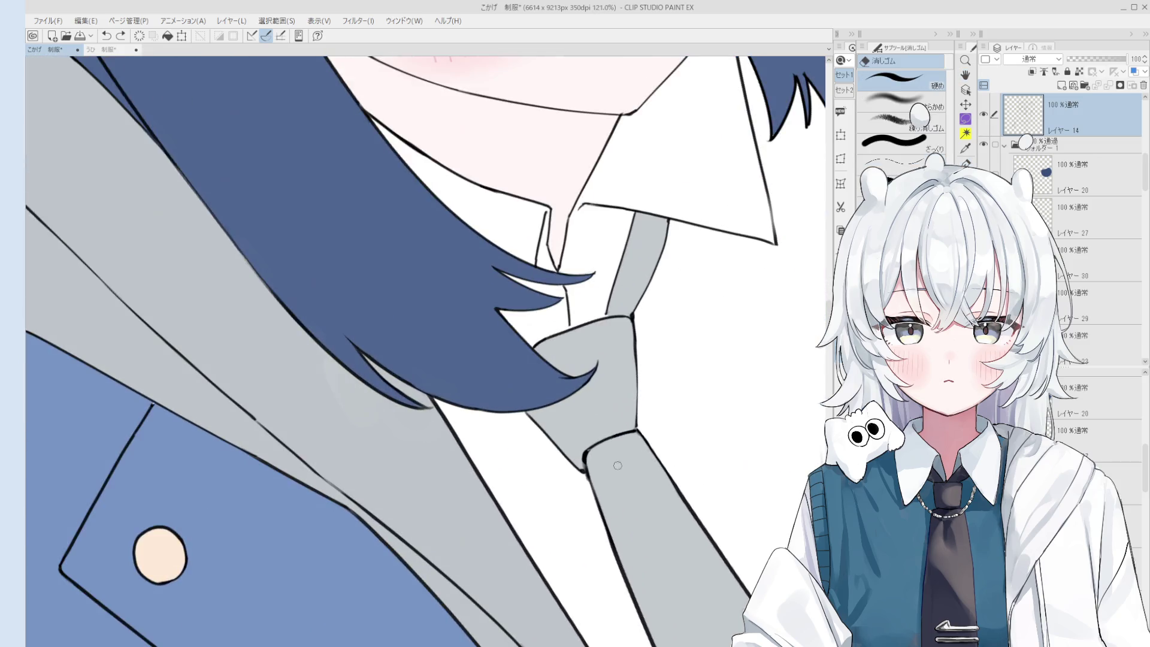
mouse_move(620, 443)
left_mouse_down()
mouse_move(588, 456)
mouse_move(627, 431)
left_mouse_up()
key("p")
key("ctrl+z")
key("ctrl+z")
key("e")
key("p")
key("ctrl+z")
mouse_move(629, 432)
left_mouse_down()
mouse_move(585, 462)
mouse_move(629, 438)
left_mouse_up()
key("e")
key("ctrl+z")
- Undo the last erase and remove a stray mark on the tie knot
scroll(636, 330, "down", 6)
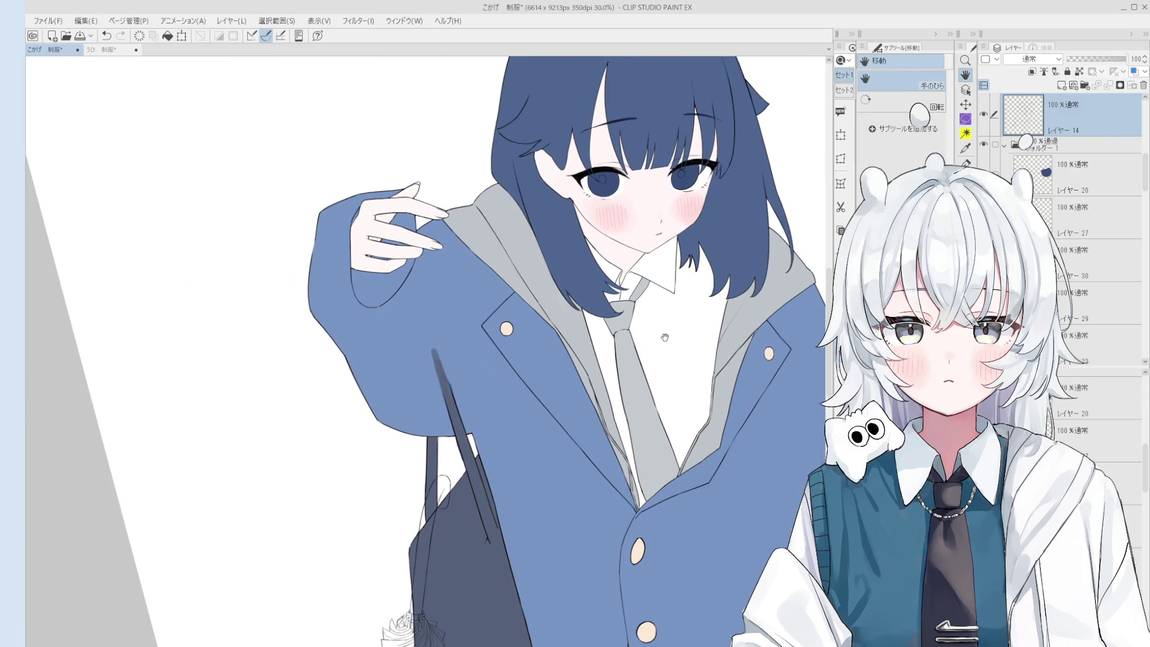
key("ctrl+z")
scroll(623, 327, "up", 2)
scroll(623, 326, "up", 3)
key("e")
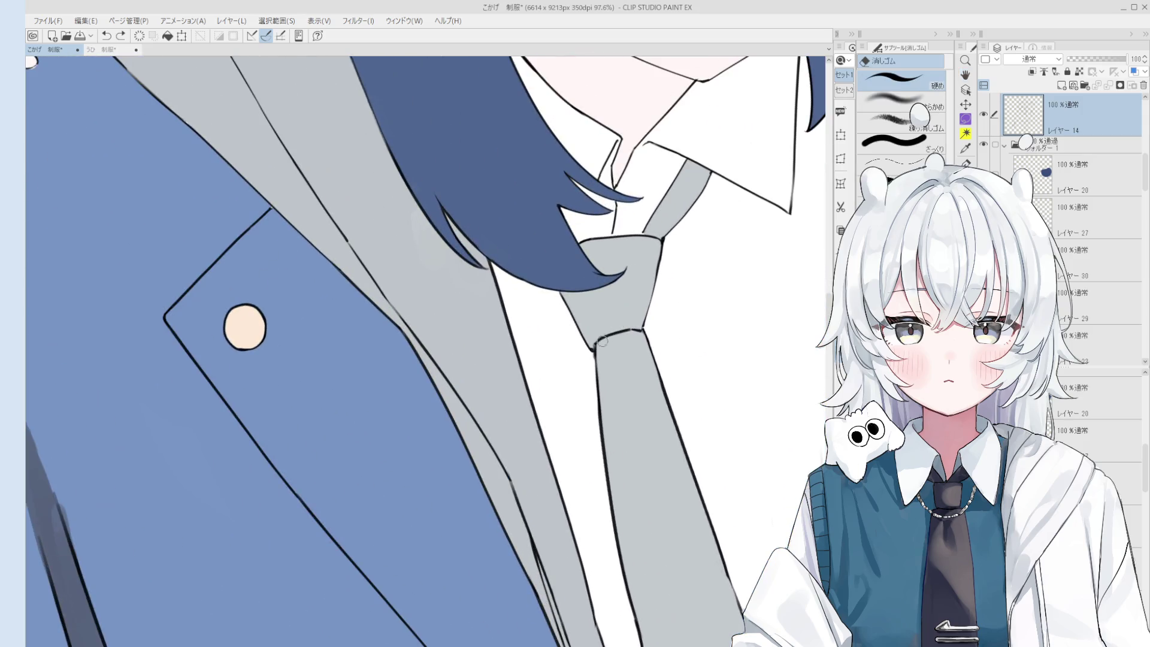
left_click_drag(629, 332, 626, 358)
- Rotate the canvas view slightly counterclockwise and show the info panel with working time
key("h")
key("minus")
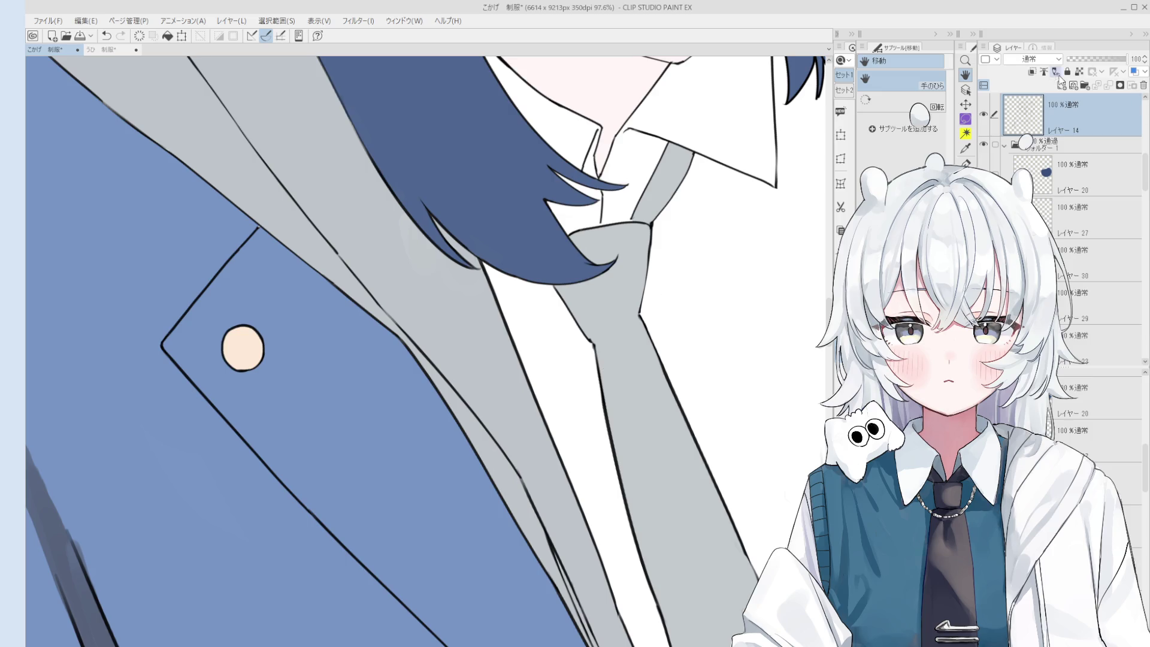
left_click(1046, 48)
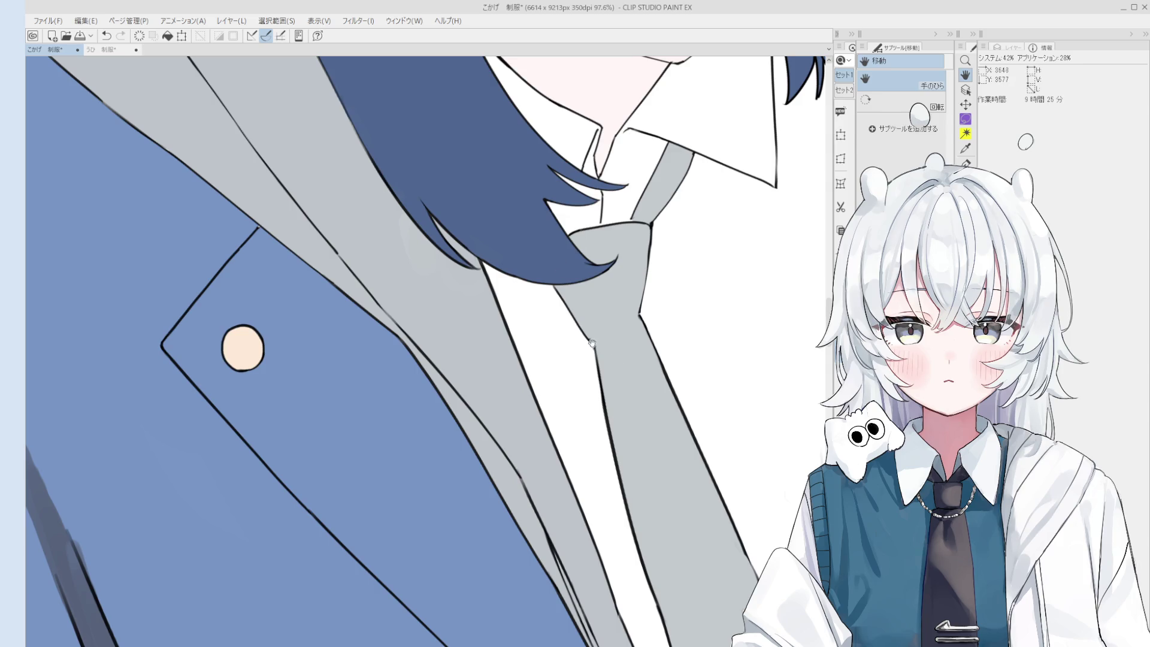
- Erase the rough part of the tie's left outline just below the knot, then return to the pen
key("e")
mouse_move(586, 333)
left_mouse_down()
mouse_move(591, 344)
mouse_move(551, 287)
mouse_move(592, 337)
left_mouse_up()
scroll(590, 338, "up", 2)
key("p")
scroll(591, 337, "down", 2)
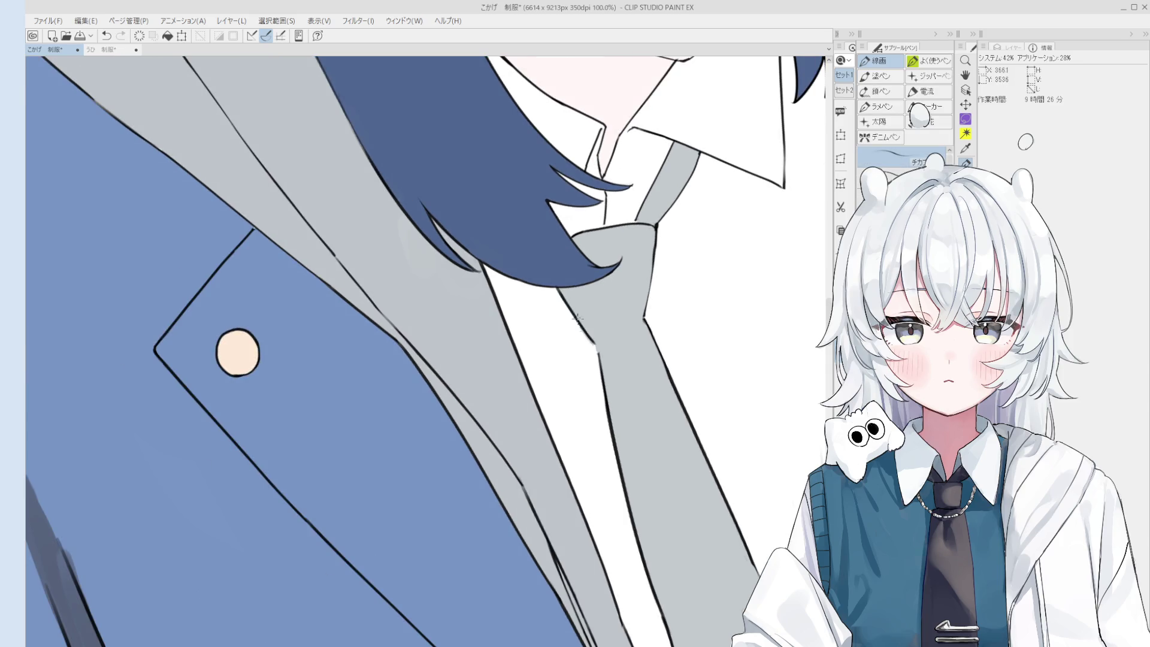